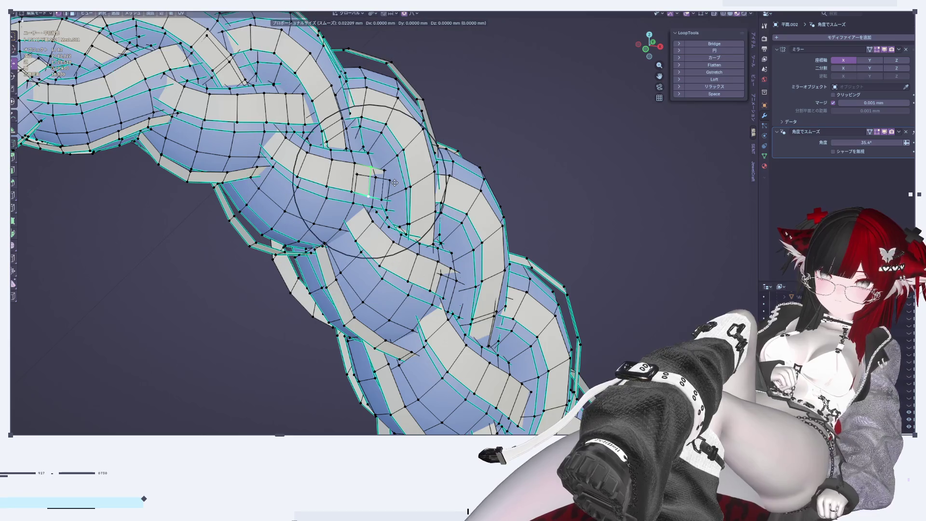
Confirm the braid vertex nudge and review the braided hair in Object Mode from the side
left_click(394, 182)
middle_click_drag(394, 182, 358, 193)
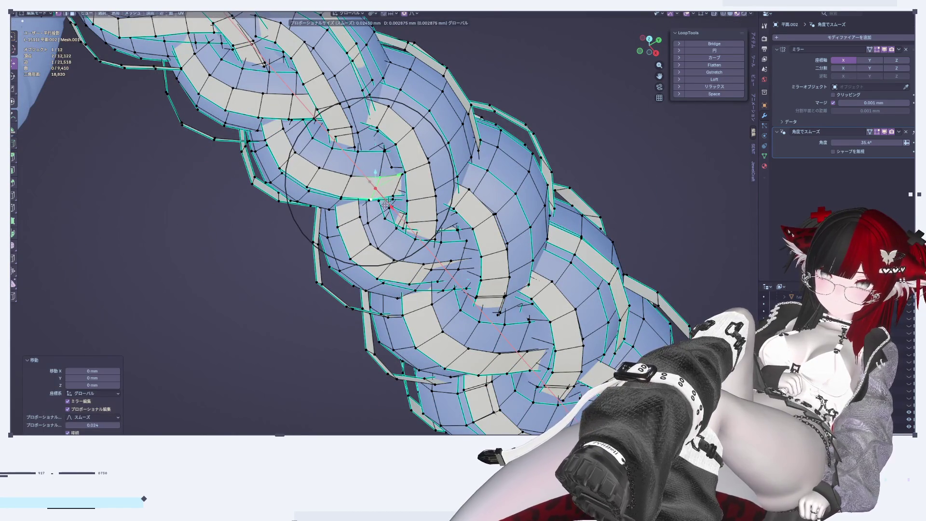
key("Tab")
scroll(384, 204, "down", 3)
middle_click_drag(383, 205, 434, 232)
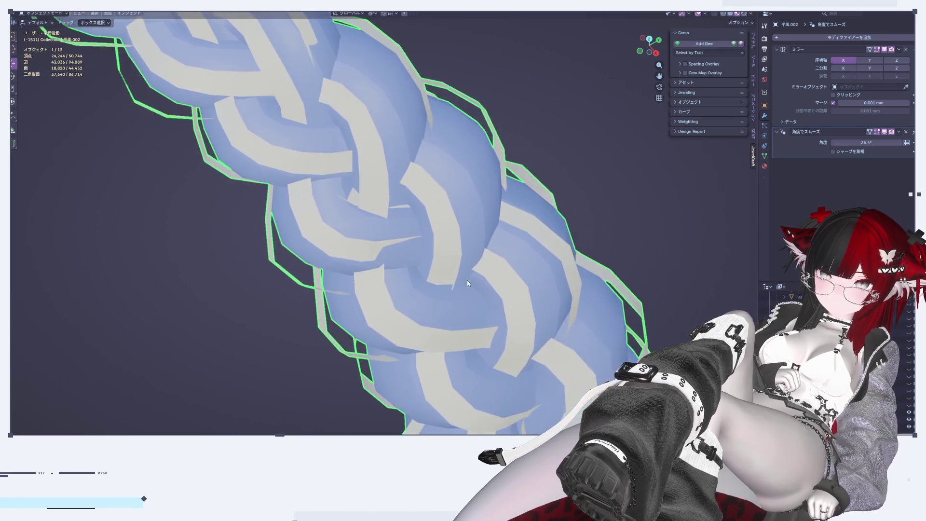
scroll(469, 258, "up", 4)
scroll(469, 258, "down", 5)
middle_click_drag(488, 212, 588, 96)
scroll(588, 96, "up", 5)
left_click(658, 47)
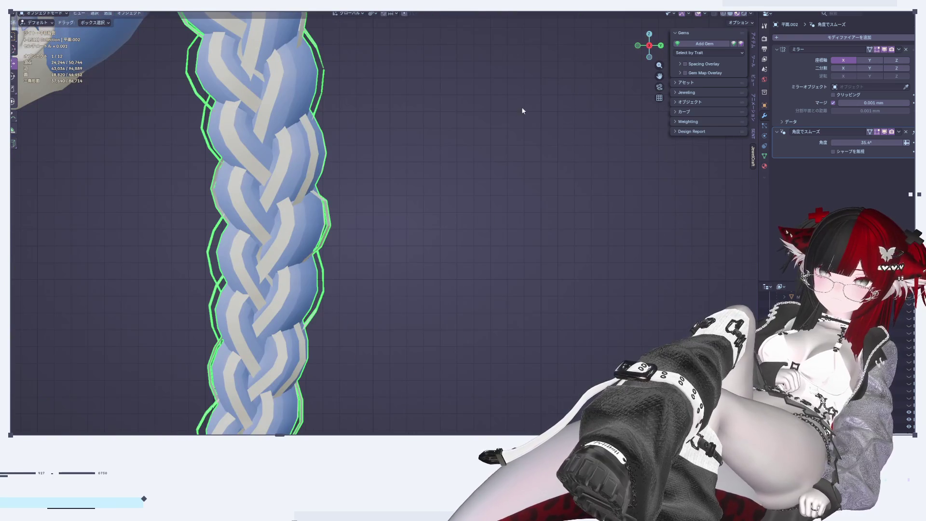
scroll(277, 115, "down", 3)
middle_click_drag(278, 114, 385, 287)
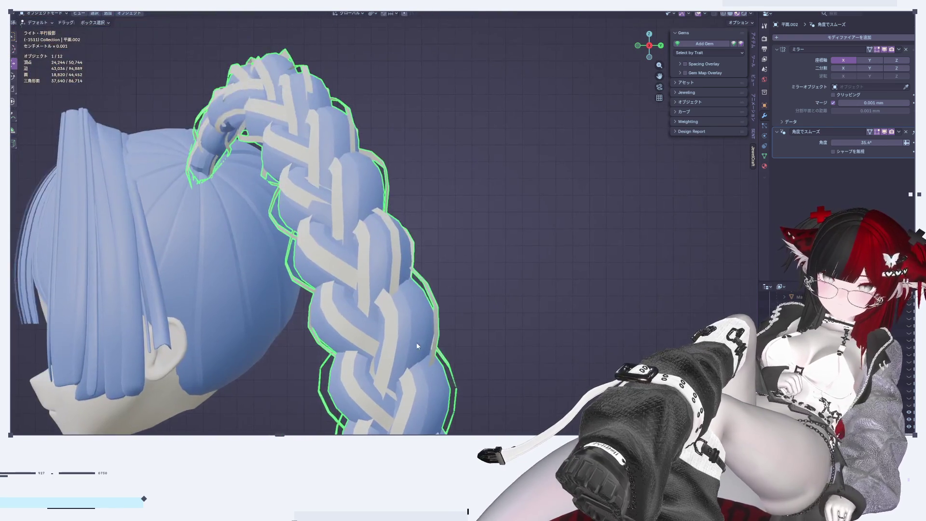
scroll(386, 287, "up", 4)
Apply a soft proportional nudge to braid vertices near the head and check it shaded
key("Tab")
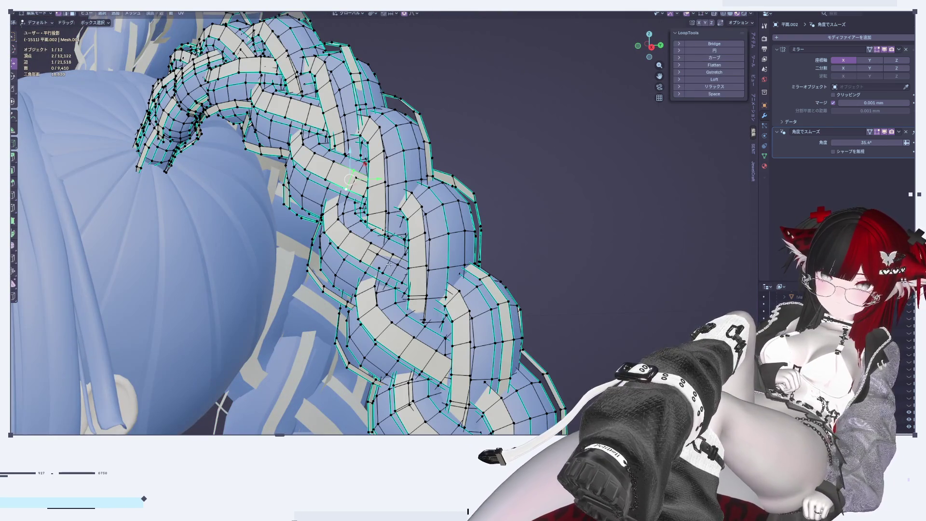
middle_click_drag(424, 316, 477, 329)
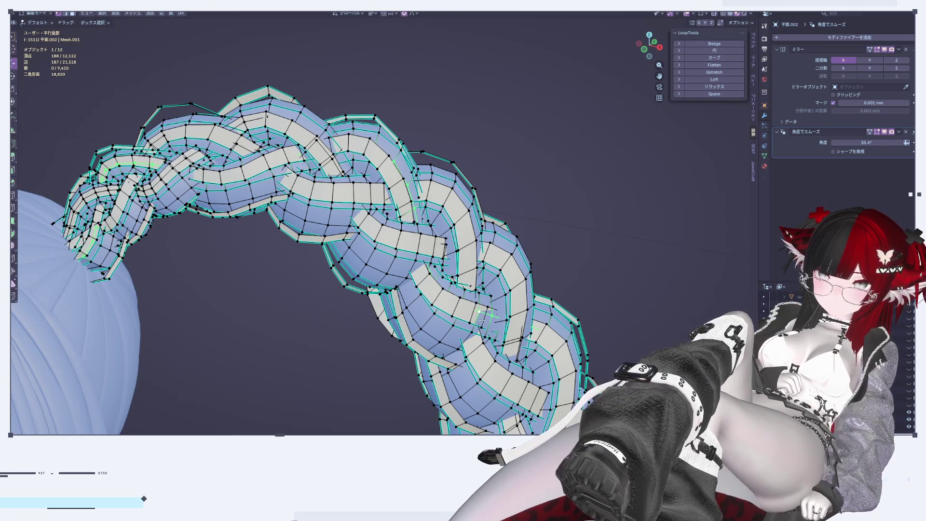
middle_click_drag(503, 340, 511, 343)
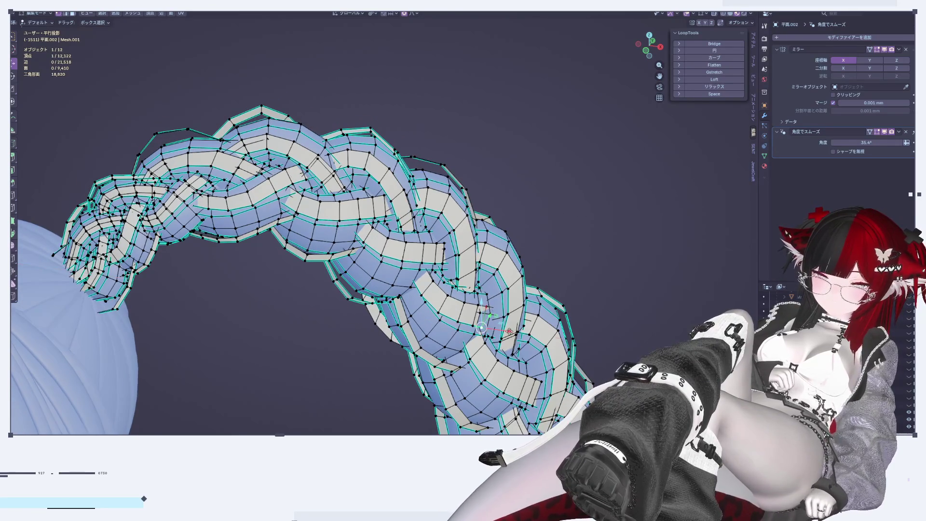
left_click(514, 333)
key("Tab")
scroll(514, 340, "up", 5)
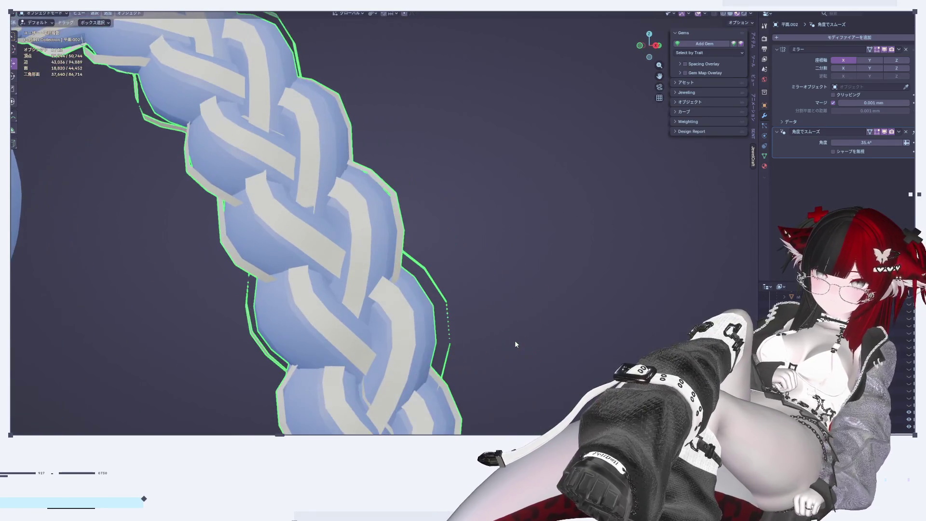
Nudge a braid vertex slightly upward and sideways, then return to Object Mode
key("Tab")
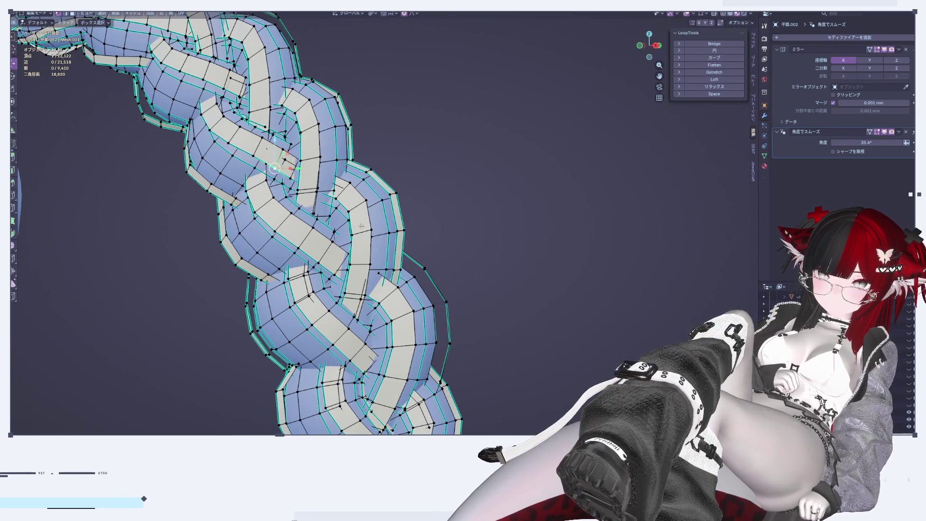
mouse_move(376, 253)
middle_mouse_down()
mouse_move(402, 247)
mouse_move(395, 302)
mouse_move(448, 215)
mouse_move(443, 199)
middle_mouse_up()
left_click_drag(440, 198, 441, 196)
mouse_move(441, 197)
middle_mouse_down()
mouse_move(443, 294)
mouse_move(486, 328)
middle_mouse_up()
left_click(466, 287)
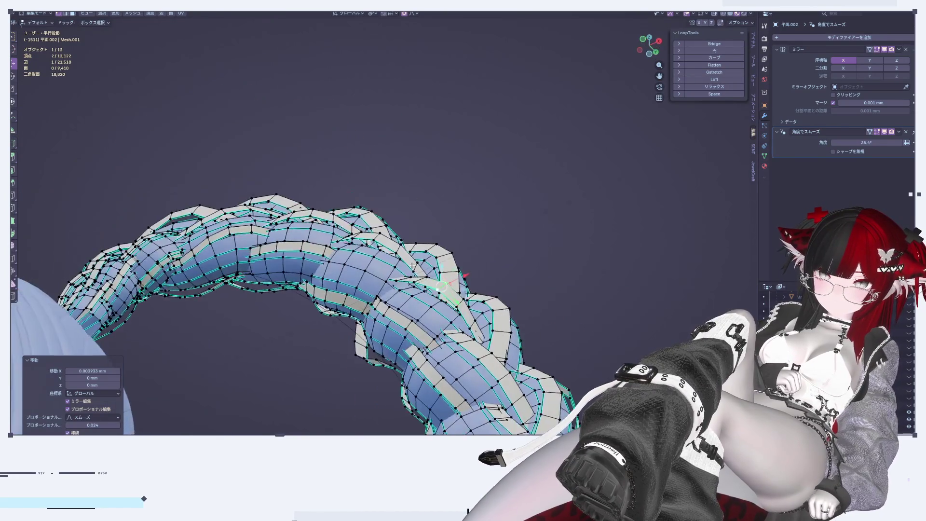
scroll(487, 327, "up", 2)
key("Tab")
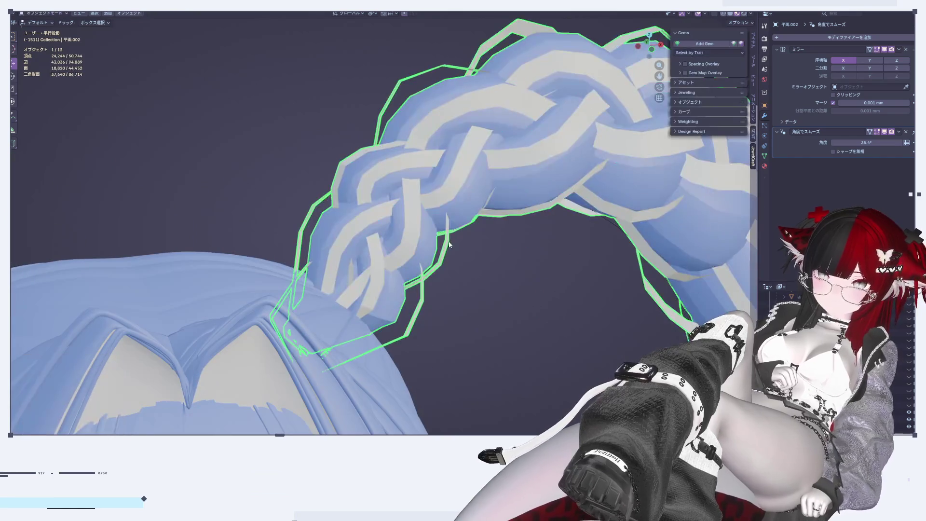
Apply two soft proportional nudges of about 0.006 mm to vertices at the braid base
scroll(433, 337, "up", 3)
scroll(377, 372, "up", 3)
scroll(377, 372, "down", 5)
middle_click_drag(236, 329, 344, 307)
key("Tab")
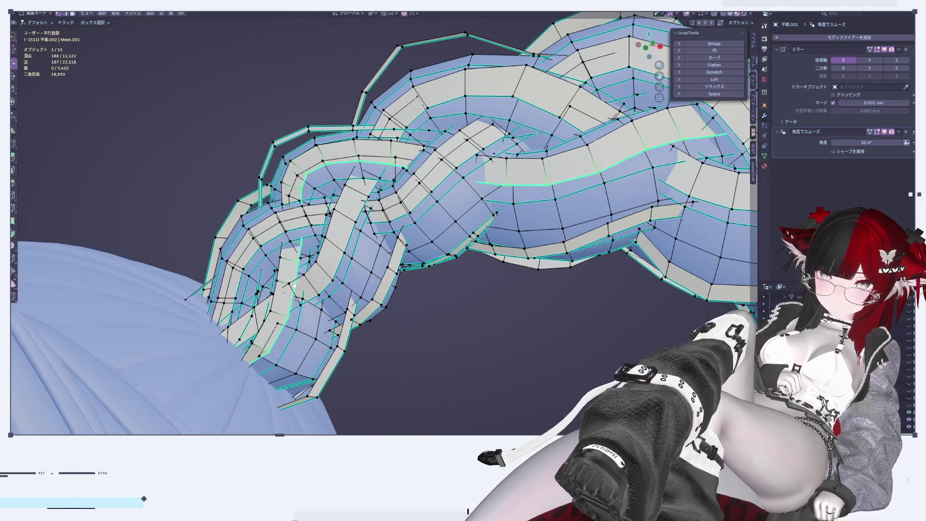
left_click(304, 322)
scroll(303, 322, "down", 2)
middle_click_drag(303, 322, 381, 340)
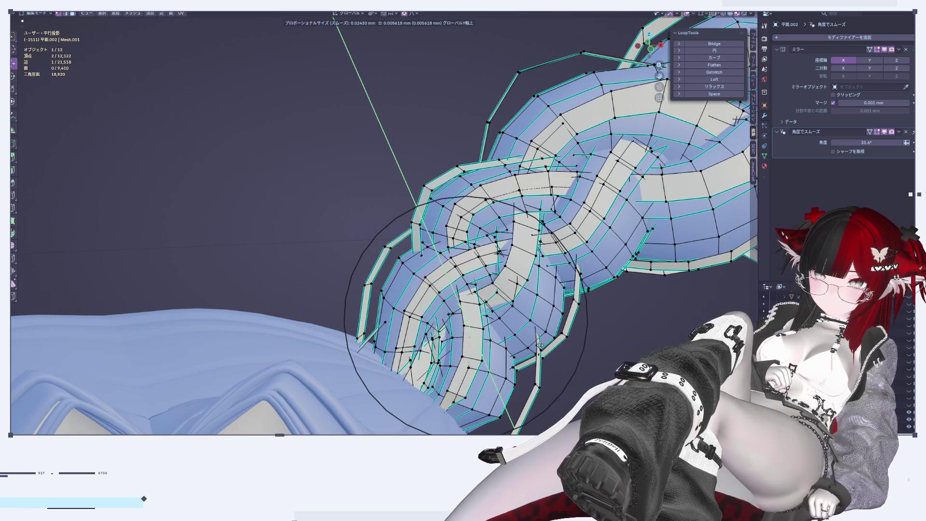
left_click(540, 346)
key("Tab")
Orbit out to view both long braids hanging beside the face
mouse_move(571, 379)
middle_mouse_down()
mouse_move(477, 346)
mouse_move(324, 360)
mouse_move(391, 349)
mouse_move(392, 339)
middle_mouse_up()
scroll(392, 340, "up", 2)
scroll(346, 258, "up", 3)
middle_click_drag(346, 258, 306, 279)
scroll(305, 279, "down", 3)
mouse_move(256, 293)
middle_mouse_down()
mouse_move(383, 296)
mouse_move(374, 352)
mouse_move(408, 197)
middle_mouse_up()
scroll(383, 306, "up", 2)
scroll(381, 312, "down", 2)
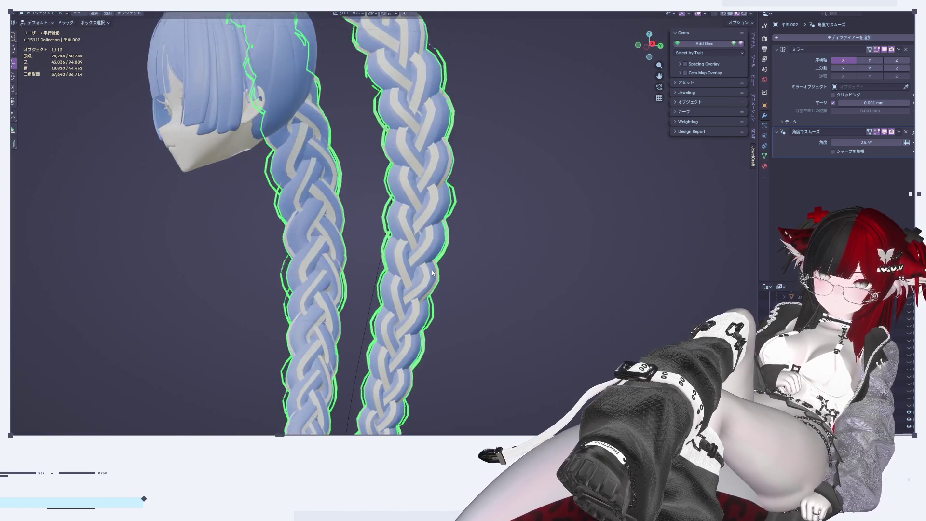
Pan and orbit along both braids so they line up side by side
scroll(409, 197, "up", 3)
scroll(409, 197, "up", 2)
key("Tab")
key("Tab")
scroll(493, 325, "down", 2)
scroll(529, 406, "down", 2)
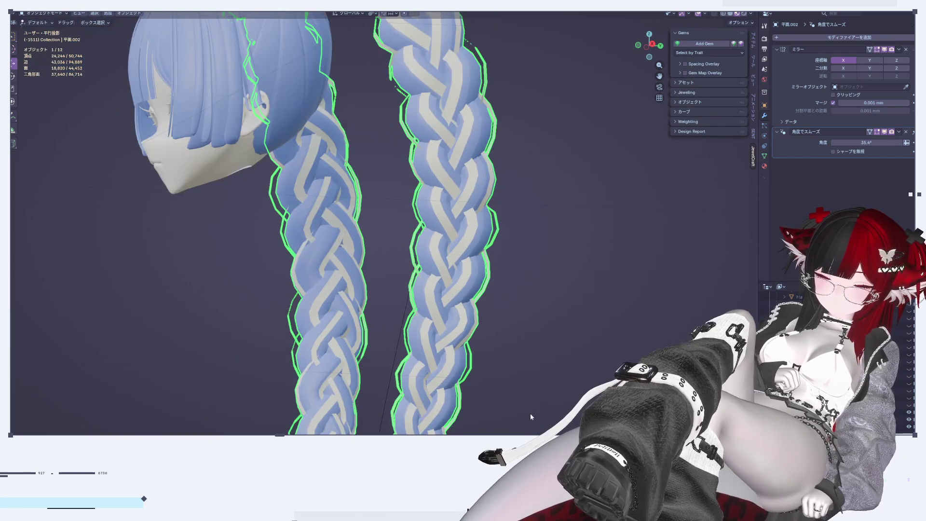
middle_click_drag(528, 406, 525, 201, "shift")
scroll(500, 303, "up", 2)
mouse_move(500, 303)
middle_mouse_down()
mouse_move(489, 273)
mouse_move(439, 337)
middle_mouse_up()
scroll(457, 250, "up", 2)
mouse_move(457, 249)
middle_mouse_down()
mouse_move(426, 292)
mouse_move(438, 305)
mouse_move(433, 277)
mouse_move(404, 268)
mouse_move(434, 271)
mouse_move(443, 262)
mouse_move(420, 257)
mouse_move(404, 282)
mouse_move(448, 264)
mouse_move(485, 275)
mouse_move(552, 264)
mouse_move(275, 273)
mouse_move(446, 317)
mouse_move(446, 331)
mouse_move(307, 331)
mouse_move(418, 319)
middle_mouse_up()
scroll(434, 309, "up", 1)
Zoom in on the right braid and enter Edit Mode on its mesh
scroll(434, 320, "up", 2)
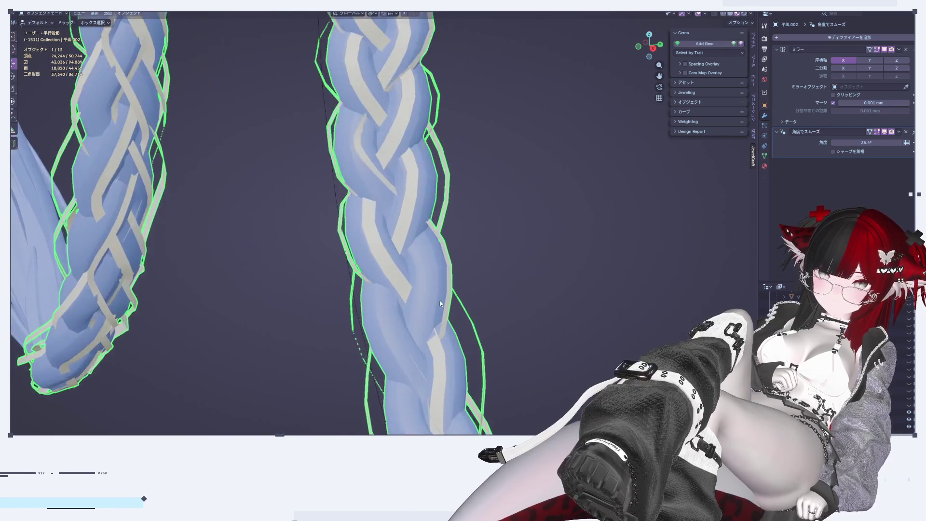
scroll(446, 320, "up", 3)
scroll(390, 218, "down", 3)
mouse_move(389, 218)
middle_mouse_down("shift")
mouse_move(389, 274)
mouse_move(395, 254)
middle_mouse_up("shift")
scroll(410, 256, "up", 1)
scroll(424, 245, "up", 2)
key("Tab")
scroll(408, 252, "up", 2)
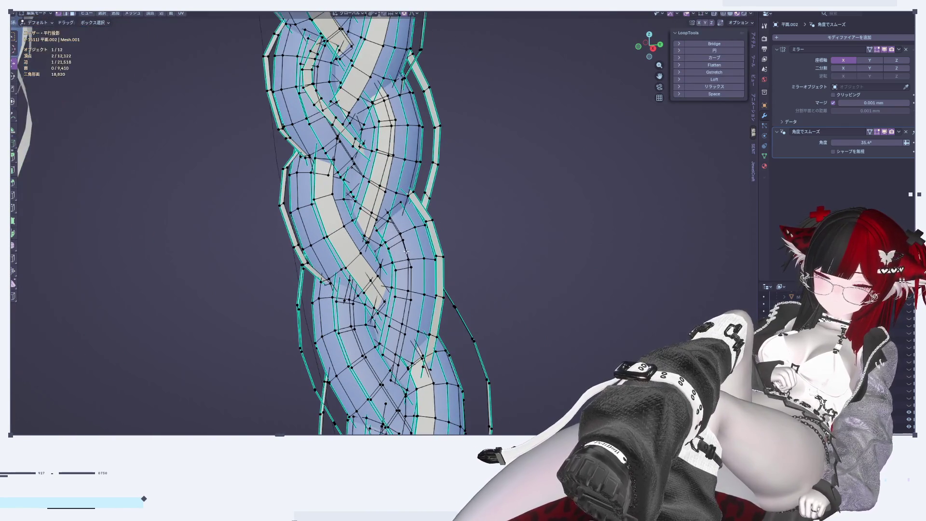
Toggle X-ray on and off to inspect the right braid's hidden vertices
key("Tab")
key("Tab")
scroll(372, 211, "up", 1)
scroll(372, 211, "up", 2)
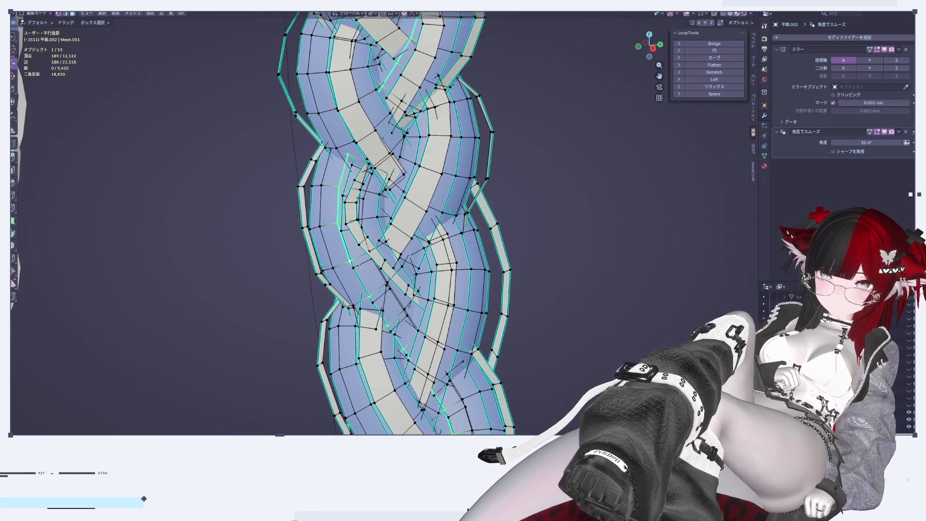
left_click(713, 13)
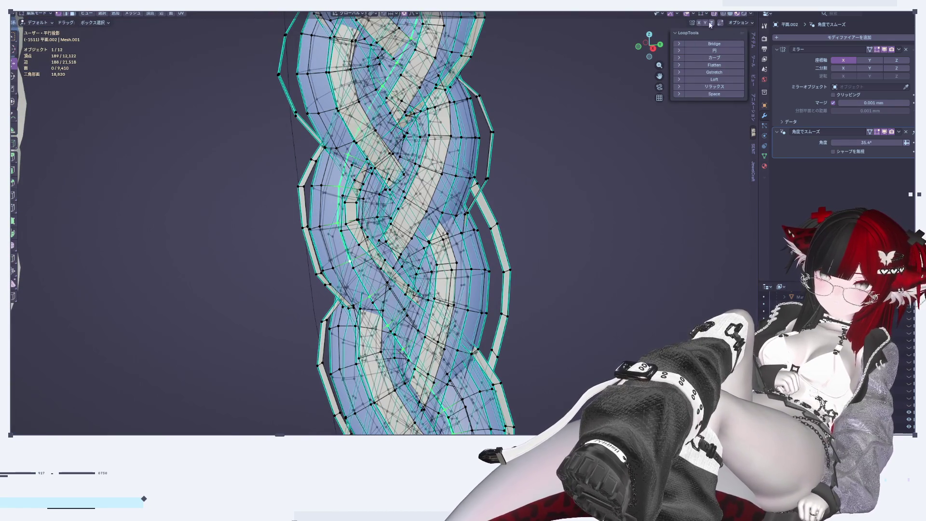
middle_click_drag(380, 288, 375, 255)
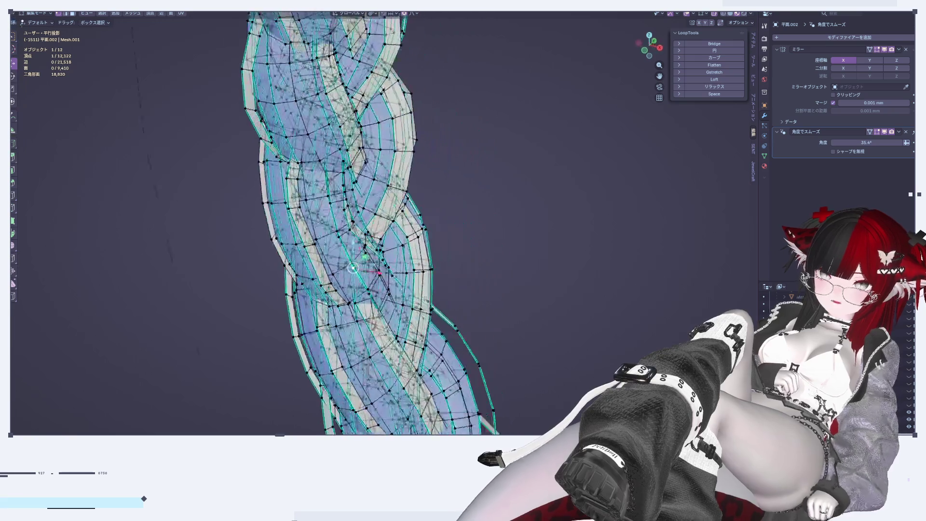
left_click(714, 14)
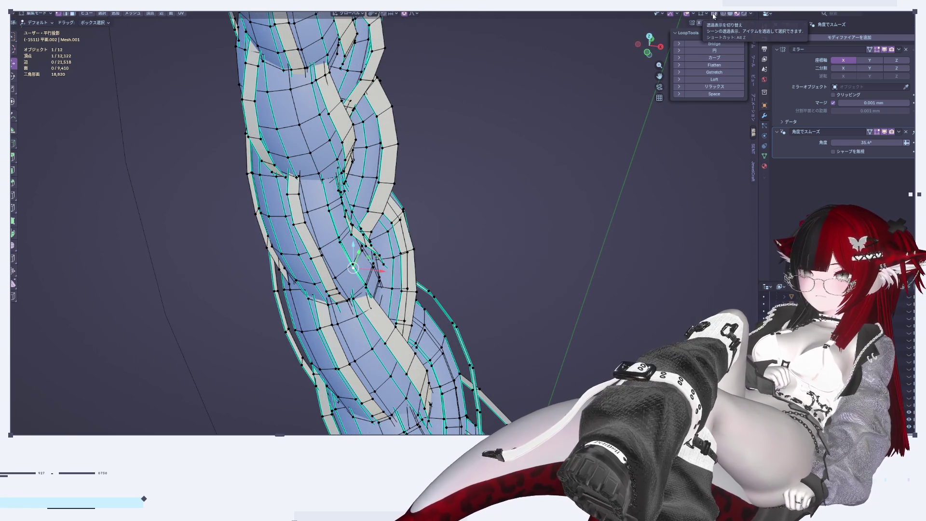
Nudge right-braid vertices with soft falloff, then along X (about 0.002 and 0.001 mm)
key("g")
left_click(380, 272)
mouse_move(381, 272)
middle_mouse_down()
mouse_move(394, 247)
mouse_move(348, 223)
mouse_move(520, 359)
mouse_move(368, 198)
middle_mouse_up()
scroll(348, 223, "up", 3)
key("g")
key("x")
left_click(520, 359)
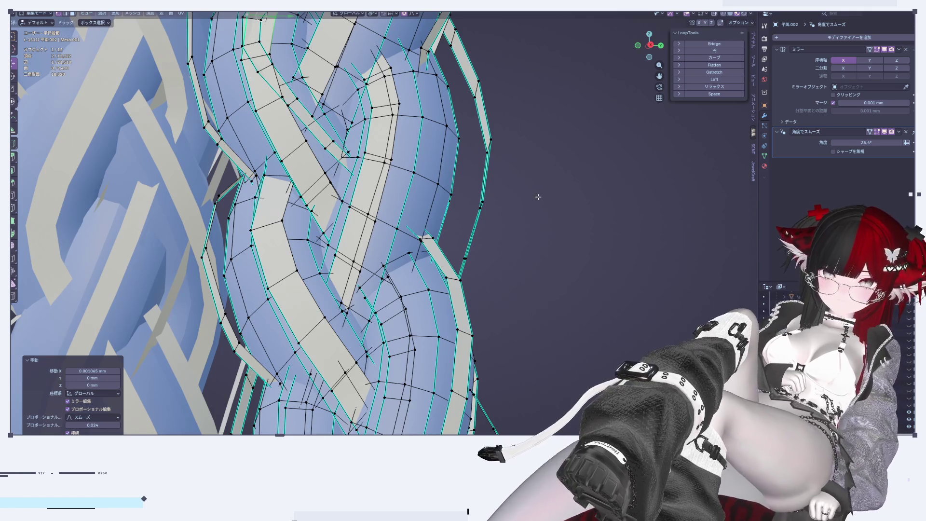
Return to Object Mode and orbit to review the shaded right braid
scroll(538, 197, "down", 3)
middle_click_drag(538, 197, 573, 179, "shift")
key("Tab")
scroll(573, 179, "up", 2)
scroll(497, 220, "down", 3)
middle_click_drag(497, 220, 528, 297)
scroll(527, 296, "down", 2)
scroll(408, 230, "up", 4)
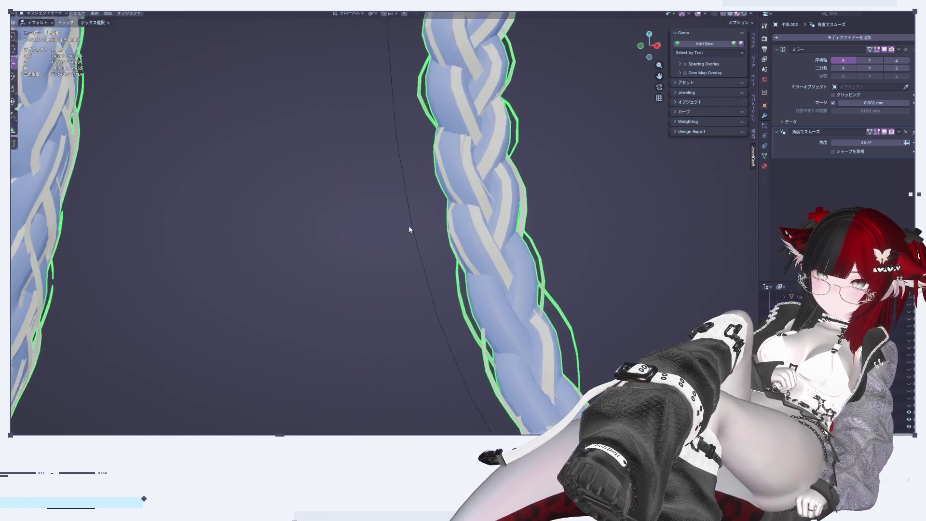
Enter Edit Mode on the right braid in local view and nudge a vertex along X
middle_click_drag(408, 229, 331, 218)
scroll(281, 239, "up", 3)
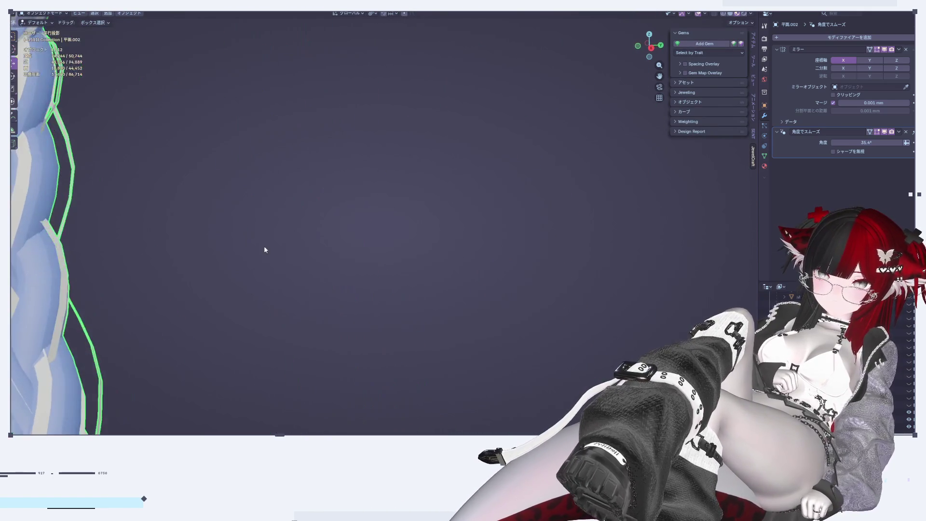
scroll(282, 239, "down", 3)
key("Tab")
scroll(542, 244, "up", 2)
scroll(355, 275, "up", 2)
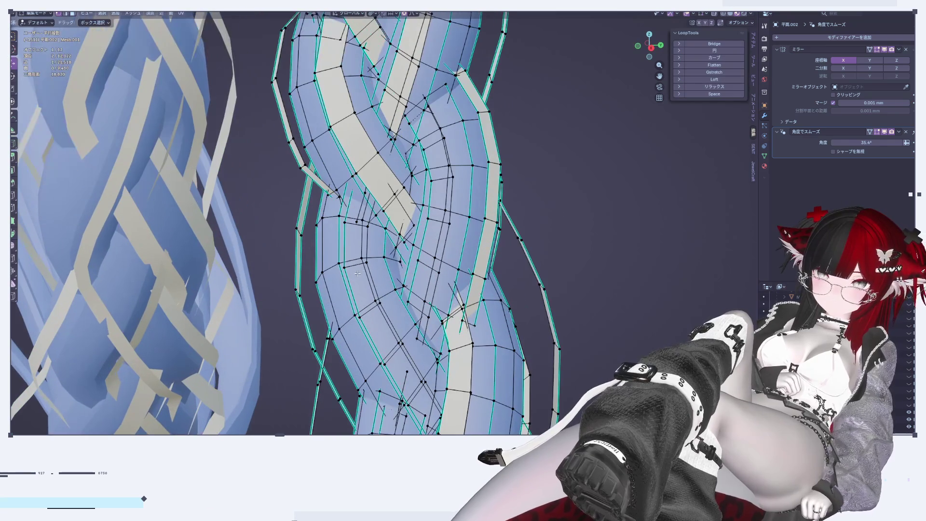
key("KP_Divide")
middle_click_drag(367, 260, 407, 251)
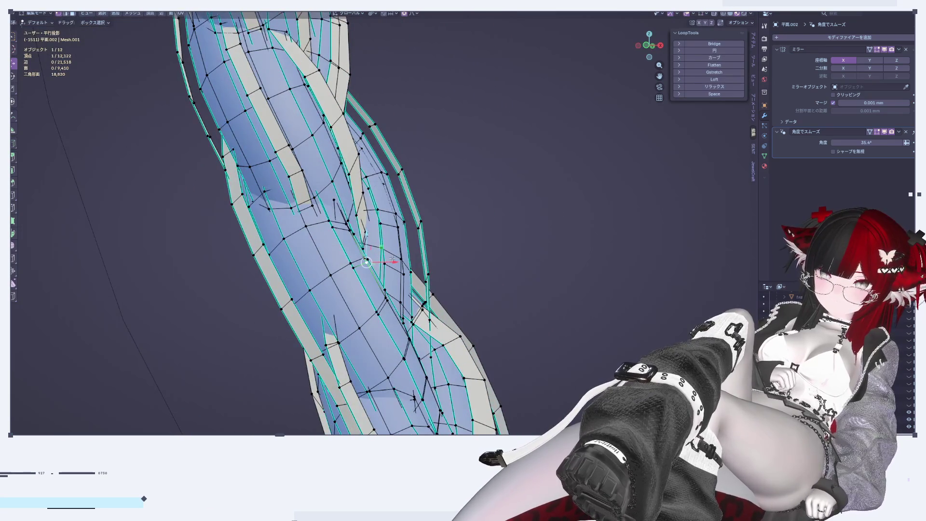
key("g")
key("x")
left_click(415, 247)
Nudge two more braid vertices sideways along the X axis
mouse_move(415, 247)
middle_mouse_down()
mouse_move(435, 307)
mouse_move(429, 299)
mouse_move(453, 292)
middle_mouse_up()
key("g")
key("x")
left_click(462, 294)
key("g")
key("x")
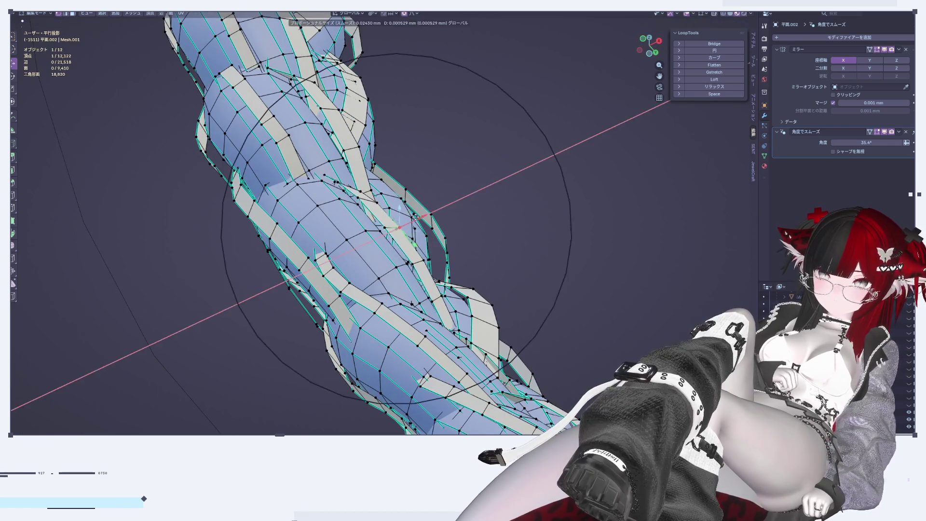
left_click(424, 213)
Undo an unwanted soft vertex move and toggle local view on the braid mesh
middle_click_drag(424, 214, 393, 357)
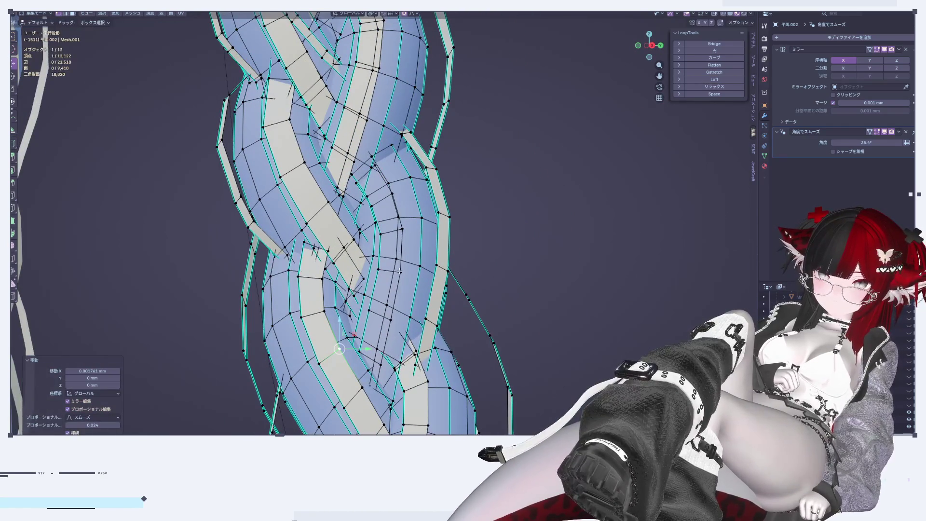
middle_click_drag(444, 297, 380, 297)
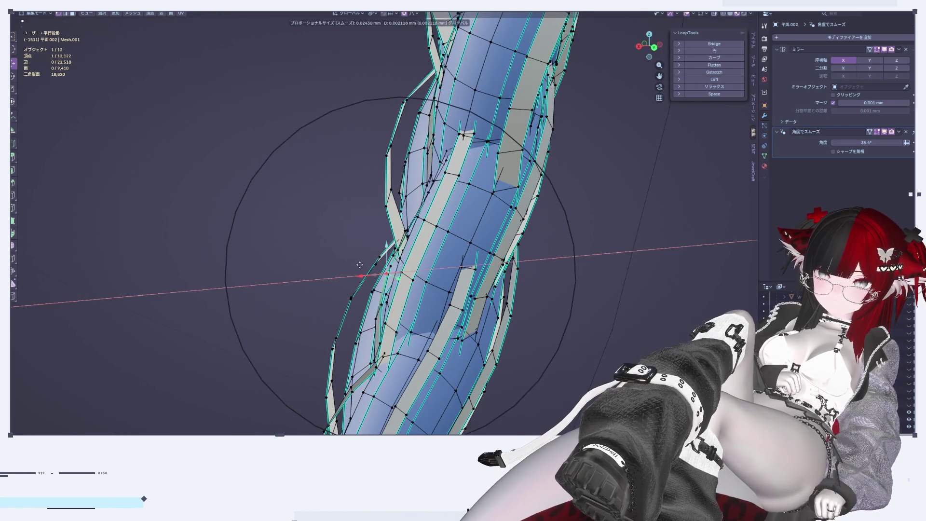
left_click(359, 264)
middle_click_drag(359, 264, 408, 267)
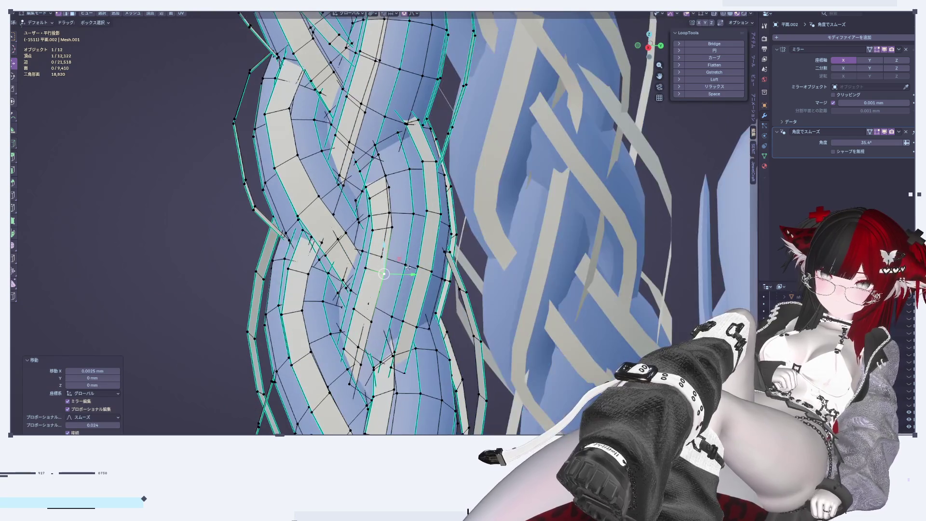
key("ctrl+z")
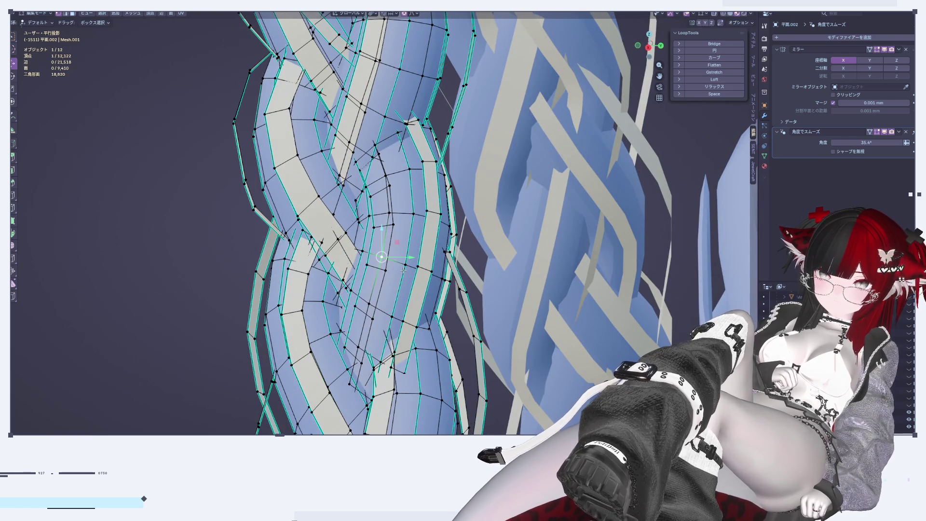
mouse_move(365, 269)
middle_mouse_down()
mouse_move(392, 263)
mouse_move(398, 244)
middle_mouse_up()
key("KP_Divide")
key("KP_Divide")
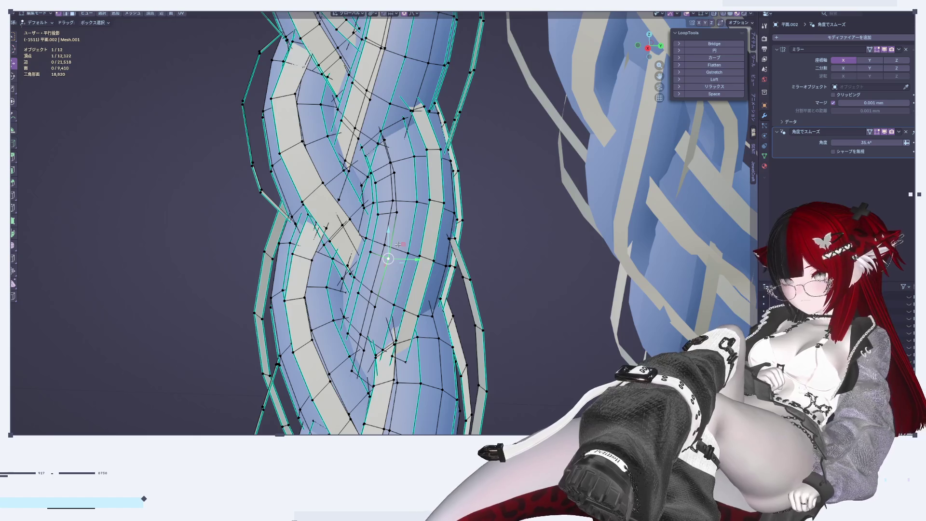
Move two strand vertices along Y with proportional falloff
key("g")
key("y")
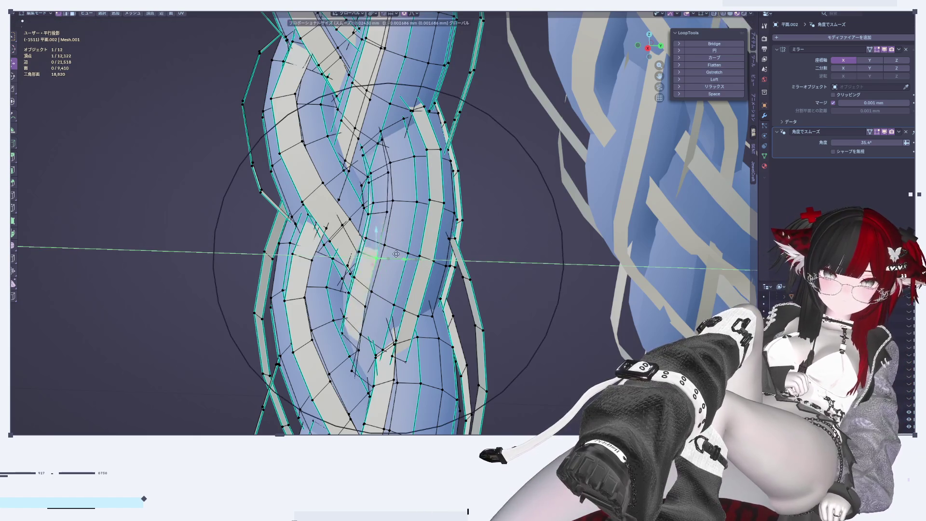
left_click(378, 258)
mouse_move(378, 258)
middle_mouse_down()
mouse_move(451, 207)
mouse_move(434, 231)
middle_mouse_up()
key("g")
key("y")
left_click(404, 258)
middle_click_drag(404, 258, 382, 333)
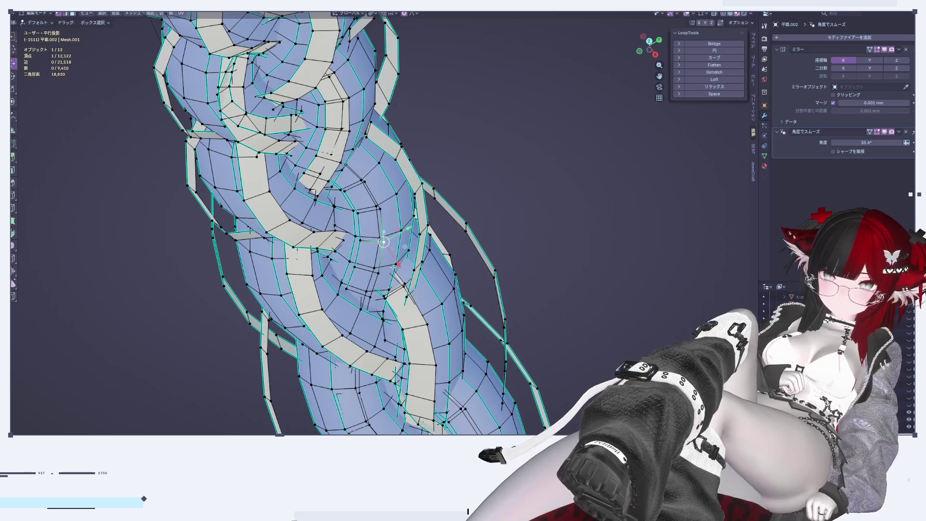
Shift a strand vertex along X, nudge another freely, and return to Object Mode
key("g")
key("x")
left_click(411, 298)
middle_click_drag(411, 298, 358, 351)
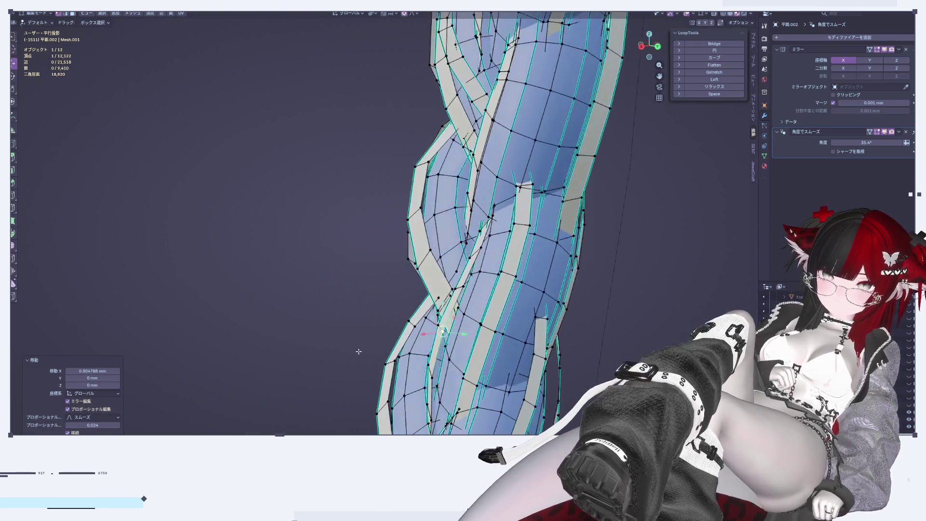
key("g")
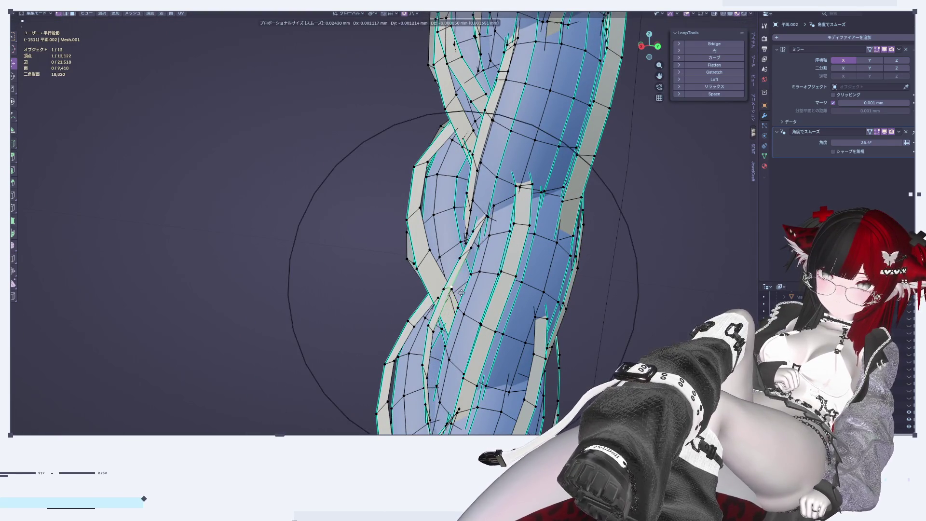
left_click(466, 294)
mouse_move(467, 294)
middle_mouse_down()
mouse_move(392, 252)
mouse_move(481, 238)
mouse_move(495, 262)
middle_mouse_up()
key("Tab")
scroll(394, 255, "down", 3)
scroll(478, 274, "up", 3)
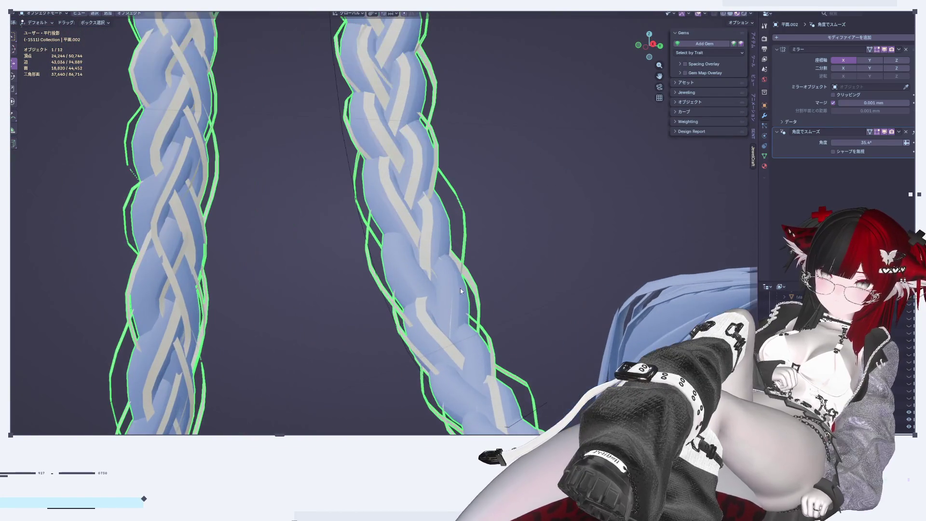
View both braids in Right Ortho, stand one braid upright, and enter Edit Mode
scroll(459, 288, "up", 2)
mouse_move(382, 239)
middle_mouse_down()
mouse_move(388, 322)
mouse_move(588, 79)
middle_mouse_up()
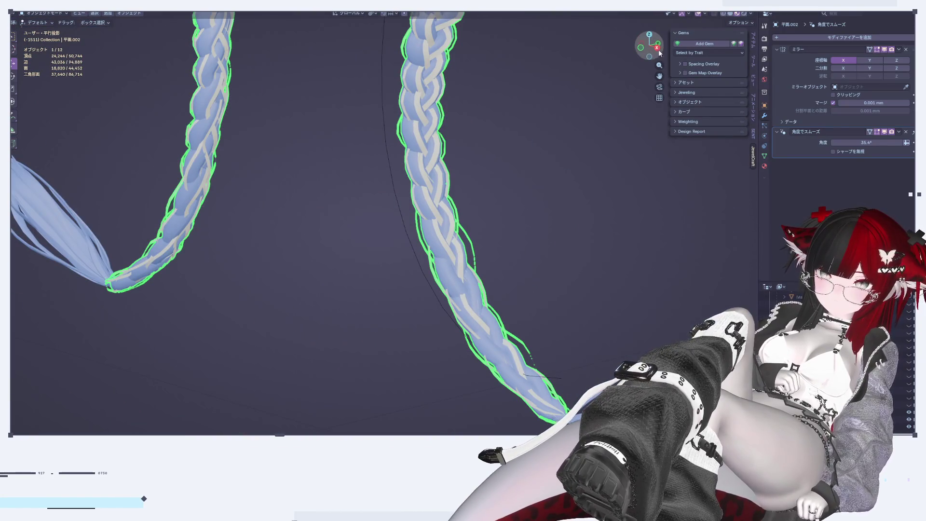
left_click(657, 48)
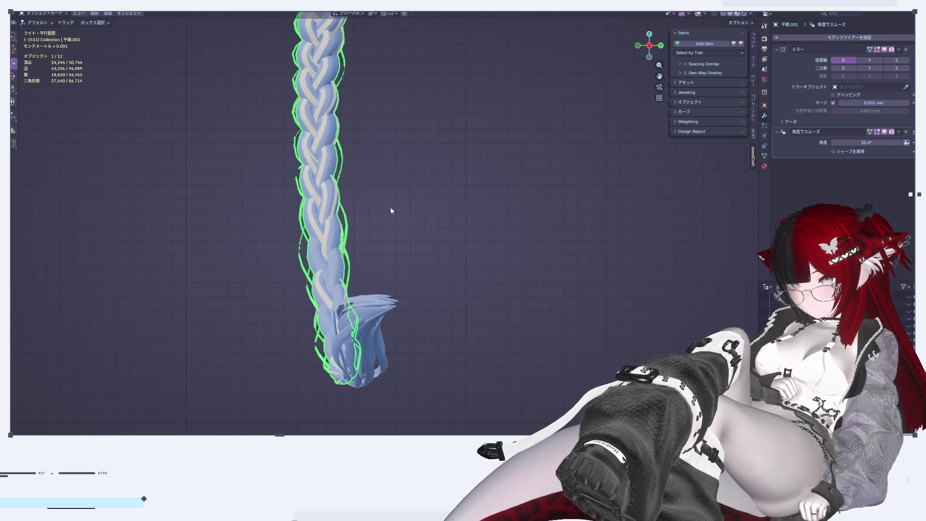
scroll(385, 241, "up", 3)
middle_click_drag(366, 259, 515, 327)
scroll(579, 339, "up", 2)
middle_click_drag(579, 339, 415, 330)
scroll(527, 328, "up", 3)
mouse_move(340, 177)
middle_mouse_down()
mouse_move(535, 341)
mouse_move(471, 296)
middle_mouse_up()
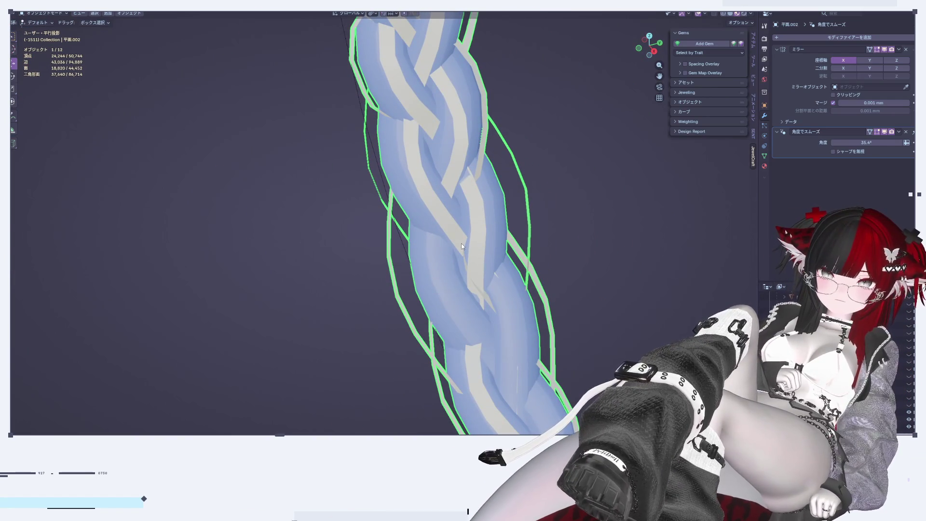
key("Tab")
scroll(391, 271, "up", 3)
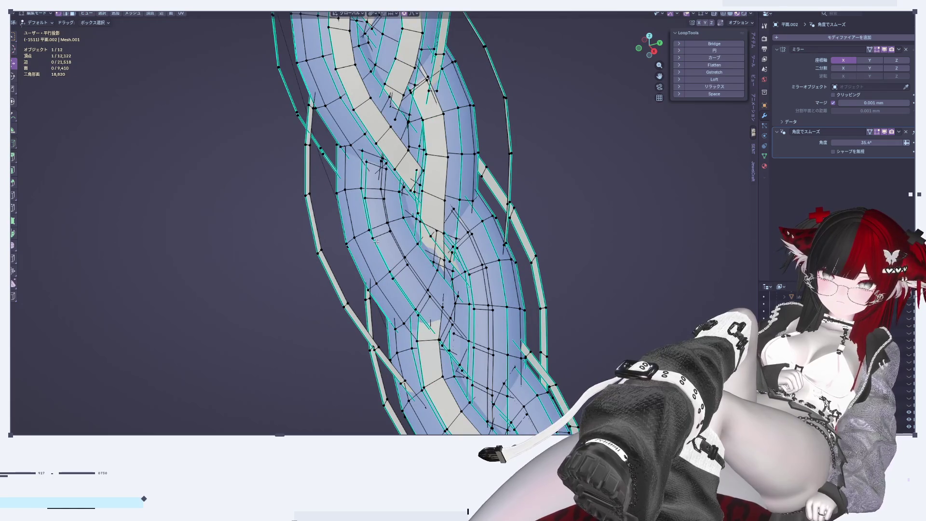
Orbit to face the strand and try a proportional X move on a vertex, then undo it
middle_click_drag(392, 236, 381, 236)
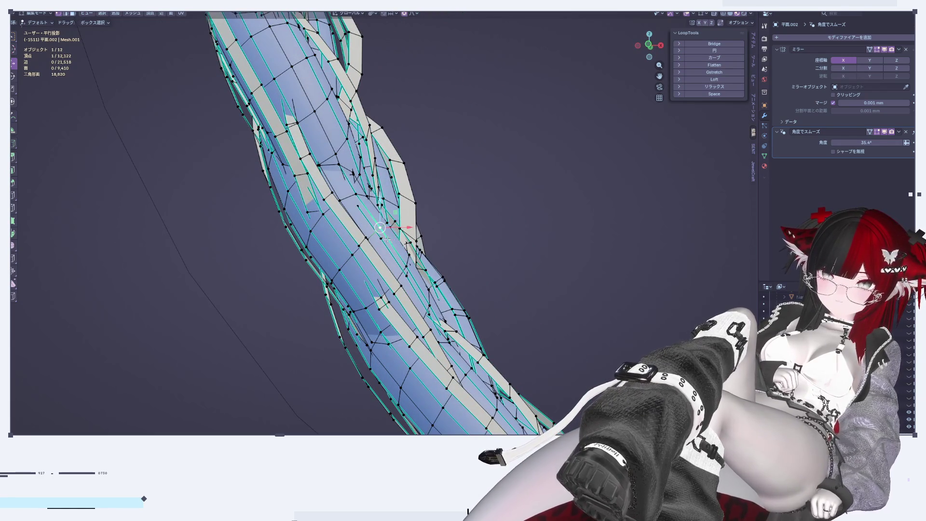
middle_click_drag(395, 247, 256, 279)
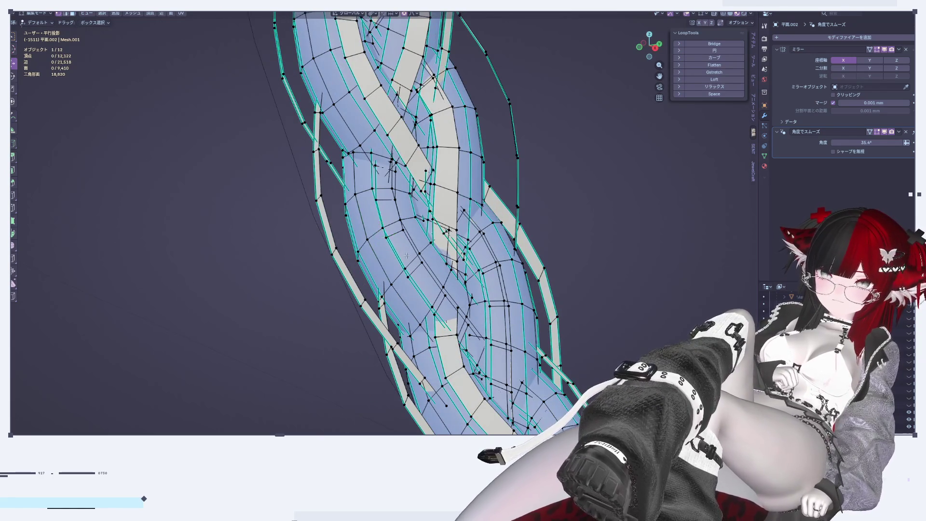
middle_click_drag(401, 259, 413, 202)
middle_click_drag(430, 247, 413, 284)
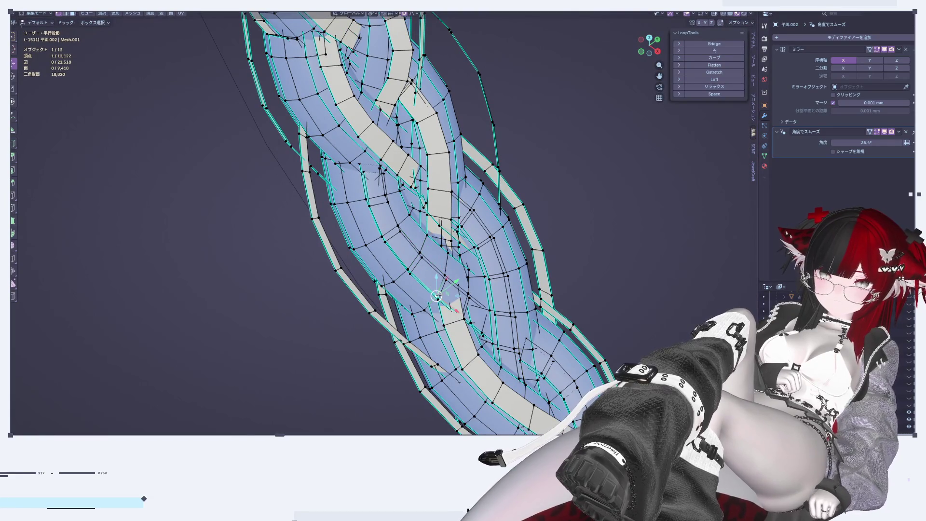
middle_click_drag(468, 289, 448, 298)
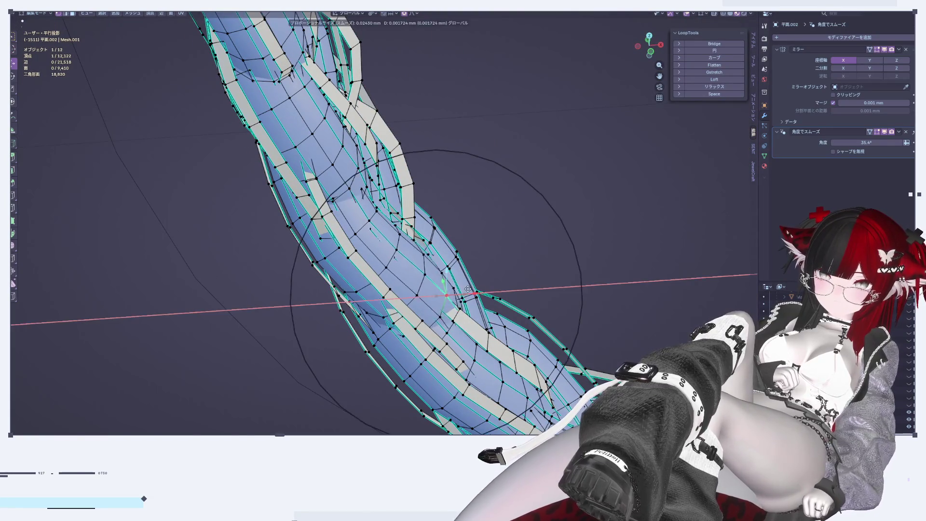
key("g")
key("x")
left_click(386, 255)
key("ctrl+z")
Shift the strand vertices along X twice with soft falloff, then return to Object Mode
key("g")
key("x")
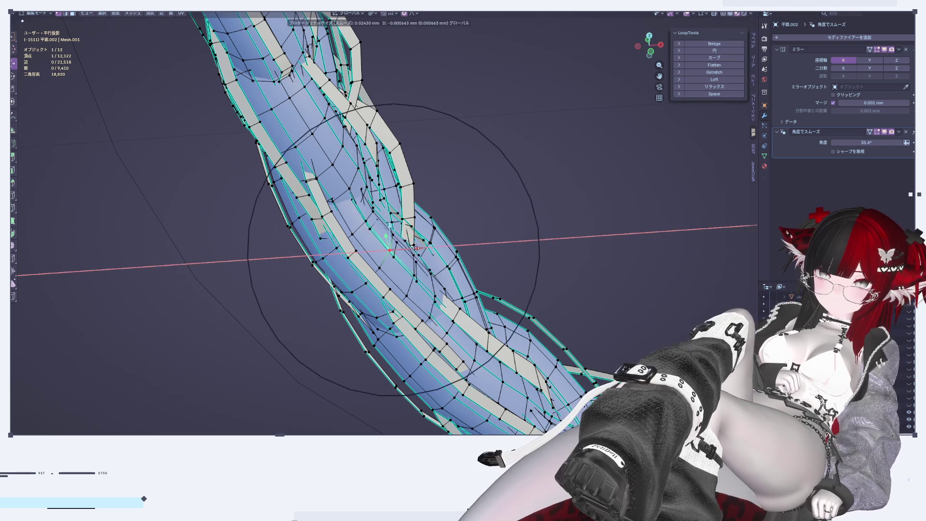
left_click(401, 257)
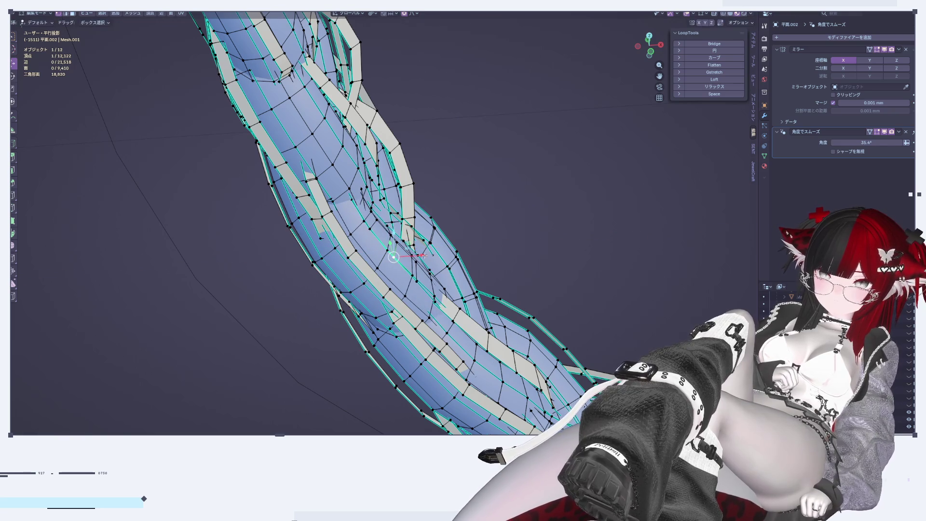
key("g")
key("x")
left_click(444, 248)
key("Tab")
mouse_move(487, 321)
middle_mouse_down()
mouse_move(360, 308)
mouse_move(487, 234)
mouse_move(459, 314)
mouse_move(504, 254)
mouse_move(444, 285)
mouse_move(333, 300)
mouse_move(462, 260)
mouse_move(461, 291)
mouse_move(451, 274)
mouse_move(439, 286)
mouse_move(521, 300)
mouse_move(582, 285)
mouse_move(385, 376)
mouse_move(494, 342)
mouse_move(367, 255)
mouse_move(188, 310)
mouse_move(450, 302)
mouse_move(489, 283)
middle_mouse_up()
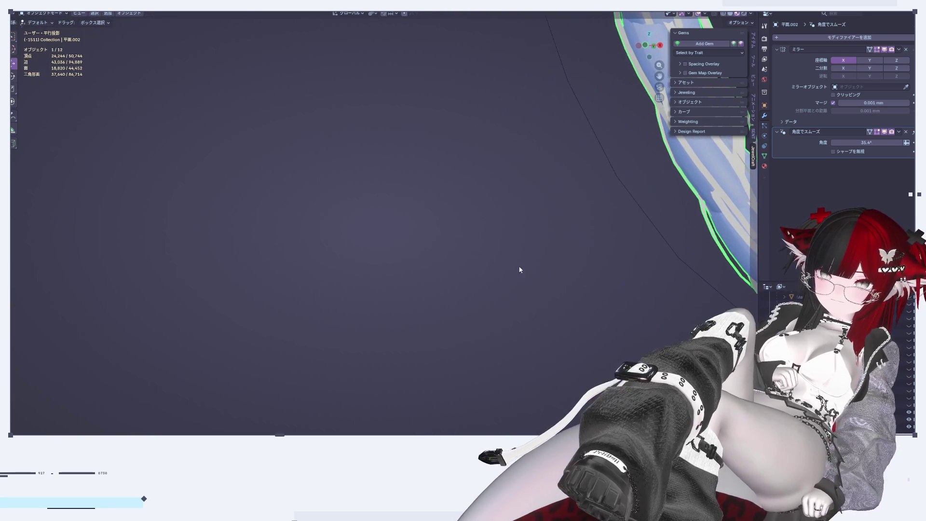
View the braid in Left then Front Ortho, zoom in, and enter Edit Mode
left_click(660, 47)
left_click(646, 45)
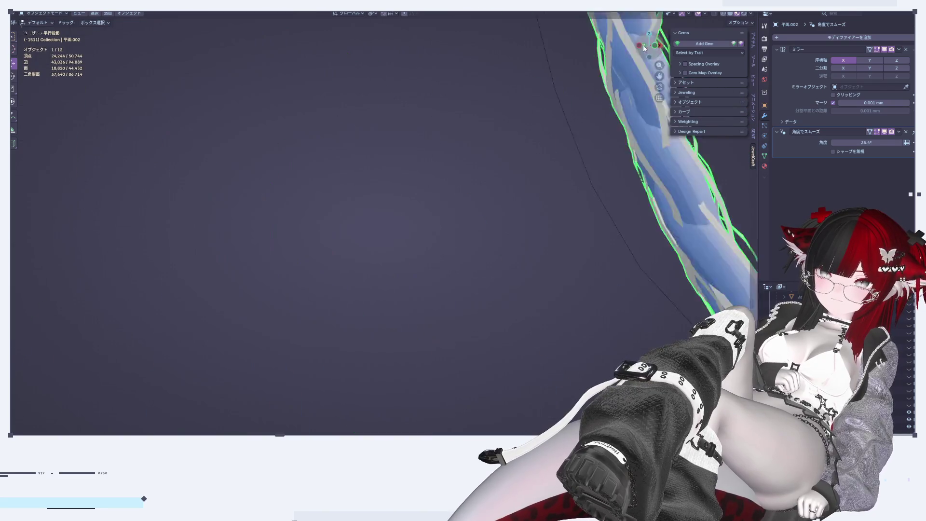
left_click(661, 46)
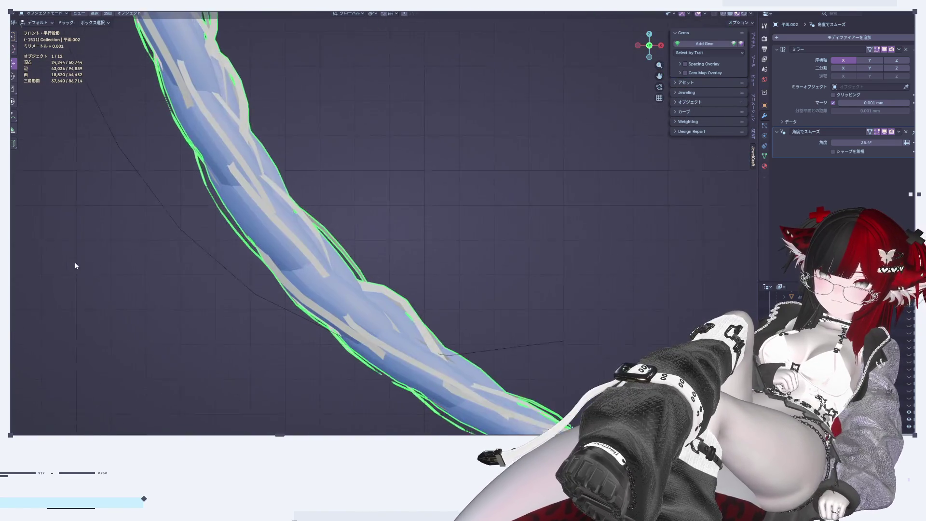
mouse_move(443, 284)
middle_mouse_down()
mouse_move(412, 307)
mouse_move(338, 223)
mouse_move(458, 282)
mouse_move(426, 310)
middle_mouse_up()
scroll(424, 307, "up", 1)
scroll(418, 307, "up", 2)
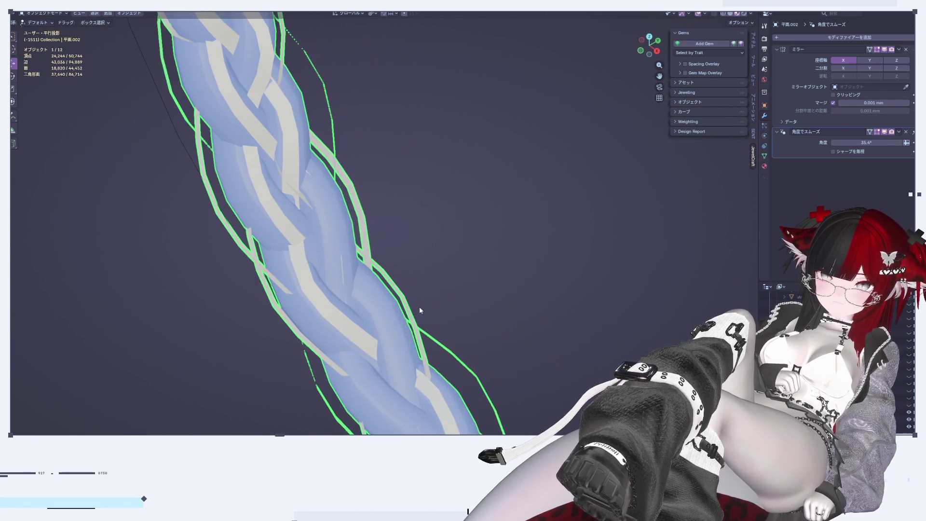
key("Tab")
scroll(418, 306, "up", 2)
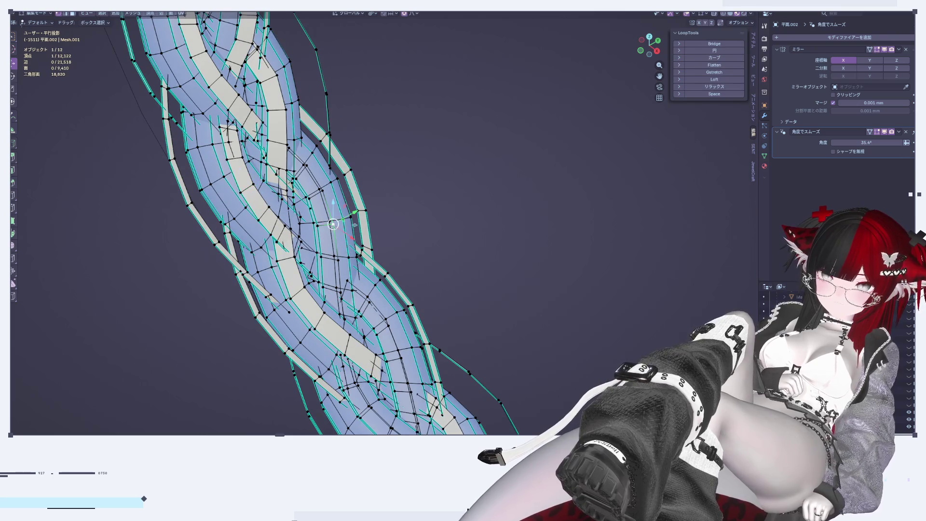
Nudge a strand vertex along X, look the braid over in Object Mode, then re-enter Edit Mode
middle_click_drag(357, 242, 372, 232)
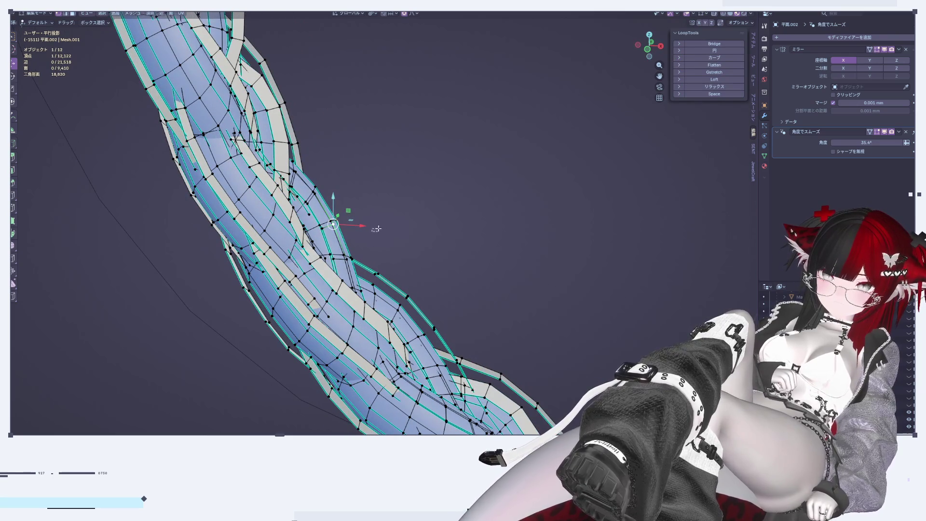
key("g")
key("x")
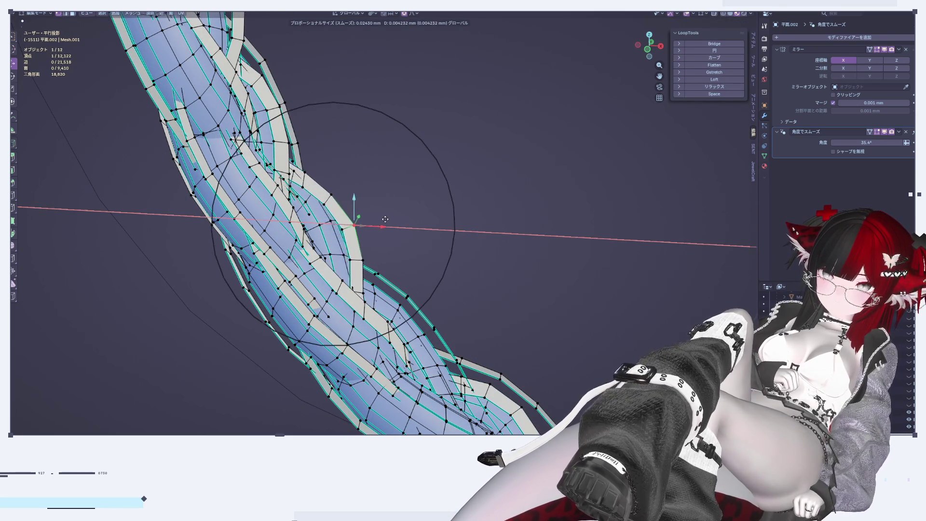
left_click(385, 219)
key("Tab")
scroll(437, 281, "down", 3)
mouse_move(437, 281)
middle_mouse_down()
mouse_move(416, 262)
mouse_move(392, 309)
middle_mouse_up()
scroll(374, 341, "up", 3)
mouse_move(374, 341)
middle_mouse_down()
mouse_move(349, 358)
mouse_move(417, 299)
mouse_move(409, 291)
mouse_move(376, 303)
mouse_move(465, 217)
middle_mouse_up()
key("Tab")
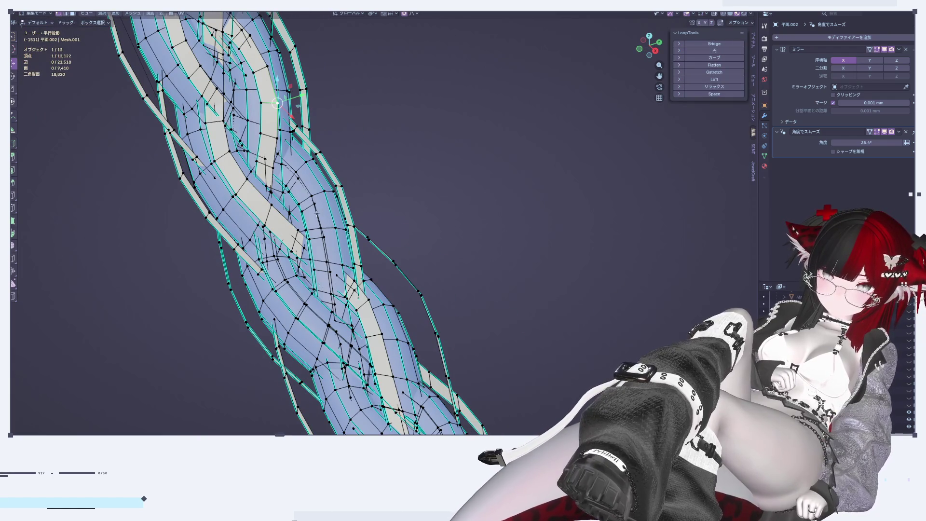
Toggle X-ray on and off twice to check hidden edges of the braid mesh
middle_click_drag(309, 206, 320, 236)
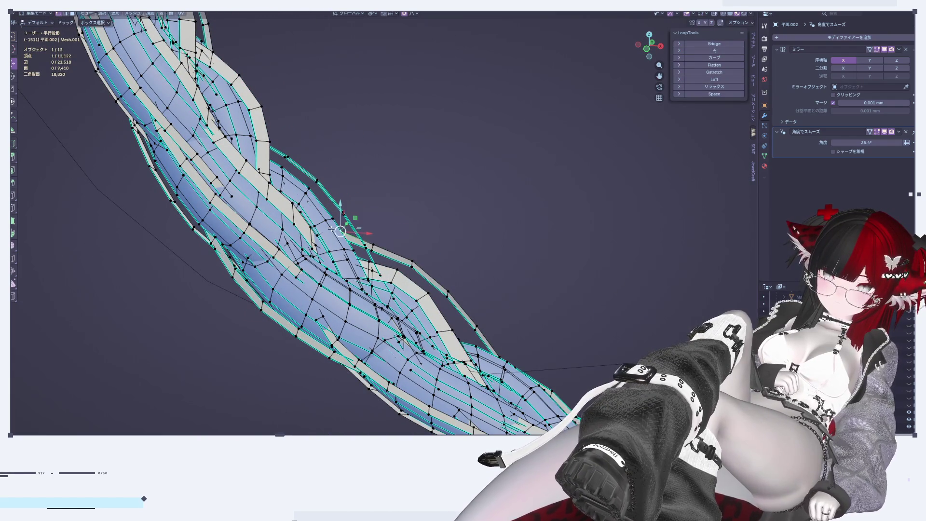
mouse_move(331, 229)
middle_mouse_down()
mouse_move(304, 246)
mouse_move(312, 277)
middle_mouse_up()
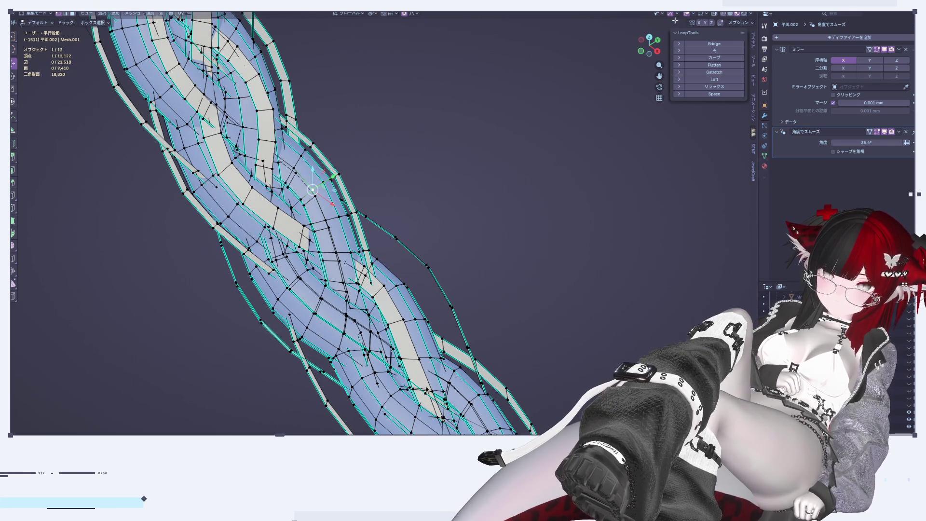
left_click(713, 15)
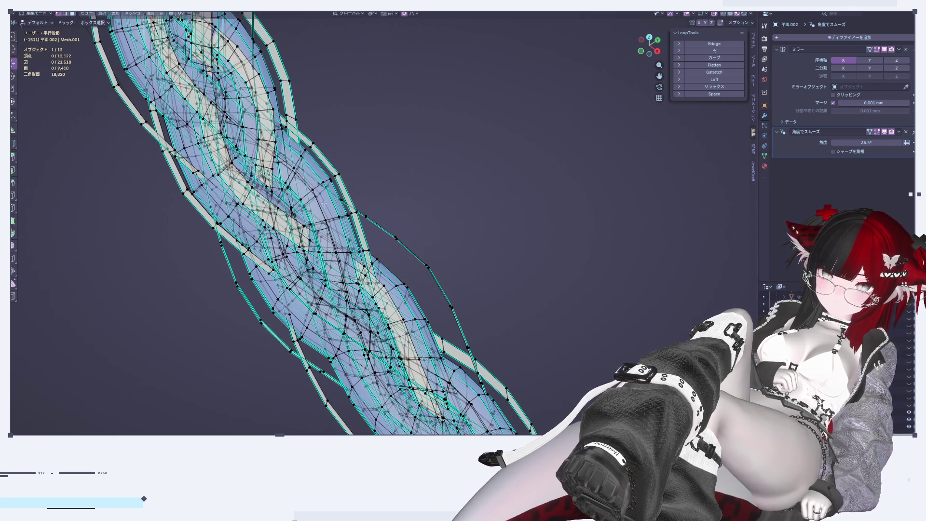
left_click(717, 15)
middle_click_drag(337, 155, 346, 166)
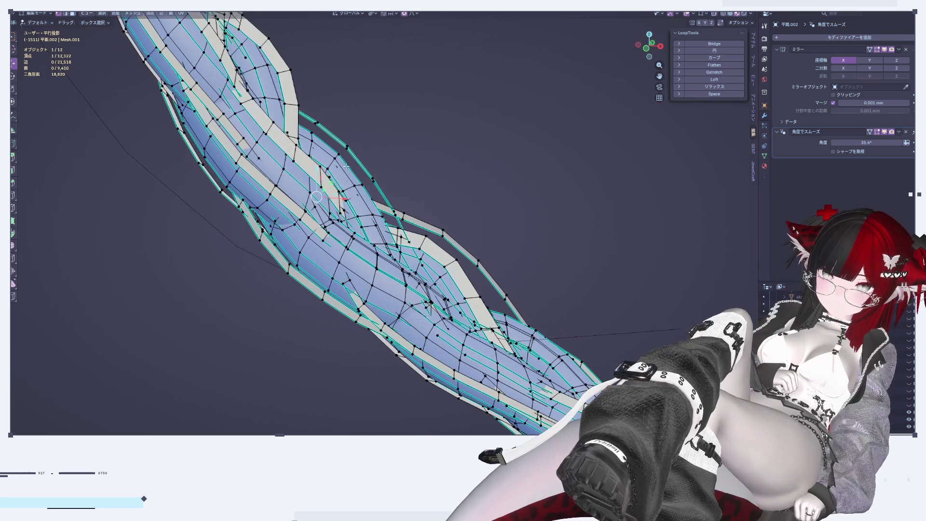
left_click(714, 15)
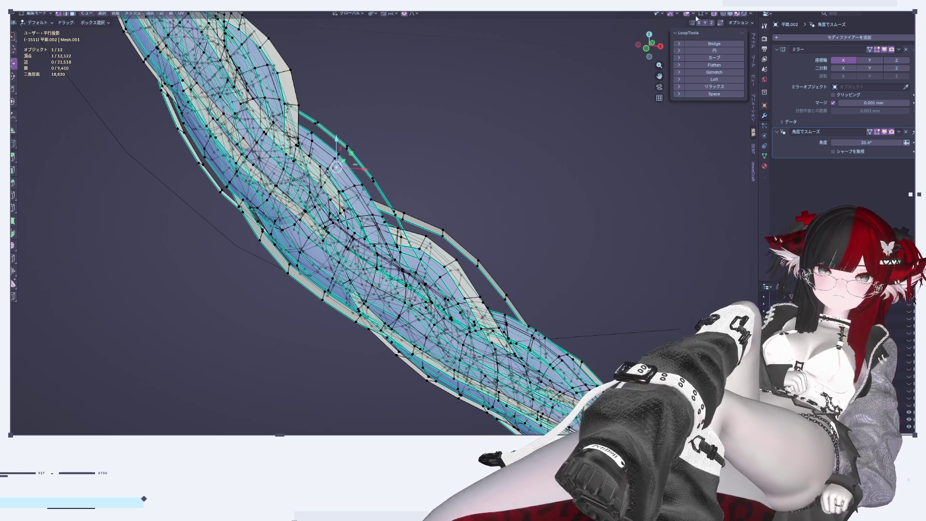
left_click(712, 15)
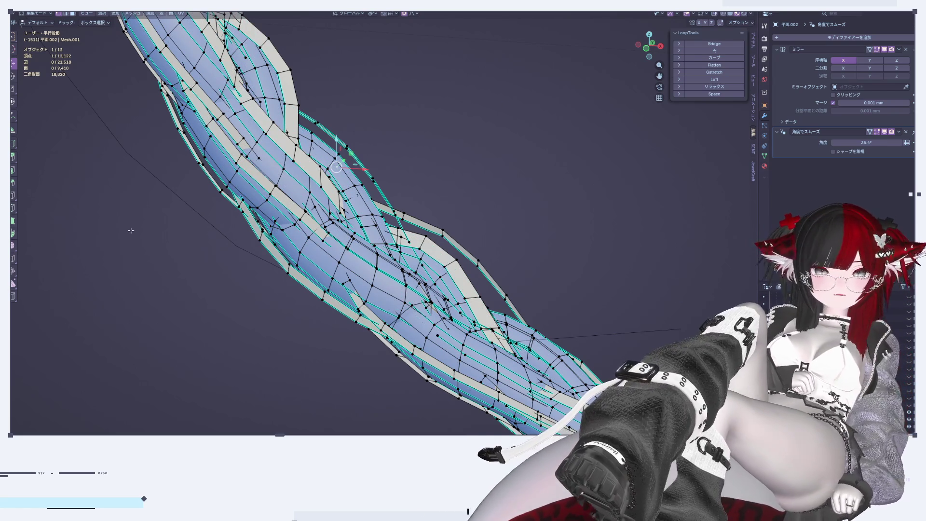
Nudge strand vertices about 0.001 mm along X with smooth proportional falloff
mouse_move(364, 170)
left_mouse_down()
mouse_move(373, 157)
mouse_move(368, 123)
left_mouse_up()
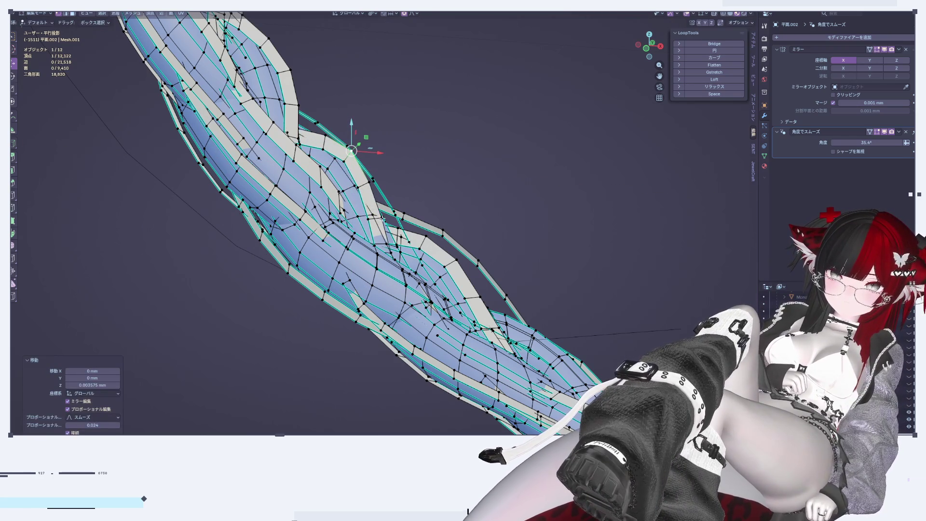
left_click(381, 218)
left_click_drag(409, 219, 410, 220)
mouse_move(410, 219)
middle_mouse_down()
mouse_move(363, 278)
mouse_move(390, 235)
mouse_move(350, 169)
mouse_move(490, 222)
mouse_move(461, 222)
middle_mouse_up()
left_click(365, 162)
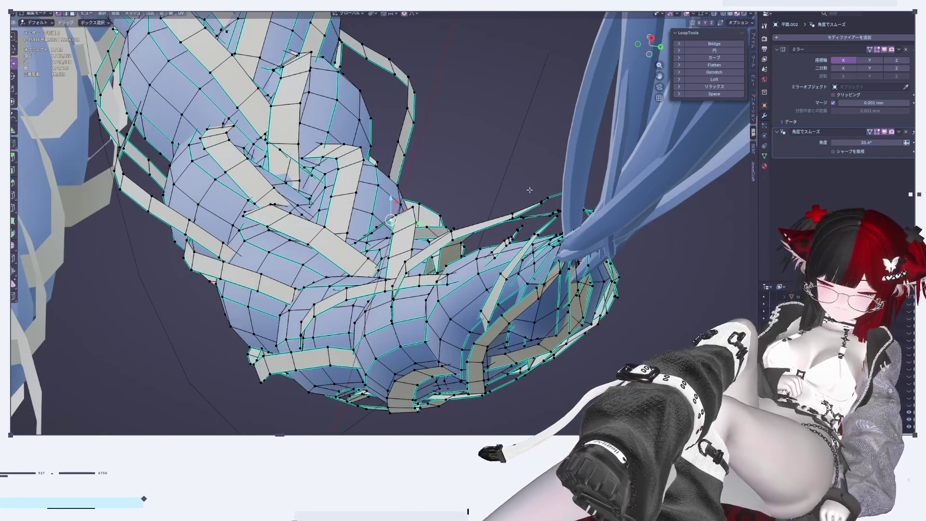
Rotate the area around the strand vertex 9.74° with smooth falloff, then view the shaded braid
key("r")
left_click(533, 227)
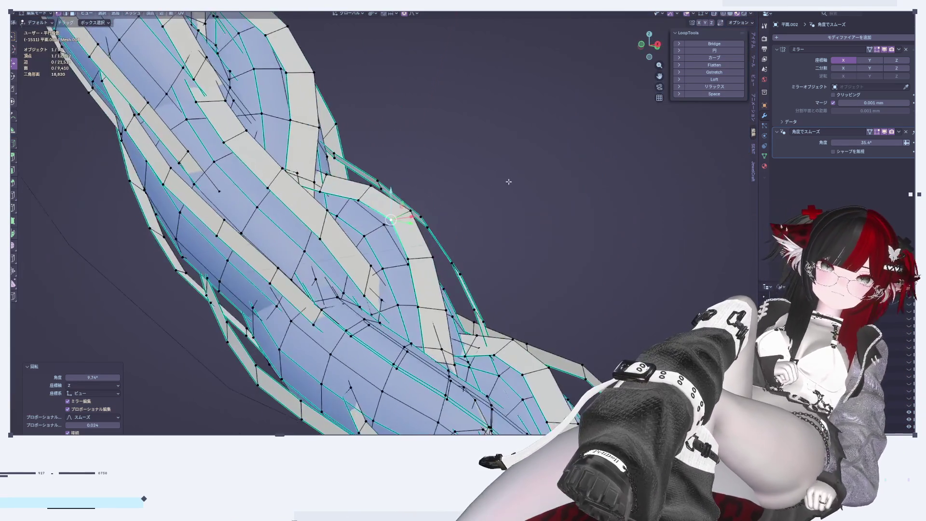
mouse_move(507, 181)
middle_mouse_down()
mouse_move(447, 322)
mouse_move(446, 228)
middle_mouse_up()
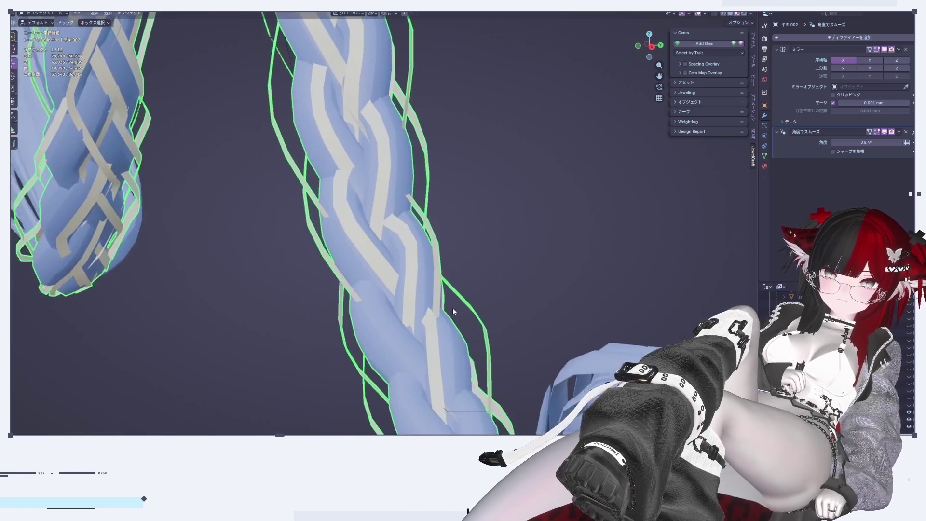
Orbit around the braid in both Object and Edit Mode, finishing in Edit Mode
key("Tab")
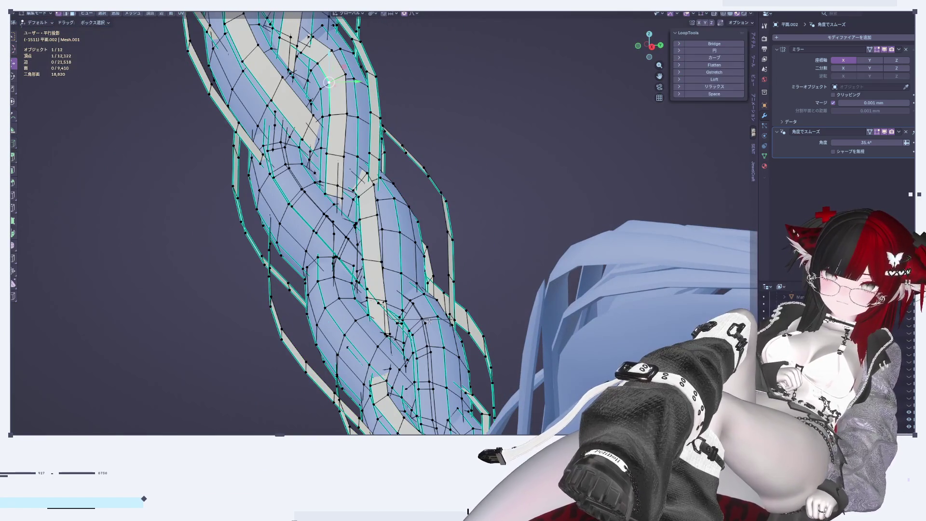
key("Tab")
scroll(420, 271, "up", 4)
middle_click_drag(341, 357, 404, 282)
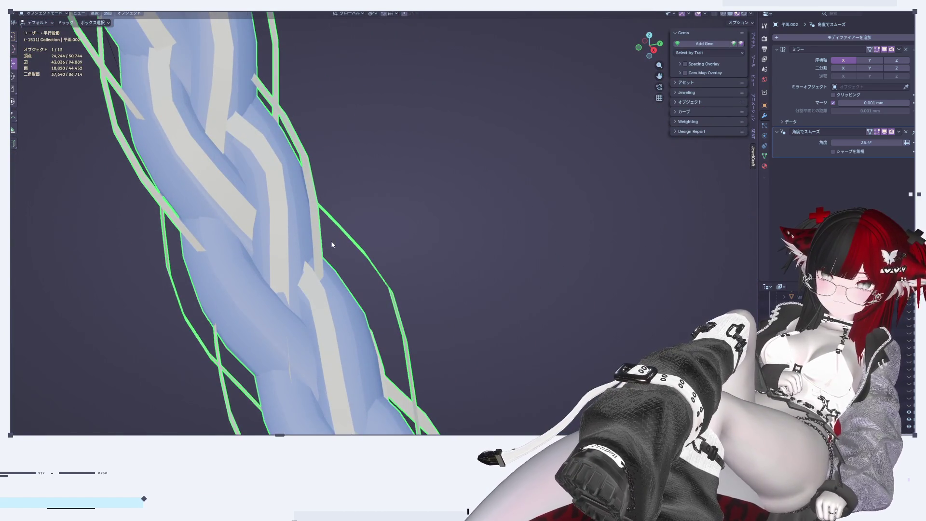
key("Tab")
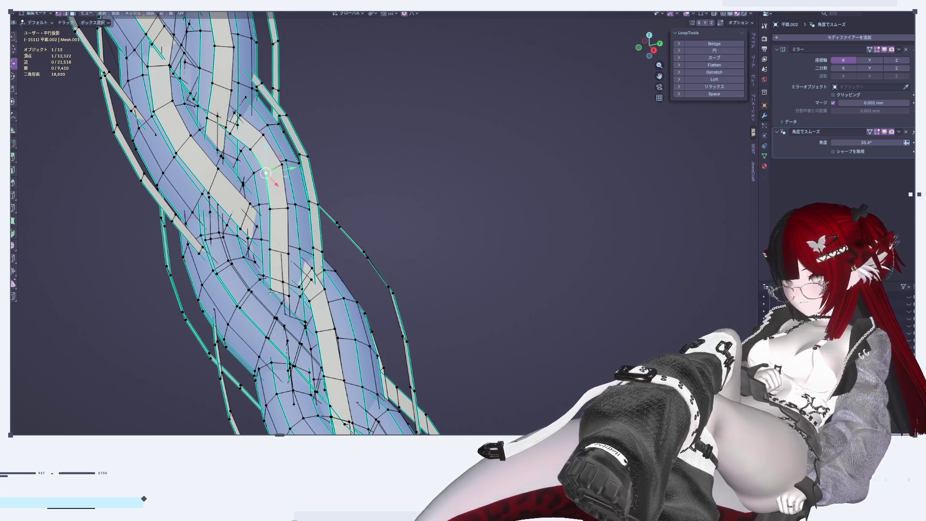
middle_click_drag(251, 293, 476, 246)
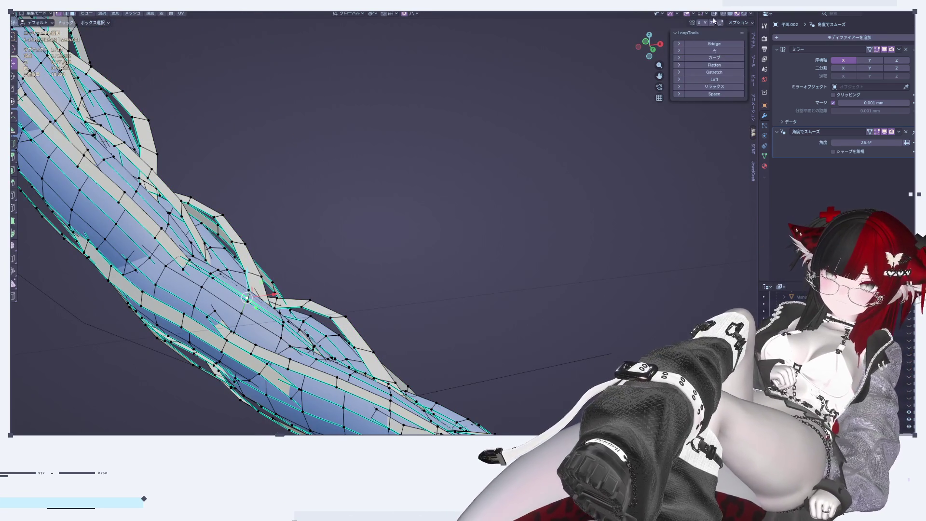
key("Tab")
scroll(442, 268, "up", 3)
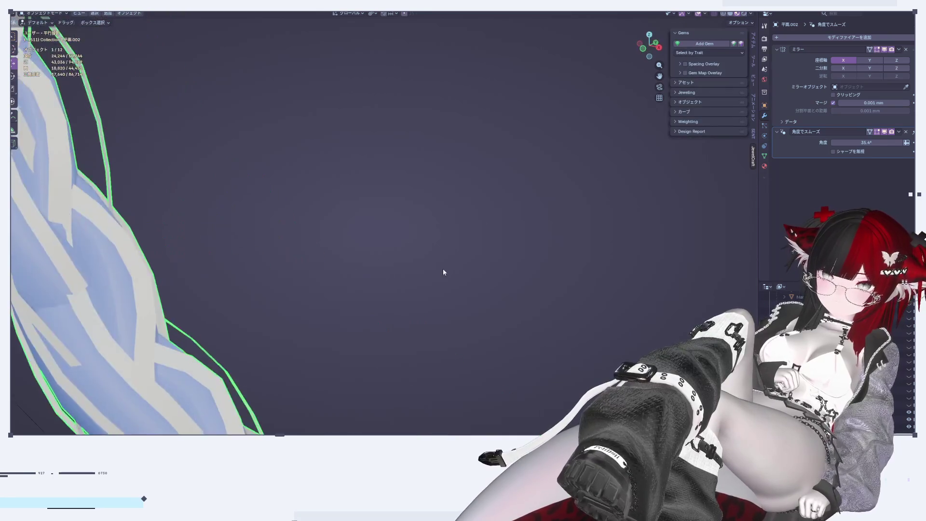
middle_click_drag(443, 271, 452, 271)
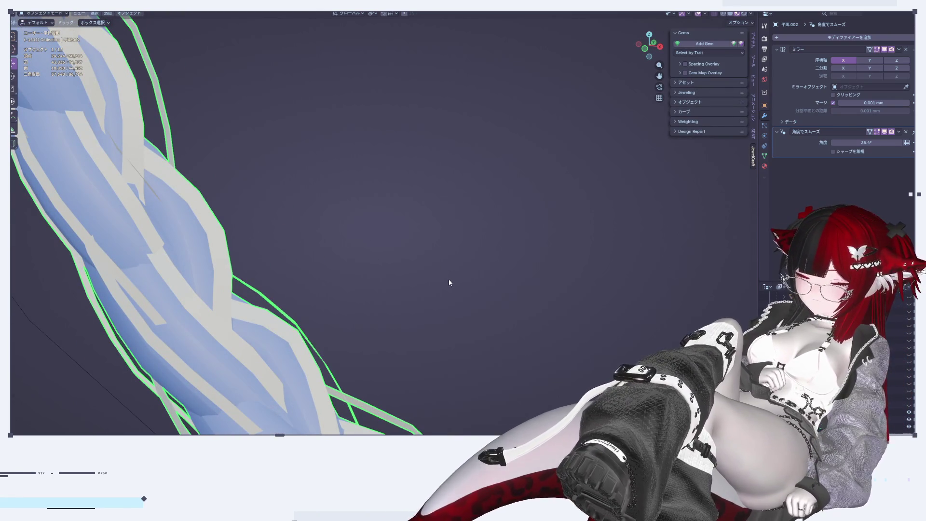
mouse_move(432, 360)
middle_mouse_down()
mouse_move(420, 371)
mouse_move(400, 232)
mouse_move(412, 165)
middle_mouse_up()
mouse_move(560, 153)
middle_mouse_down()
mouse_move(458, 248)
mouse_move(756, 18)
middle_mouse_up()
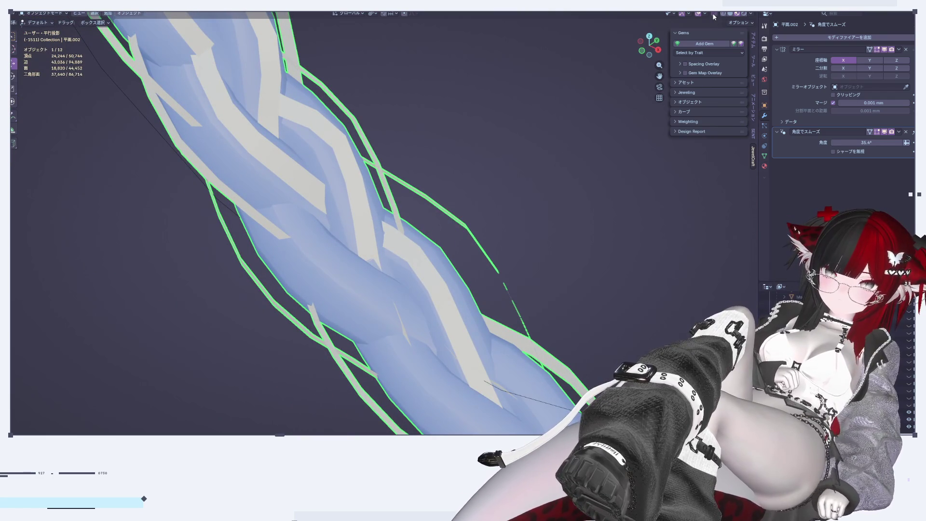
key("Tab")
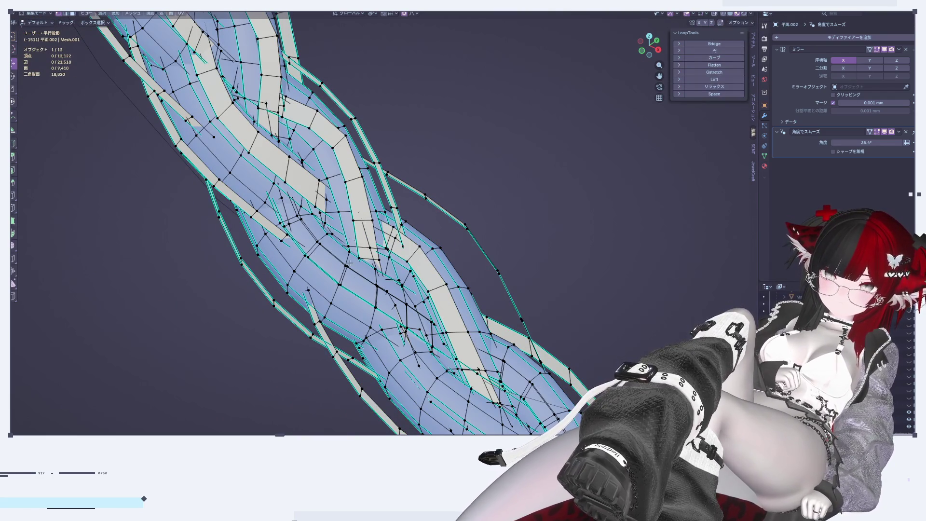
Move strand vertices with smooth falloff, excluding X, then about -0.0012 mm along Z
middle_click_drag(351, 266, 391, 258)
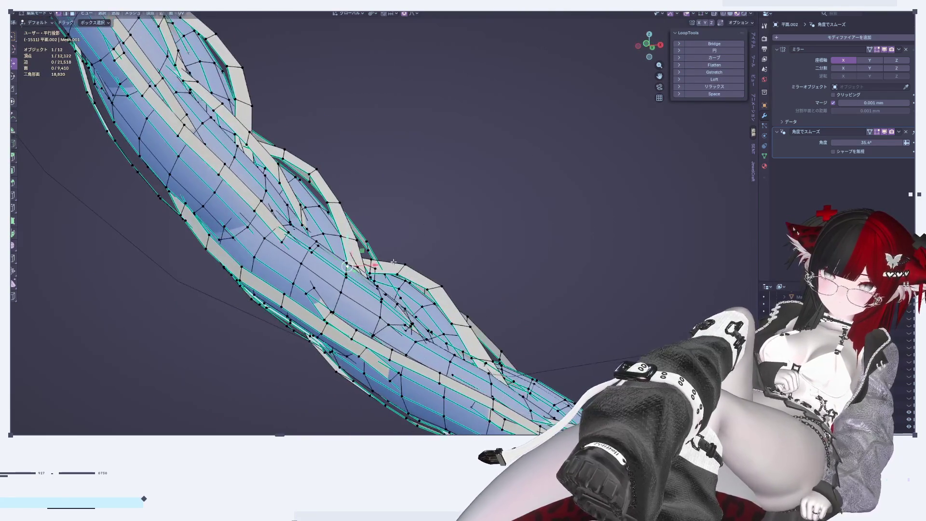
key("g")
key("shift+x")
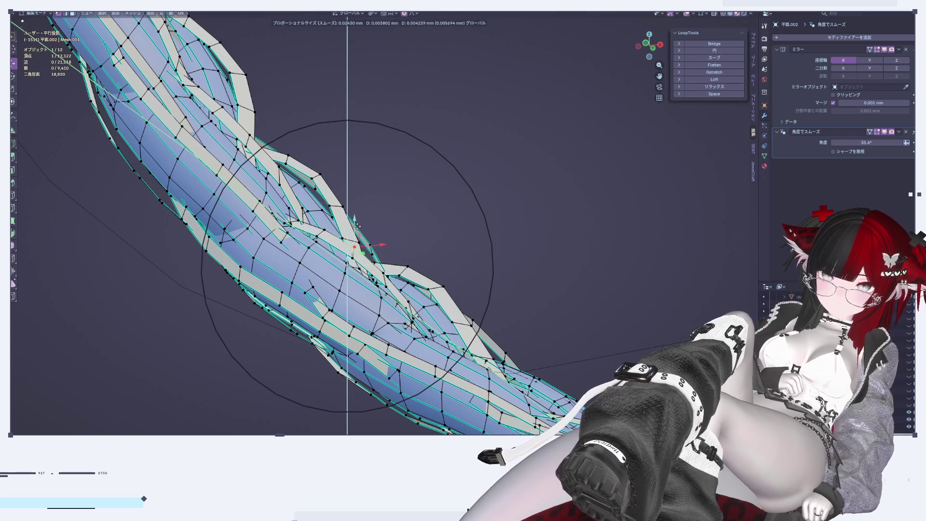
left_click(350, 227)
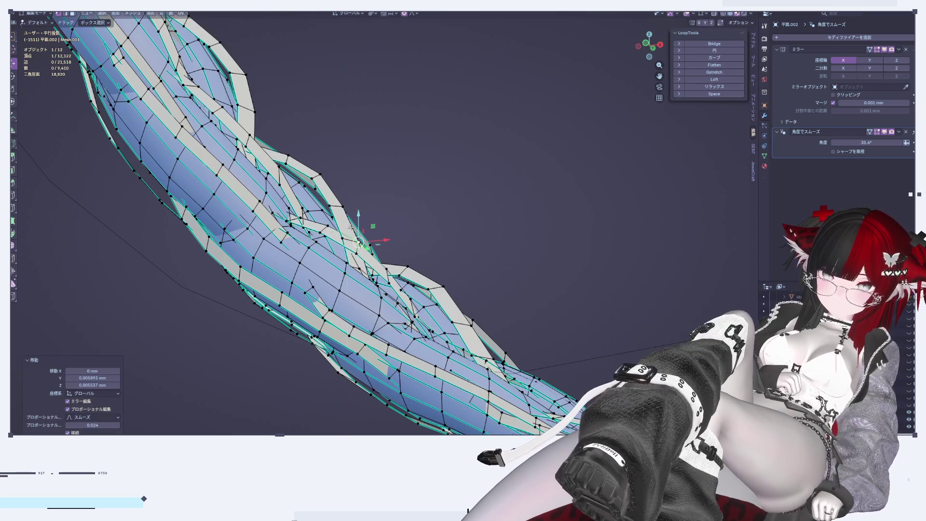
key("g")
key("z")
left_click(301, 212)
mouse_move(399, 329)
middle_mouse_down("shift")
mouse_move(325, 237)
mouse_move(383, 306)
mouse_move(430, 228)
middle_mouse_up("shift")
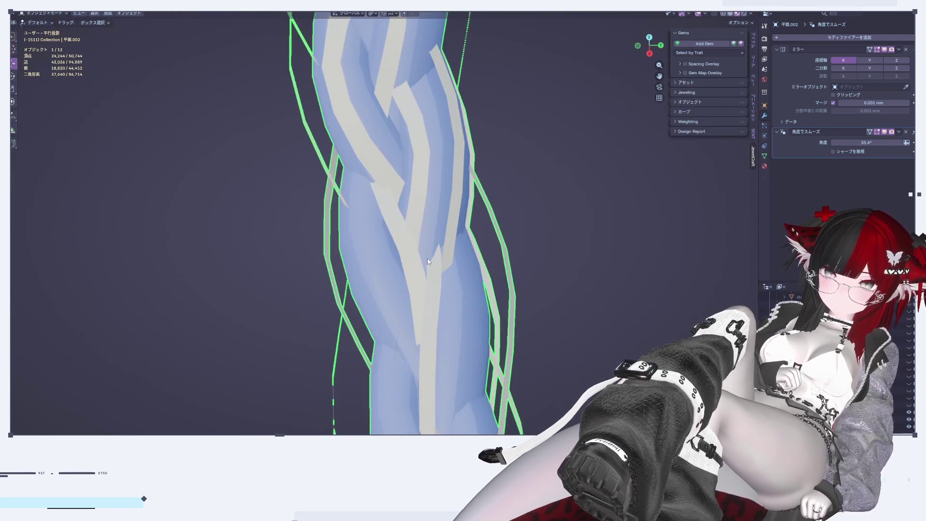
Shift the chosen strand vertices along Y, then view the whole braid in Object Mode
key("g")
key("y")
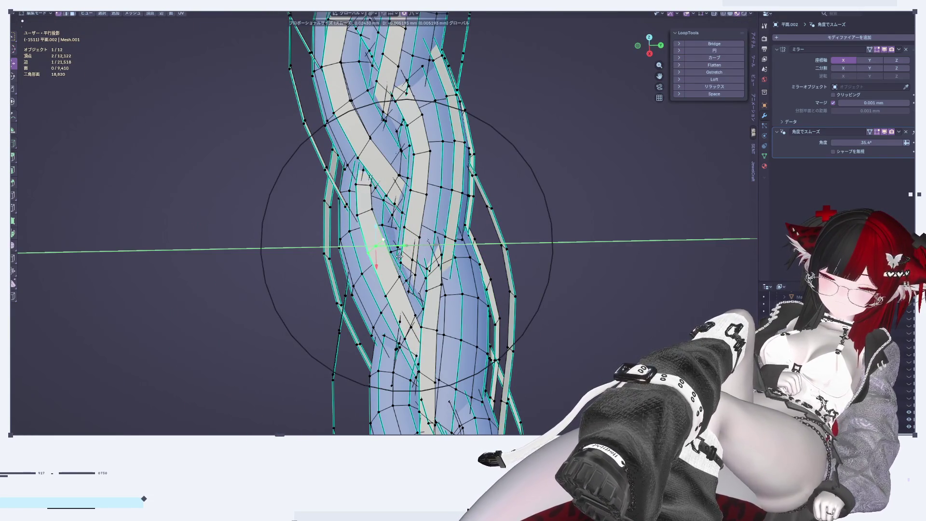
left_click(399, 256)
key("Tab")
middle_click_drag(402, 317, 439, 307)
mouse_move(506, 205)
middle_mouse_down()
mouse_move(576, 205)
mouse_move(233, 251)
middle_mouse_up()
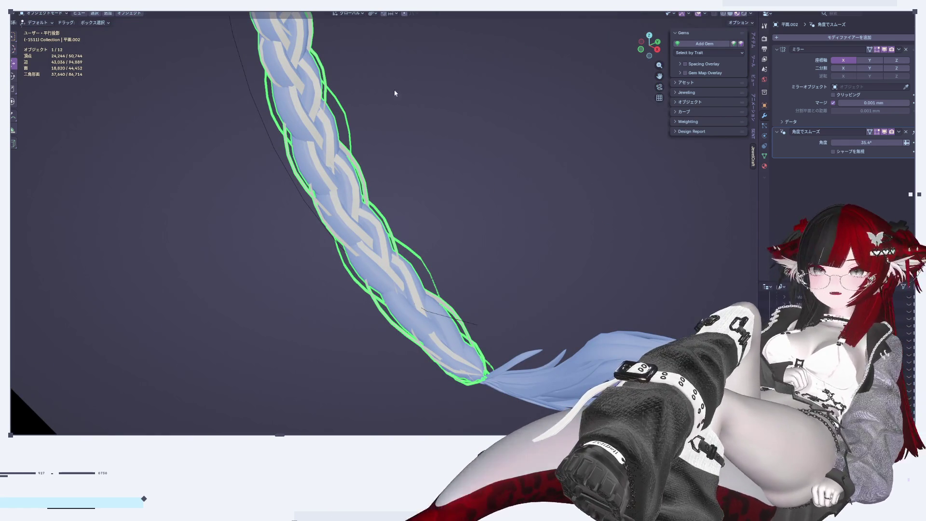
Frame the braid tail from Front Ortho and nudge a vertex along Y with smooth falloff
left_click(658, 47)
left_click(661, 45)
left_click(637, 46)
scroll(478, 261, "up", 2)
middle_click_drag(477, 262, 361, 254)
scroll(361, 255, "up", 1)
scroll(348, 260, "up", 2)
scroll(289, 356, "up", 2)
mouse_move(289, 359)
middle_mouse_down()
mouse_move(373, 322)
mouse_move(391, 226)
middle_mouse_up()
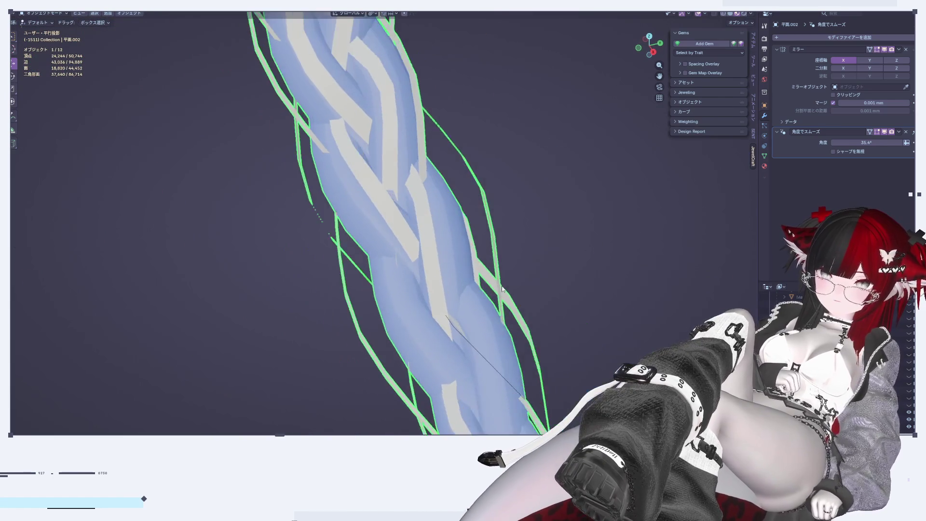
key("Tab")
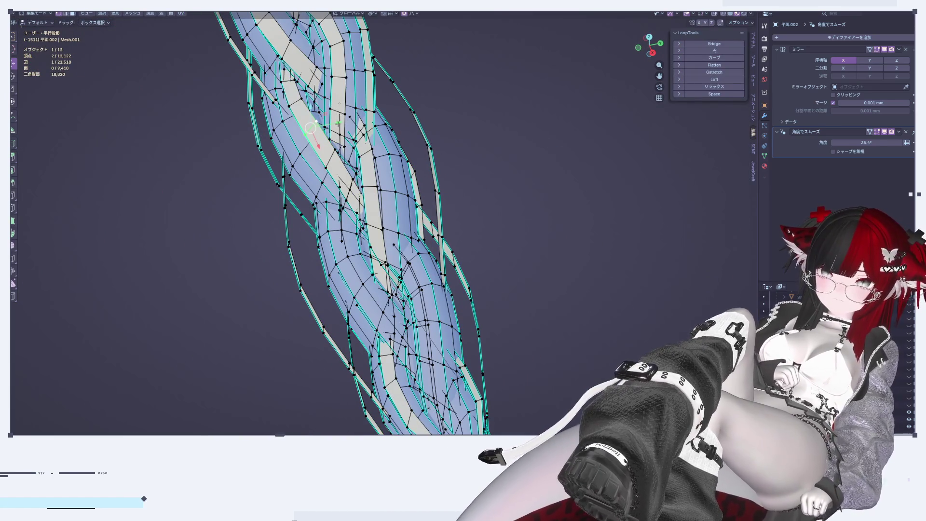
key("g")
key("y")
left_click(323, 131)
Shift a long diagonal strand edge loop about -0.0025 mm with smooth falloff, then exit Edit Mode
mouse_move(323, 131)
middle_mouse_down()
mouse_move(364, 178)
mouse_move(377, 231)
mouse_move(307, 130)
middle_mouse_up()
scroll(377, 231, "up", 2)
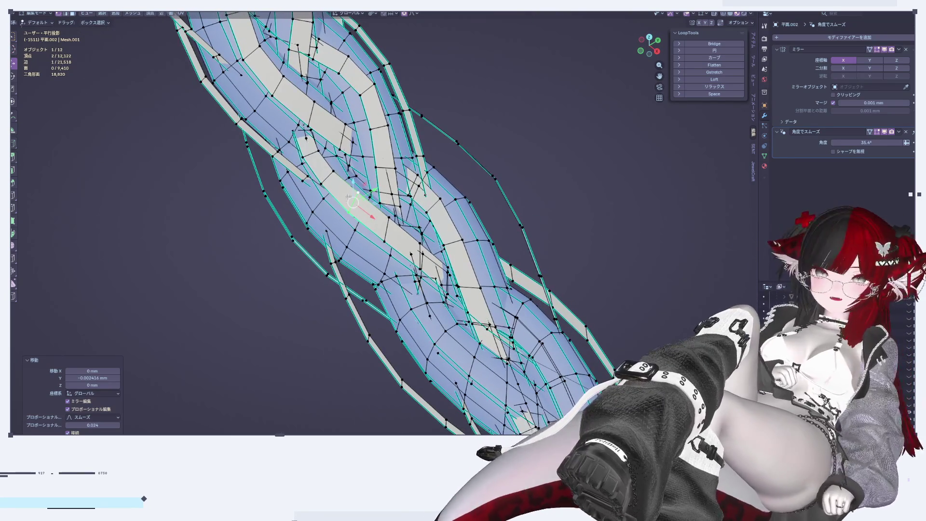
left_click(308, 147, "alt")
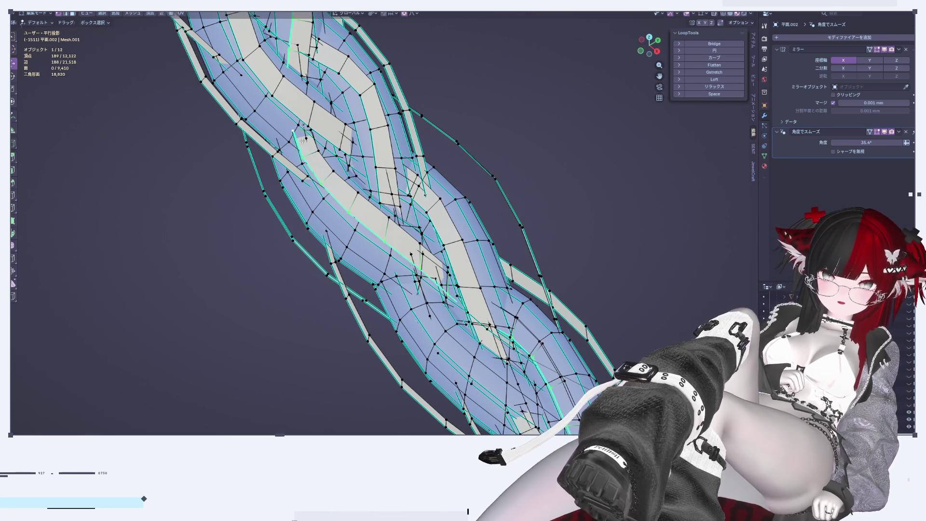
middle_click_drag(302, 140, 318, 294)
middle_click_drag(419, 364, 324, 218)
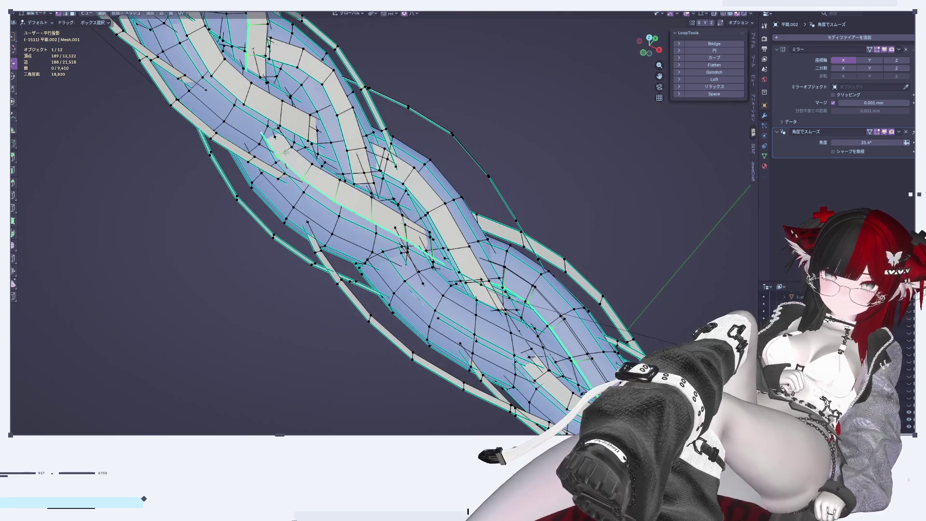
left_click_drag(285, 139, 284, 140)
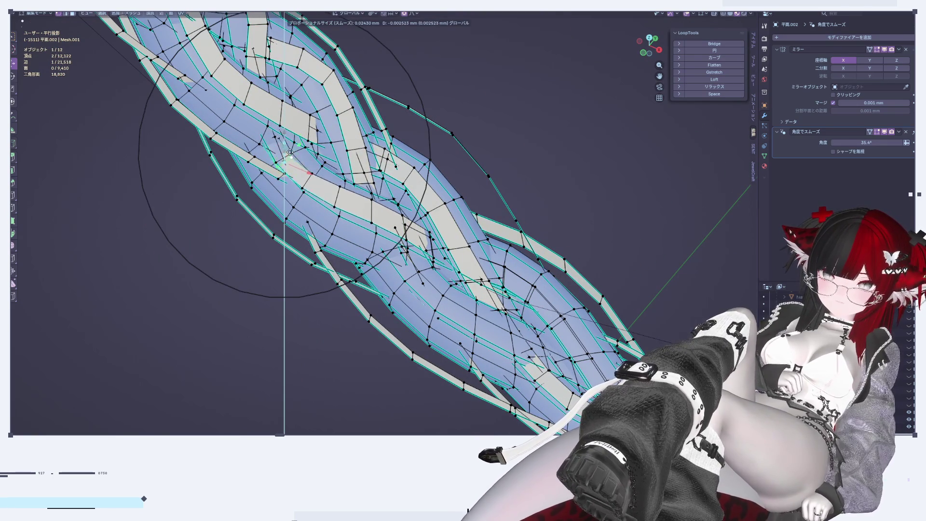
left_click(293, 147)
key("Tab")
mouse_move(468, 354)
middle_mouse_down()
mouse_move(399, 378)
mouse_move(365, 252)
middle_mouse_up()
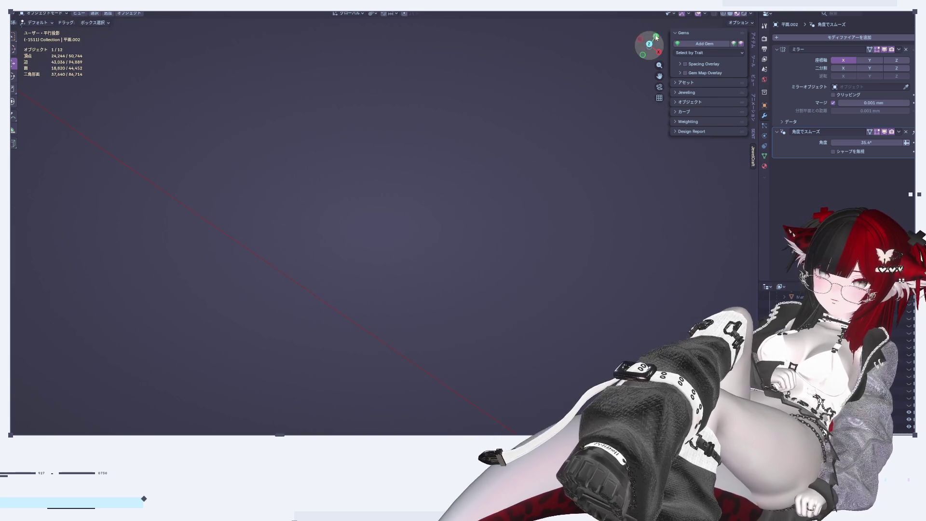
Inspect the braid from Back Ortho, then pan, zoom and orbit closely along its length
left_click(655, 37)
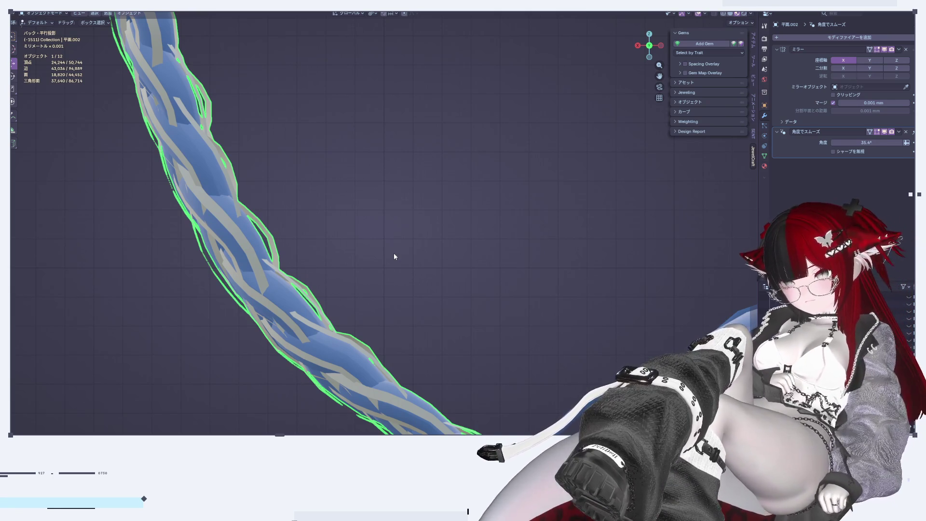
middle_click_drag(432, 374, 472, 281, "shift")
scroll(462, 304, "up", 3)
scroll(454, 265, "up", 3)
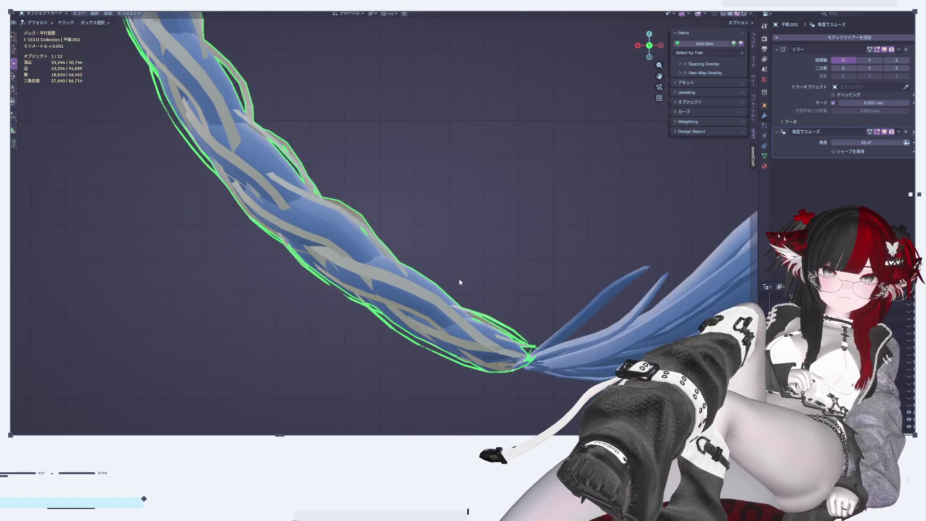
middle_click_drag(456, 267, 356, 304)
mouse_move(177, 293)
middle_mouse_down()
mouse_move(325, 220)
mouse_move(318, 275)
mouse_move(513, 293)
mouse_move(416, 250)
middle_mouse_up()
scroll(416, 251, "up", 3)
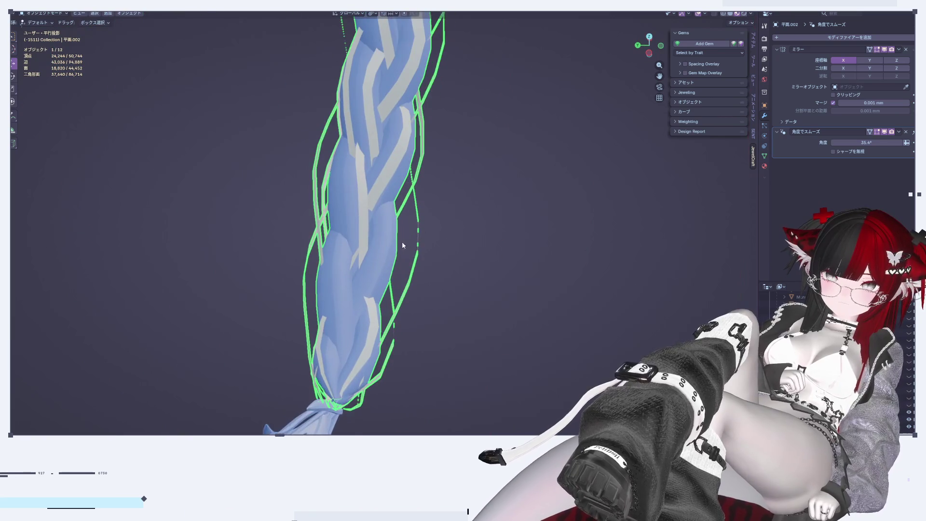
middle_click_drag(355, 224, 361, 397, "shift")
middle_click_drag(463, 307, 515, 140, "shift")
key("Tab")
key("Tab")
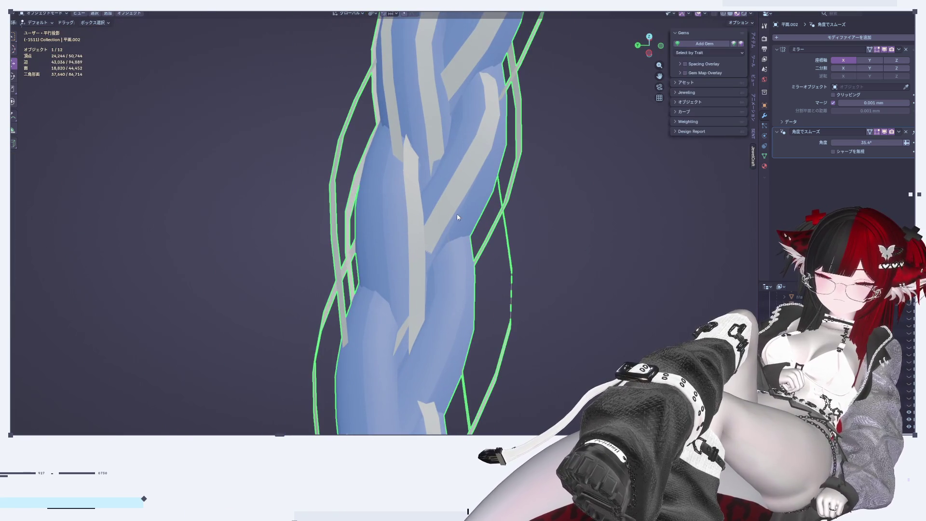
key("Tab")
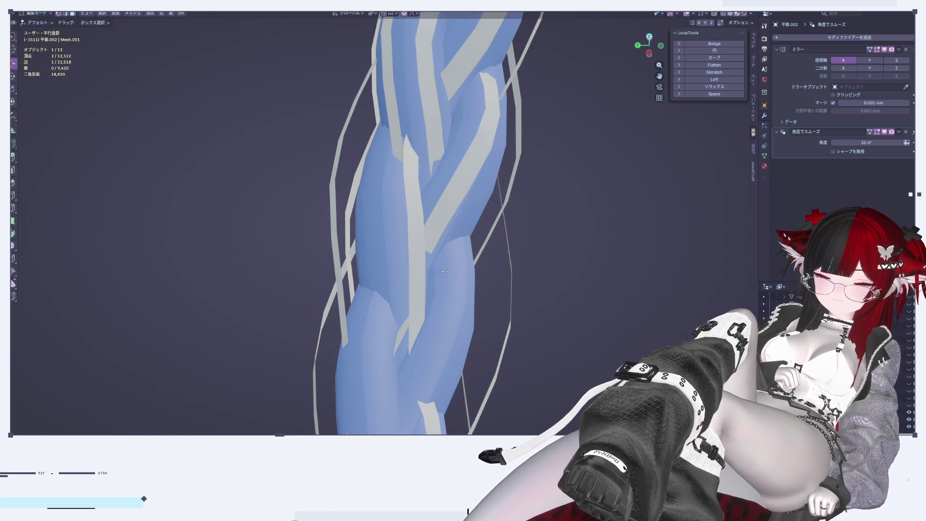
Centre and zoom the view on the selected braid vertices, ending in Edit Mode
scroll(442, 272, "down", 4)
scroll(442, 273, "down", 3)
middle_click_drag(442, 273, 389, 212)
key("KP_Decimal")
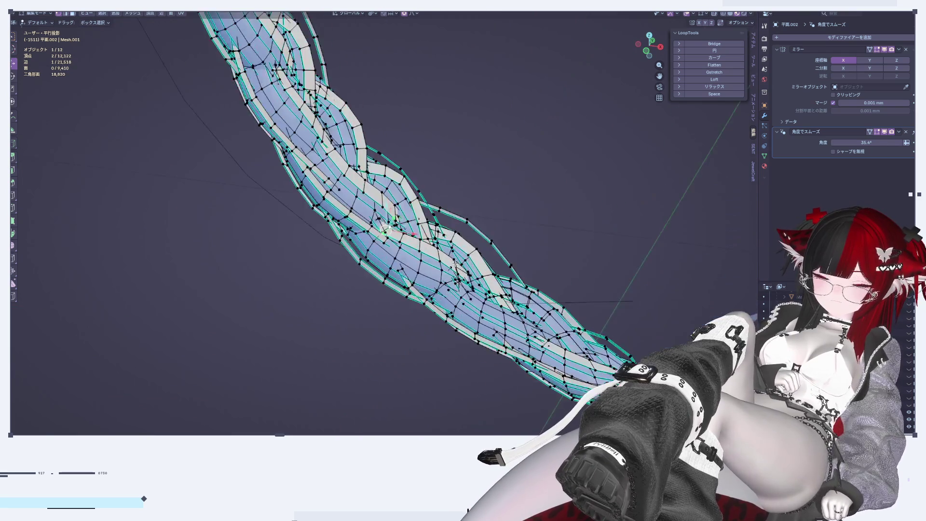
scroll(455, 264, "up", 3)
scroll(455, 264, "up", 3)
mouse_move(455, 264)
middle_mouse_down()
mouse_move(465, 314)
mouse_move(447, 164)
middle_mouse_up()
key("Tab")
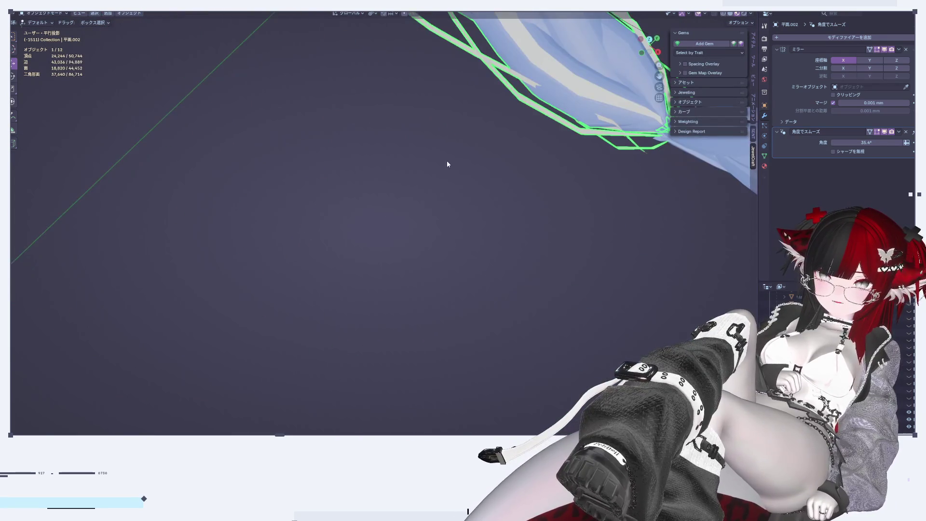
key("KP_Decimal")
scroll(441, 149, "up", 2)
scroll(454, 230, "up", 2)
key("Tab")
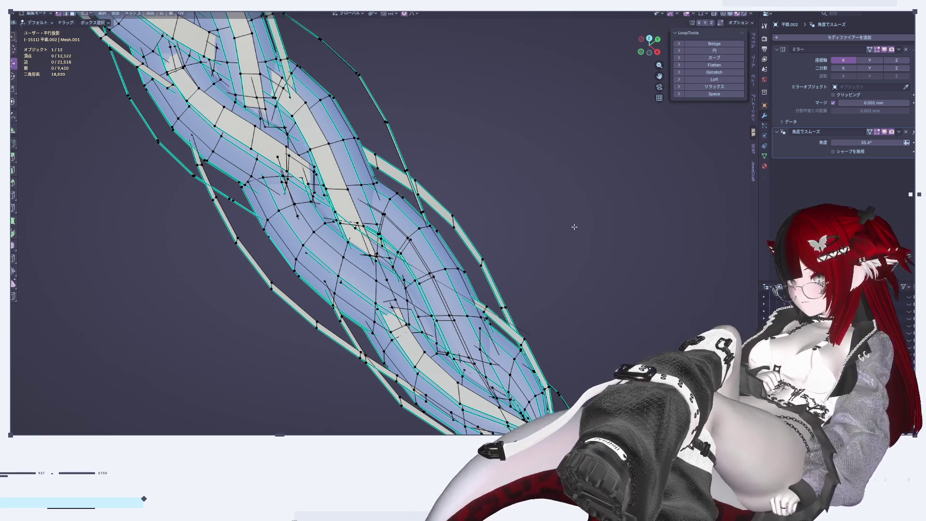
Nudge braid vertices about 0.0004 mm along X with smooth falloff, then return to Object Mode
left_click(621, 207)
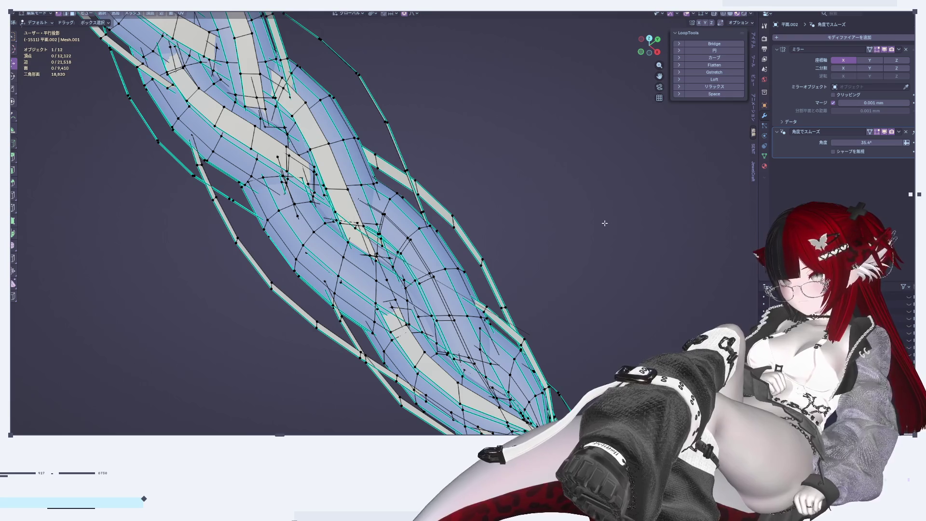
scroll(410, 249, "up", 1)
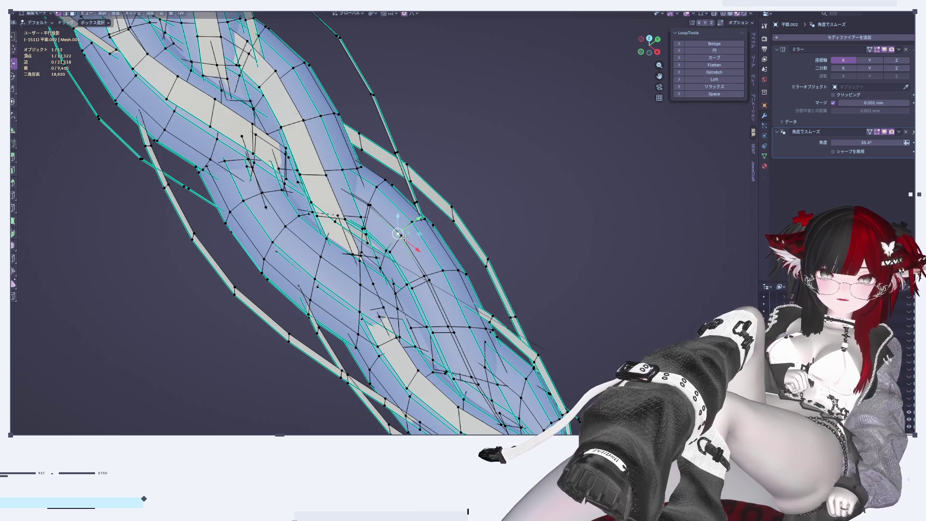
left_click(714, 14)
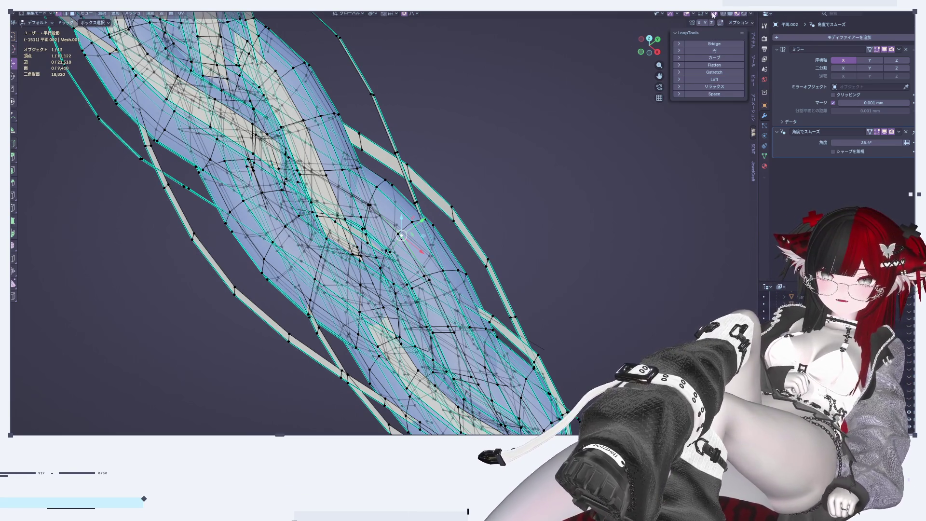
left_click(713, 15)
left_click_drag(419, 250, 408, 214)
left_click(408, 212)
key("Tab")
mouse_move(485, 327)
middle_mouse_down()
mouse_move(497, 302)
mouse_move(350, 251)
mouse_move(450, 353)
mouse_move(506, 292)
middle_mouse_up()
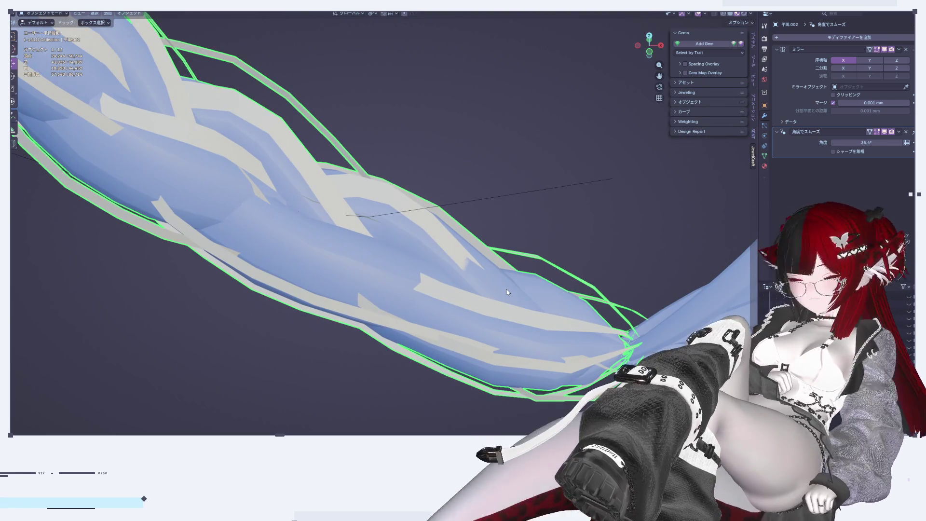
In Edit Mode, raise a long braid edge loop about 0.003 along Z with proportional falloff
key("Tab")
left_click(461, 267, "alt")
key("g")
key("z")
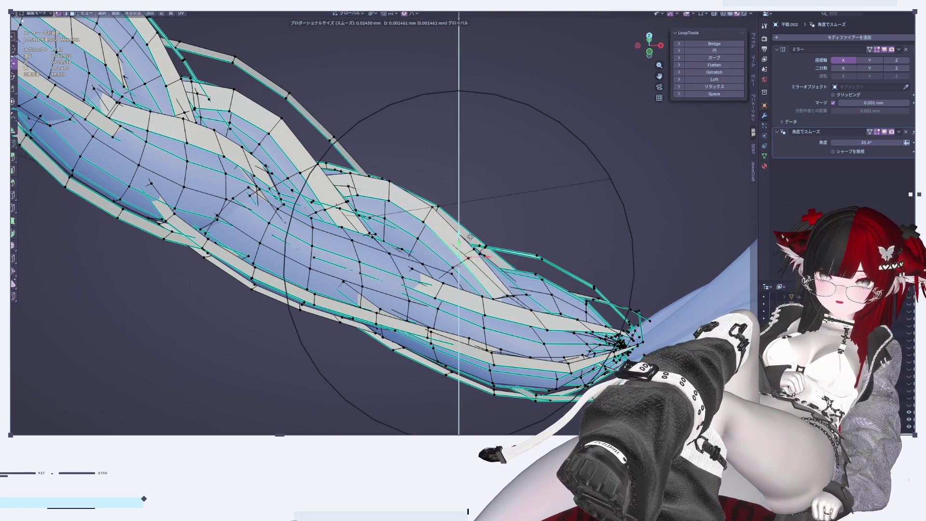
left_click(492, 278)
middle_click_drag(492, 279, 433, 280)
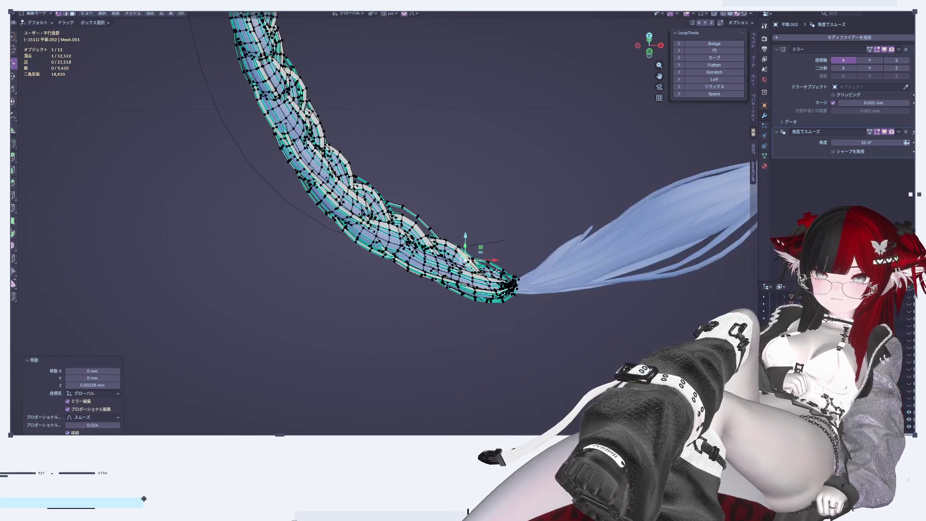
Check the braid shape in Object Mode, then return to editing its vertices
key("Tab")
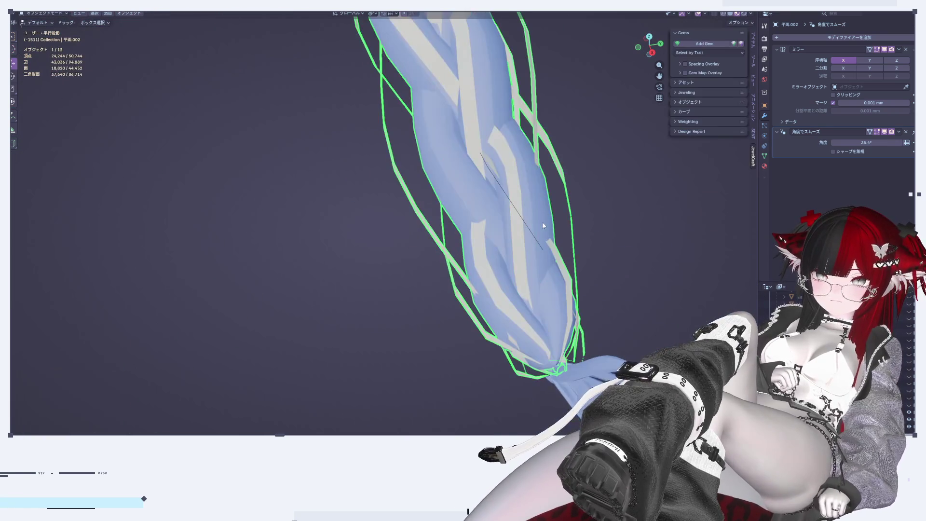
scroll(496, 266, "up", 2)
scroll(483, 286, "up", 1)
mouse_move(442, 225)
middle_mouse_down()
mouse_move(457, 270)
mouse_move(506, 330)
middle_mouse_up()
key("Tab")
key("Tab")
key("Tab")
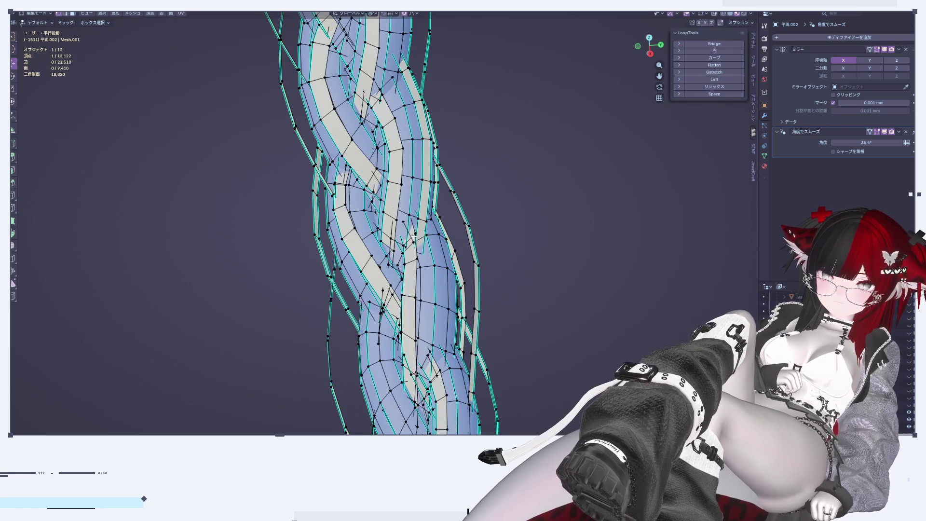
key("g")
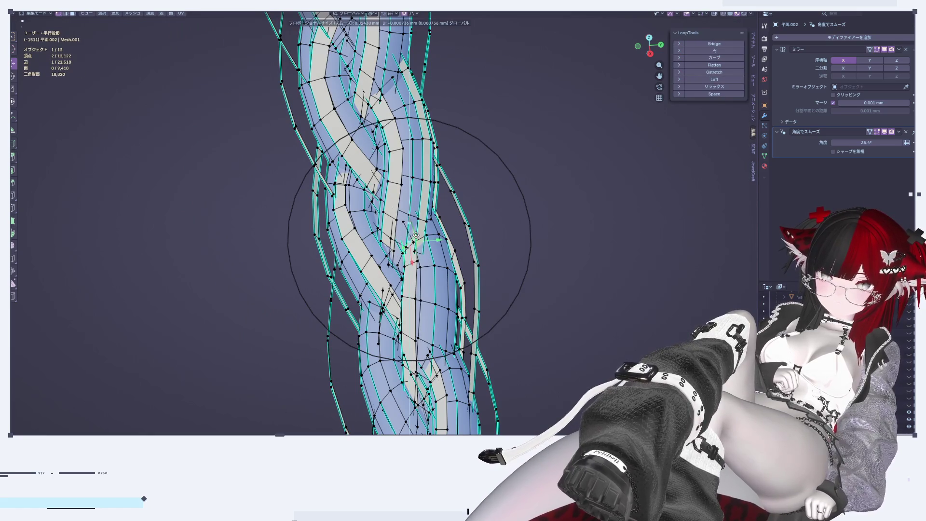
key("Tab")
key("Tab")
Nudge the selected vertices and a single strand-edge vertex slightly along Z with falloff
mouse_move(513, 289)
middle_mouse_down()
mouse_move(544, 260)
mouse_move(525, 258)
mouse_move(606, 282)
mouse_move(562, 219)
middle_mouse_up()
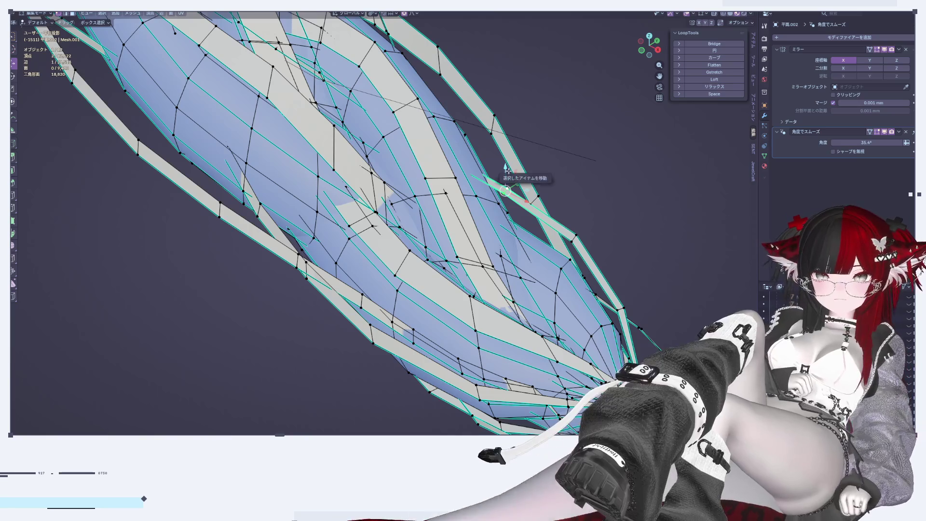
key("g")
key("z")
left_click(512, 198)
middle_click_drag(512, 198, 625, 243)
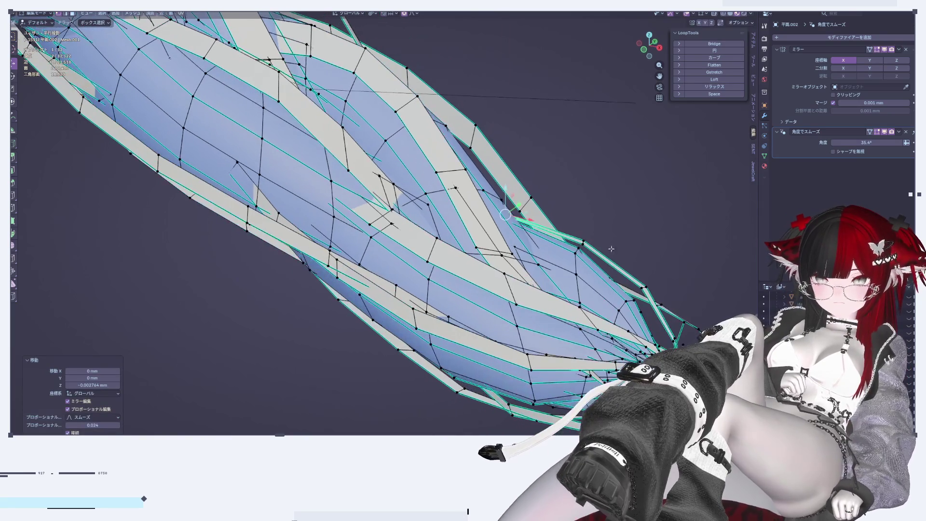
left_click(583, 238)
key("g")
key("z")
left_click(611, 236)
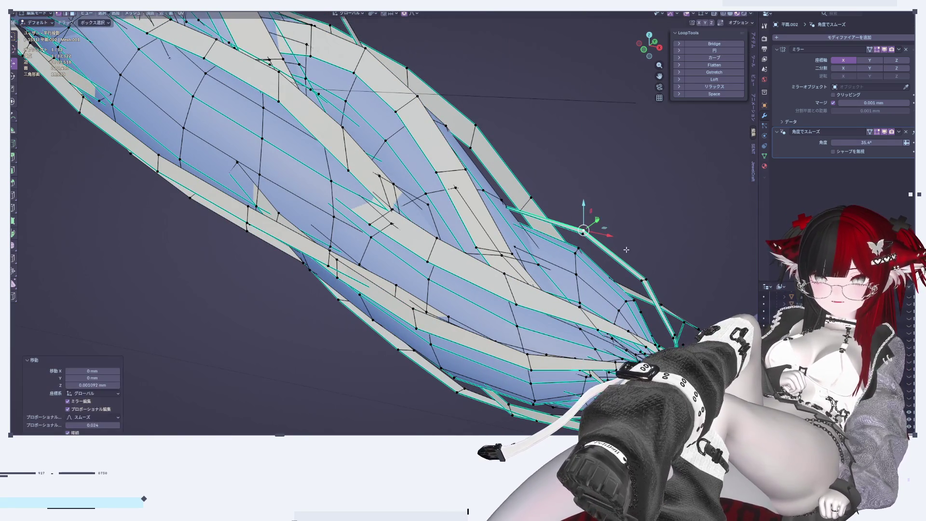
left_click(651, 263)
mouse_move(651, 264)
middle_mouse_down()
mouse_move(577, 289)
mouse_move(535, 351)
middle_mouse_up()
Review the braid in Object Mode, then briefly re-enter Edit Mode on it
key("Tab")
scroll(542, 239, "up", 4)
scroll(456, 214, "up", 2)
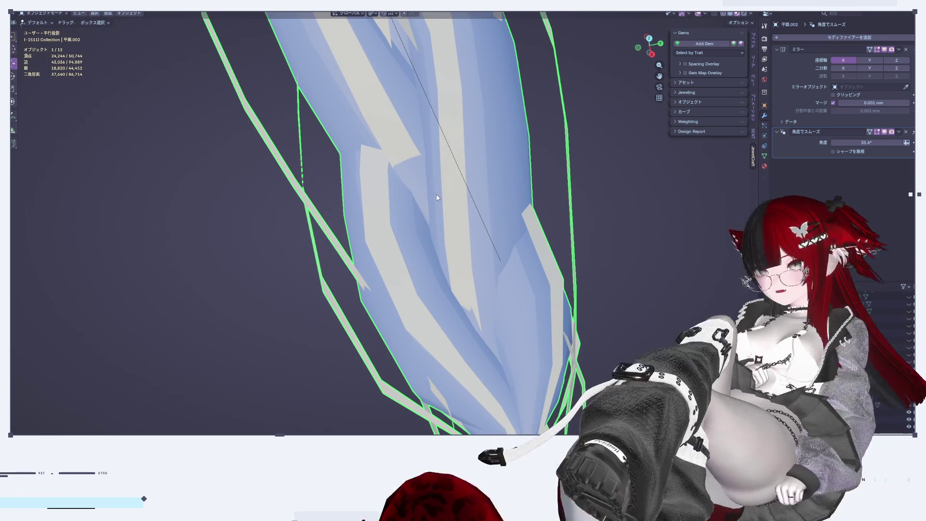
key("Tab")
scroll(425, 203, "down", 3)
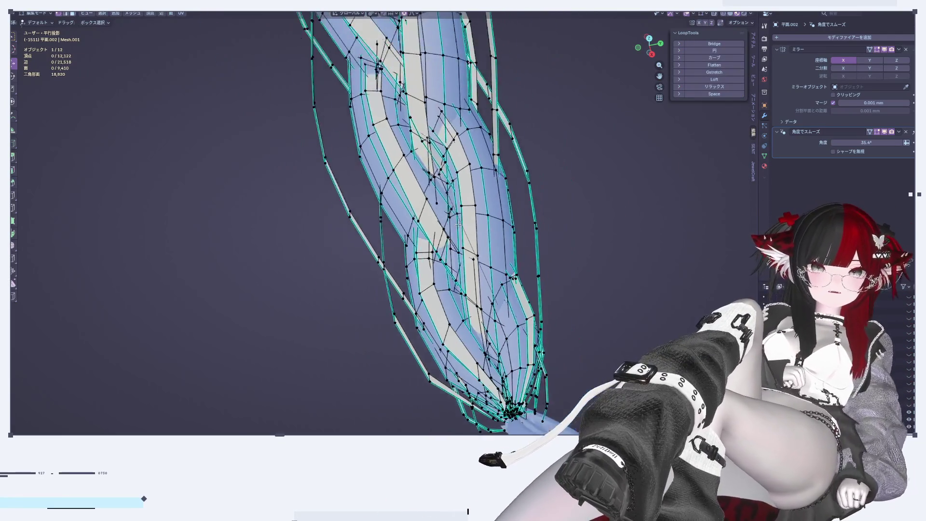
key("Tab")
scroll(462, 251, "up", 3)
middle_click_drag(462, 249, 390, 212)
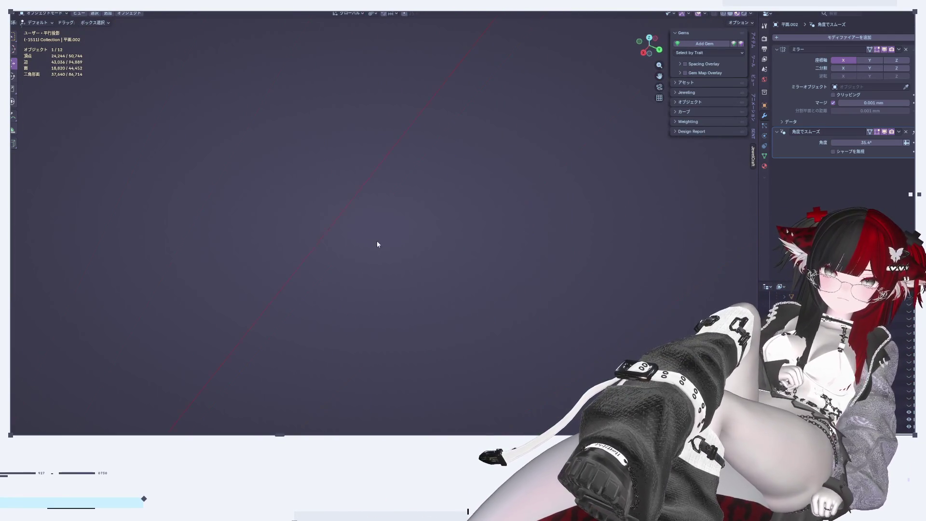
left_click(660, 49)
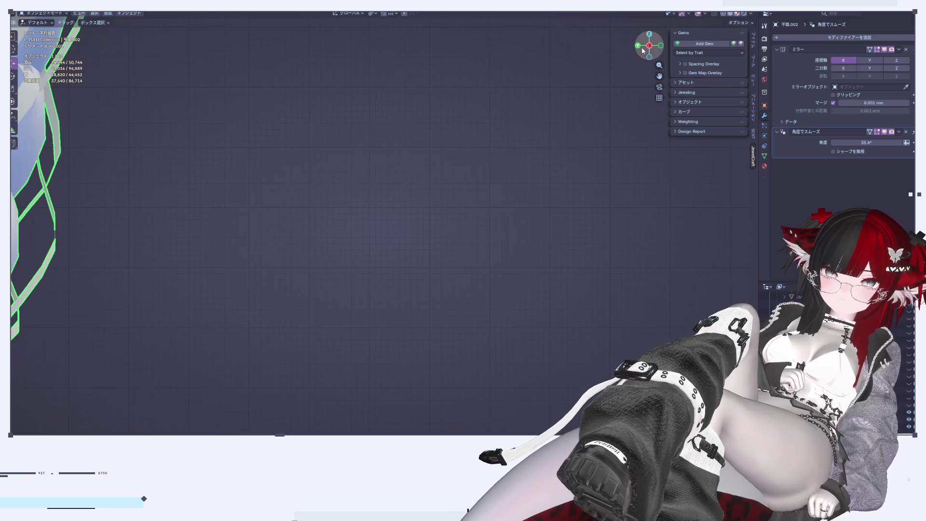
middle_click_drag(251, 264, 359, 184)
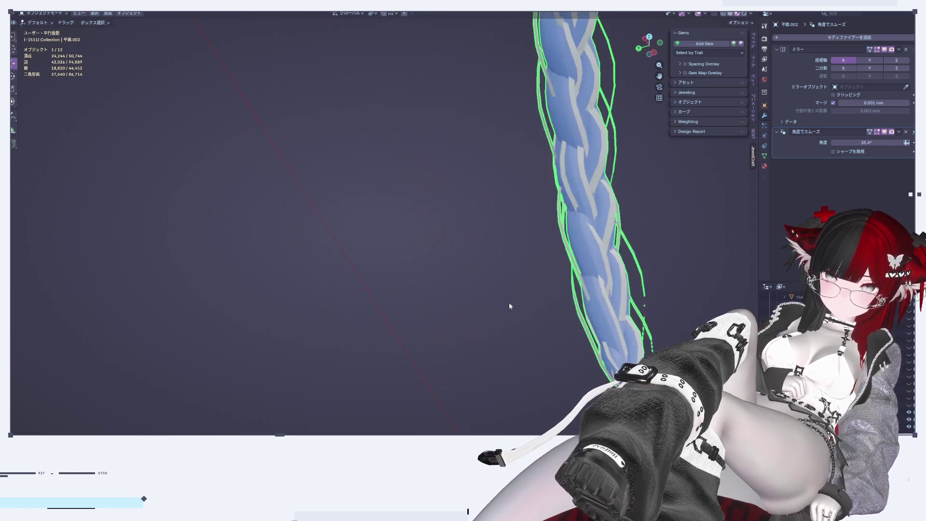
scroll(359, 185, "up", 3)
scroll(426, 198, "up", 3)
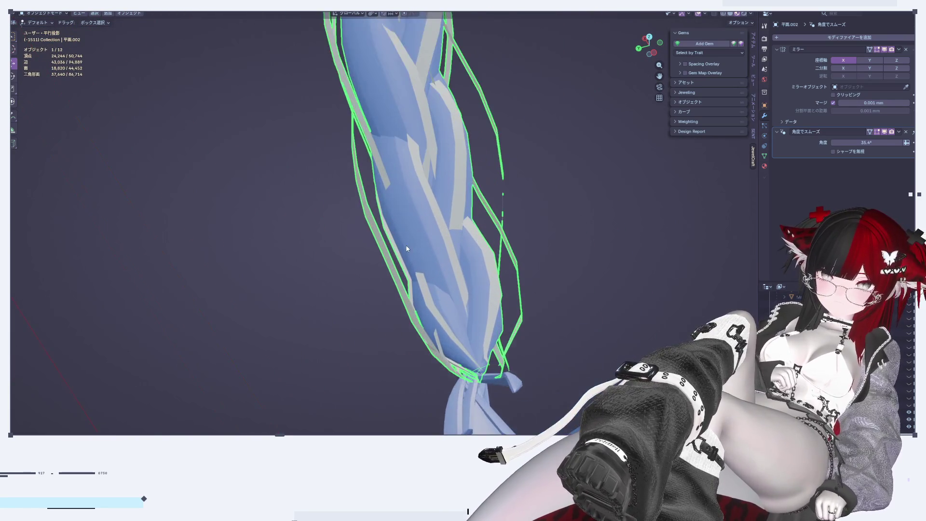
key("Tab")
middle_click_drag(501, 289, 438, 295)
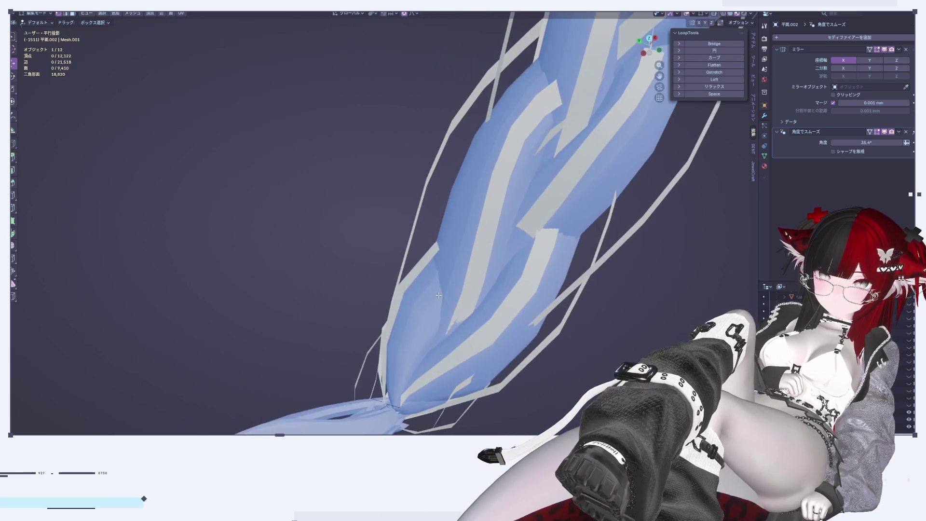
key("Tab")
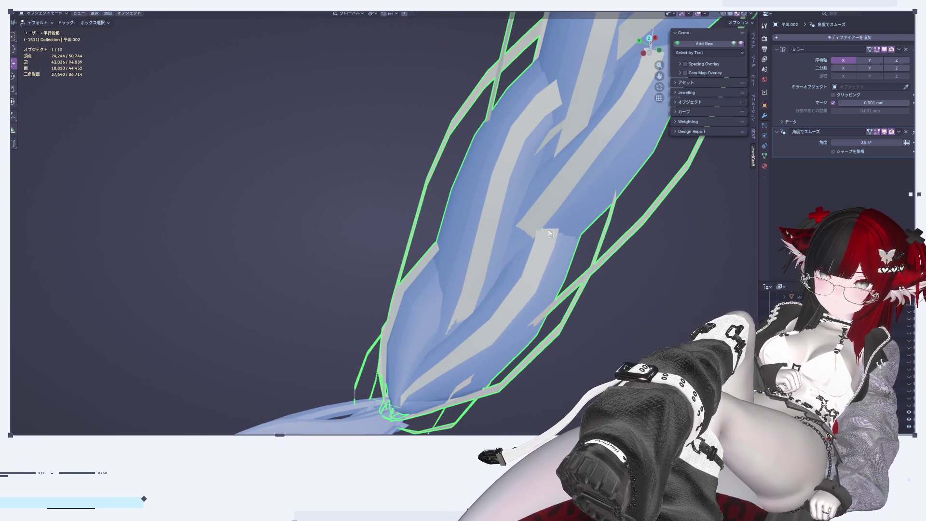
scroll(538, 217, "down", 5)
scroll(496, 314, "up", 3)
mouse_move(496, 313)
middle_mouse_down()
mouse_move(492, 269)
mouse_move(434, 203)
middle_mouse_up()
scroll(399, 174, "up", 3)
scroll(444, 265, "up", 2)
mouse_move(444, 265)
middle_mouse_down()
mouse_move(445, 239)
mouse_move(510, 245)
mouse_move(517, 259)
middle_mouse_up()
key("Tab")
scroll(510, 245, "up", 2)
key("Tab")
scroll(514, 251, "up", 2)
key("Tab")
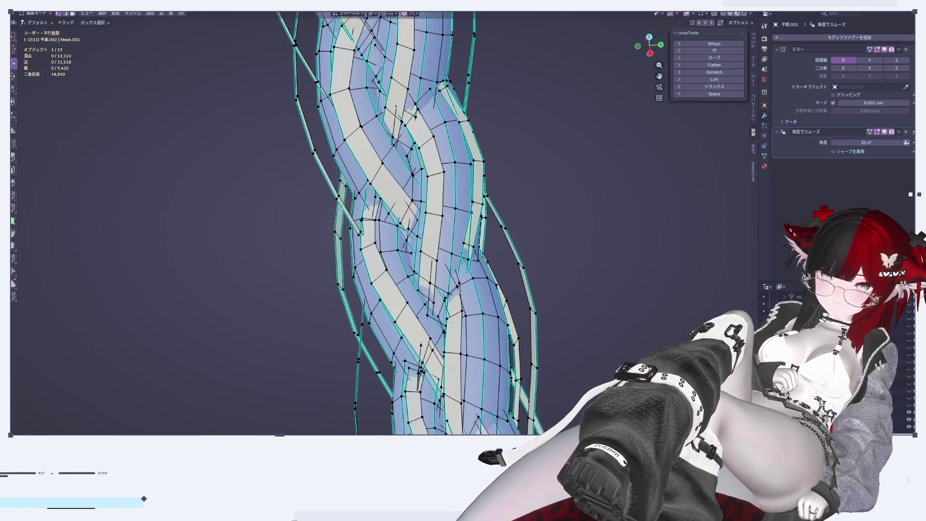
Nudge the selected braid vertex slightly along Z with proportional smoothing, then return to Object Mode
scroll(434, 304, "up", 2)
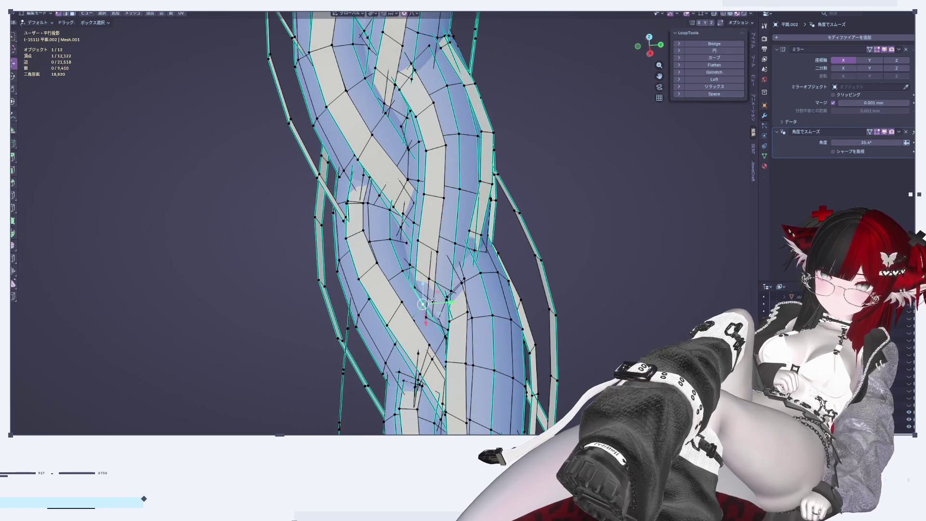
key("g")
key("z")
left_click(430, 246)
key("g")
key("z")
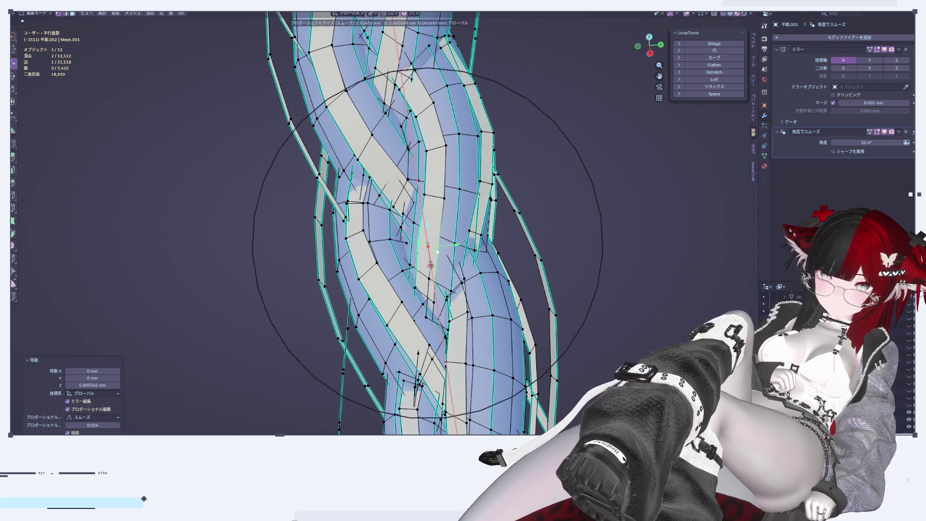
left_click(470, 303)
key("Tab")
Zoom, pan and orbit the view to inspect both pigtail braids down to their lower ends
scroll(522, 316, "down", 3)
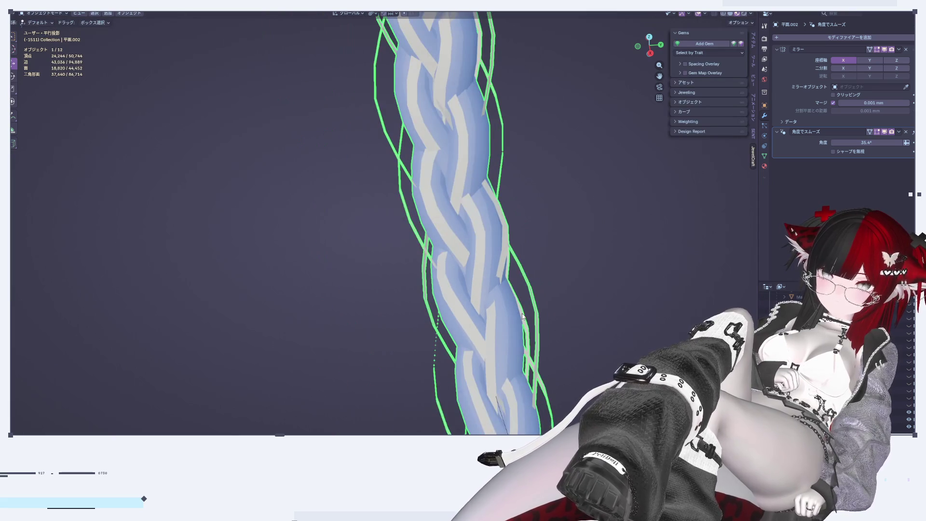
scroll(522, 316, "down", 2)
mouse_move(551, 382)
middle_mouse_down("shift")
mouse_move(542, 268)
mouse_move(488, 160)
mouse_move(500, 173)
middle_mouse_up("shift")
scroll(500, 174, "down", 3)
scroll(553, 232, "up", 3)
scroll(565, 270, "up", 2)
scroll(565, 270, "down", 3)
mouse_move(565, 270)
middle_mouse_down()
mouse_move(514, 283)
mouse_move(434, 258)
mouse_move(608, 320)
mouse_move(503, 121)
mouse_move(540, 233)
mouse_move(544, 364)
mouse_move(552, 320)
mouse_move(575, 342)
mouse_move(516, 282)
middle_mouse_up()
scroll(496, 280, "up", 2)
scroll(498, 284, "up", 1)
scroll(570, 334, "up", 2)
Zoom in on the braid, enter Edit Mode and try an X move that is cancelled
scroll(581, 343, "up", 3)
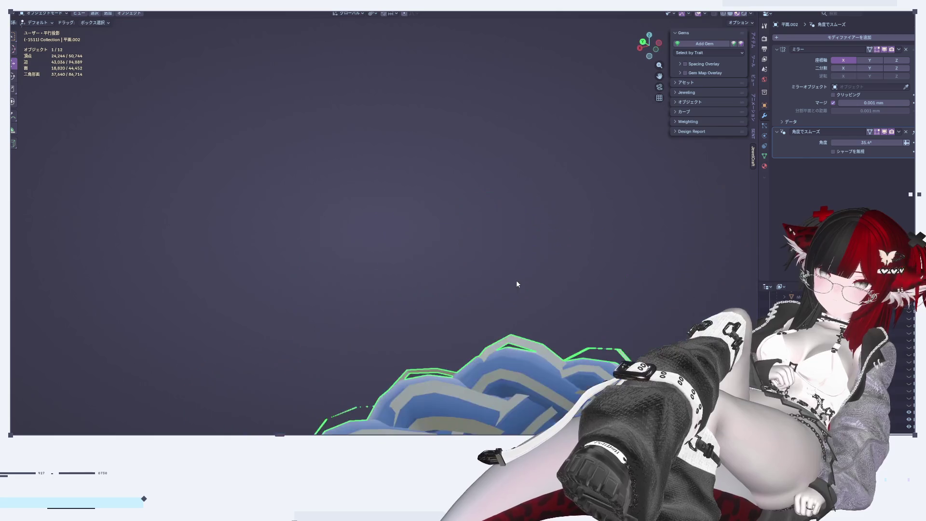
scroll(548, 348, "up", 3)
scroll(516, 263, "up", 3)
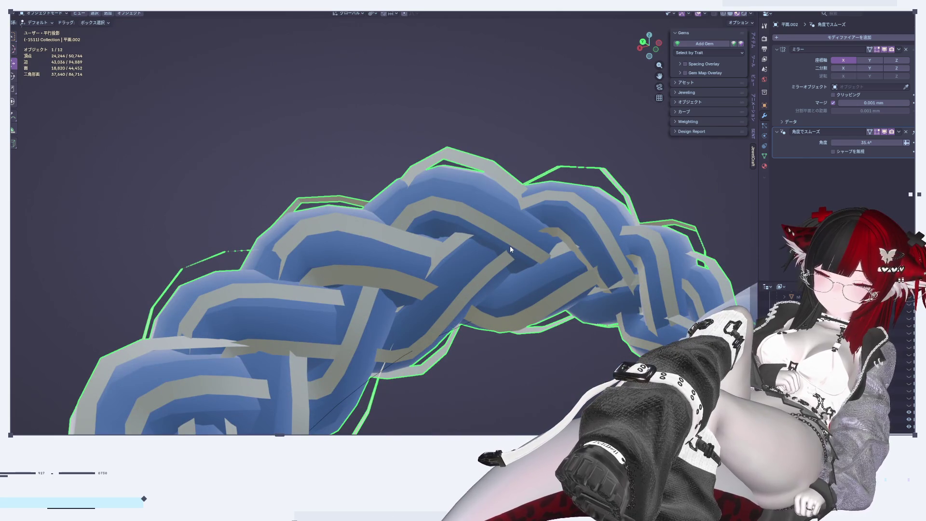
mouse_move(510, 249)
middle_mouse_down("shift")
mouse_move(415, 252)
mouse_move(423, 236)
middle_mouse_up("shift")
key("Tab")
key("Tab")
key("Tab")
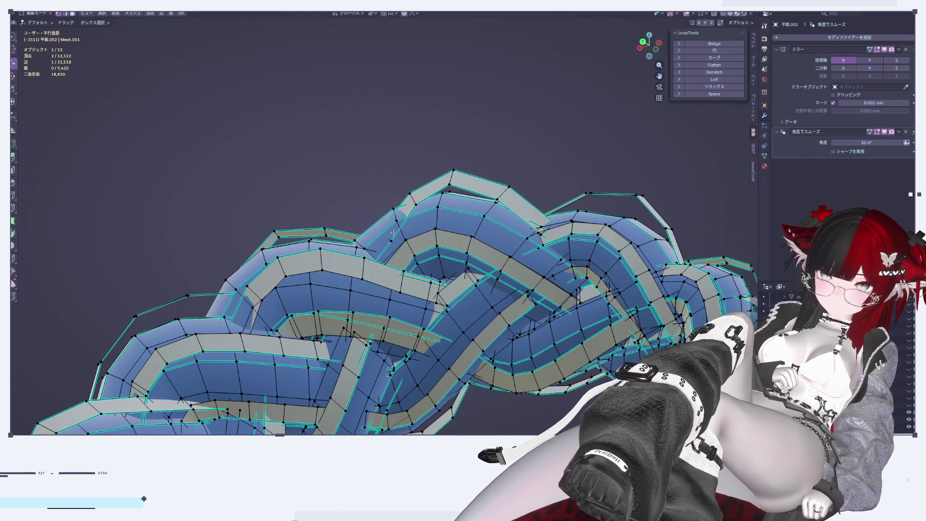
key("g")
key("x")
key("Escape")
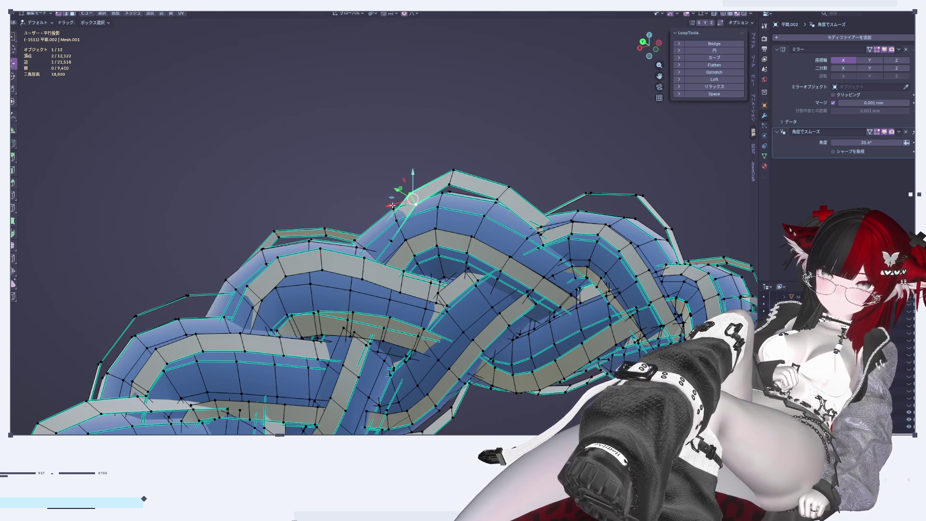
Select a single strand vertex and test X and Y moves, cancelling each
key("g")
key("Escape")
left_click(374, 233)
key("g")
key("x")
key("Escape")
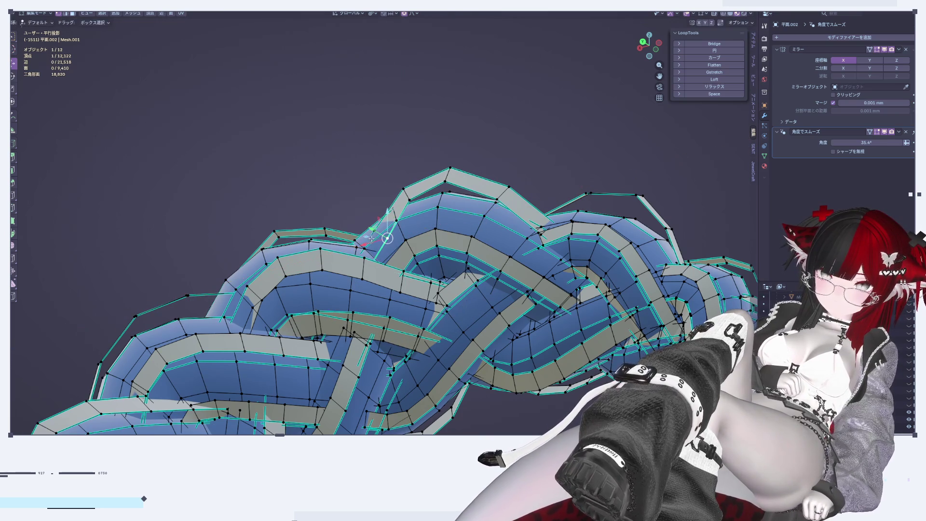
key("g")
key("y")
key("Escape")
Check the braid from a new angle, then nudge the selected vertex twice with soft falloff
key("Tab")
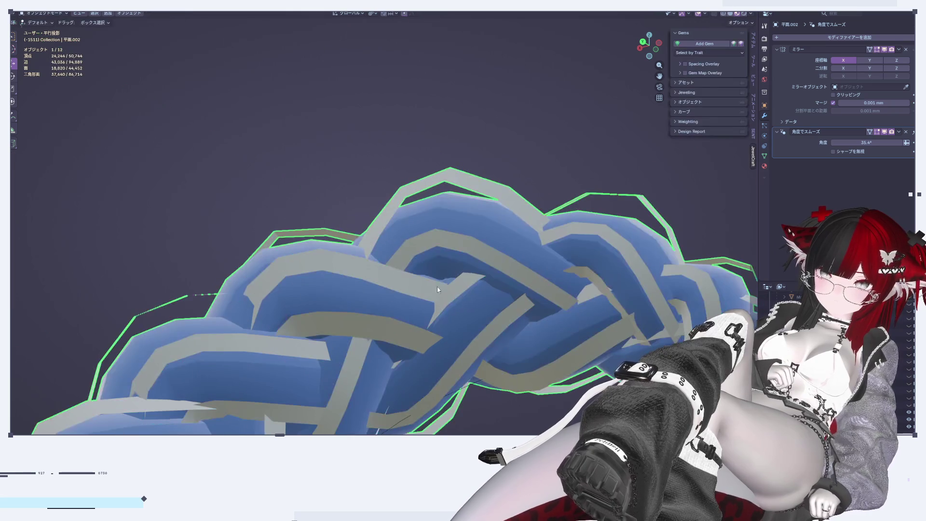
middle_click_drag(561, 314, 300, 221)
key("Tab")
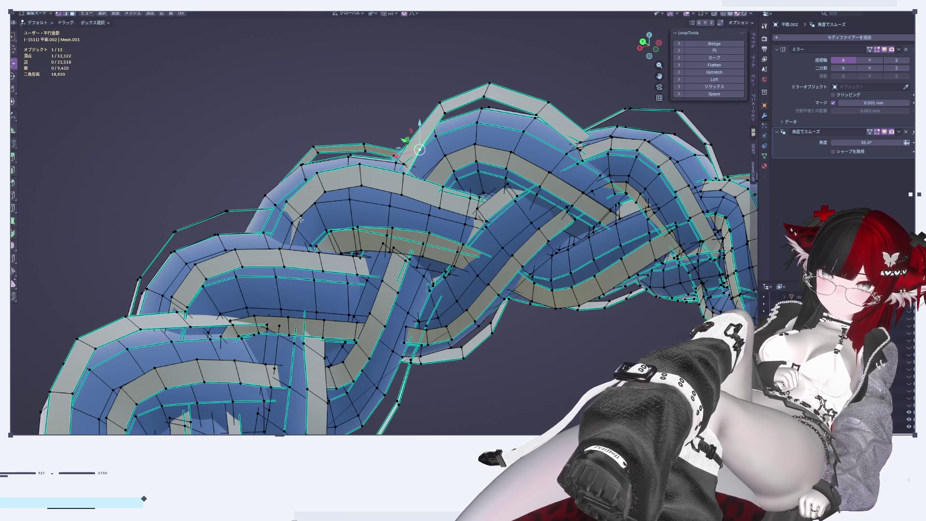
key("g")
key("shift+y")
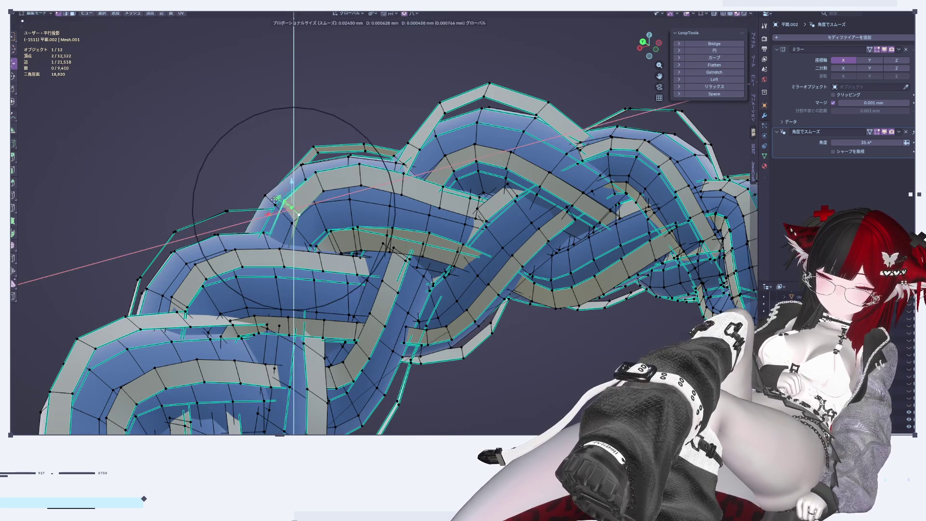
left_click(275, 203)
key("g")
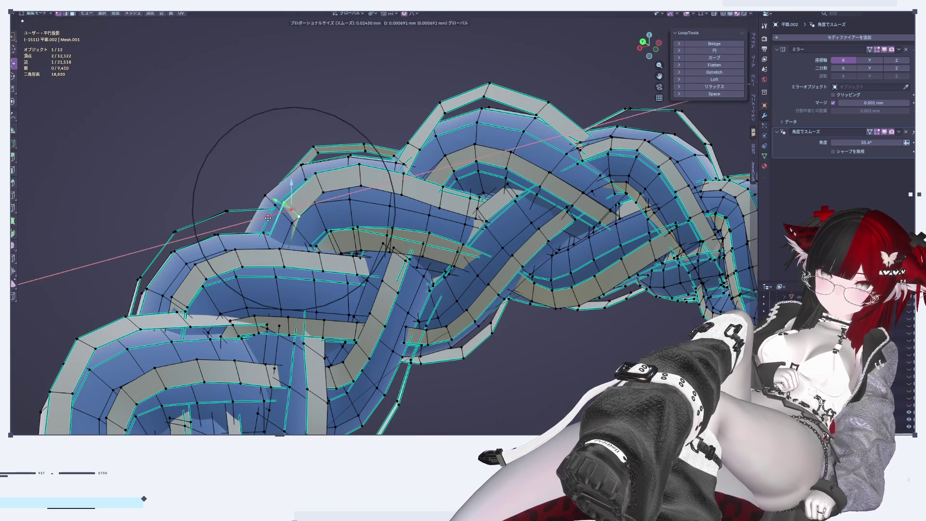
left_click(272, 216)
mouse_move(271, 216)
middle_mouse_down()
mouse_move(296, 290)
mouse_move(326, 252)
mouse_move(261, 187)
mouse_move(551, 349)
middle_mouse_up()
Shift the selected vertices about 0.0035 along Y with falloff and review the braid
key("g")
key("y")
left_click(309, 230)
key("Tab")
scroll(379, 291, "up", 3)
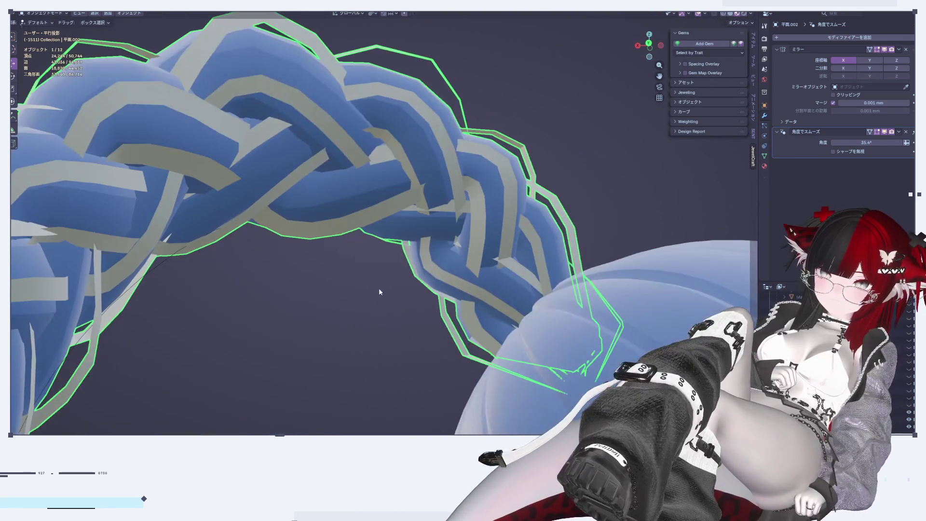
scroll(379, 292, "down", 3)
mouse_move(374, 280)
middle_mouse_down()
mouse_move(308, 222)
mouse_move(460, 230)
mouse_move(471, 183)
middle_mouse_up()
Select an edge loop along the strand, edge-slide it further along, and return to Object Mode
key("Tab")
key("Tab")
key("Tab")
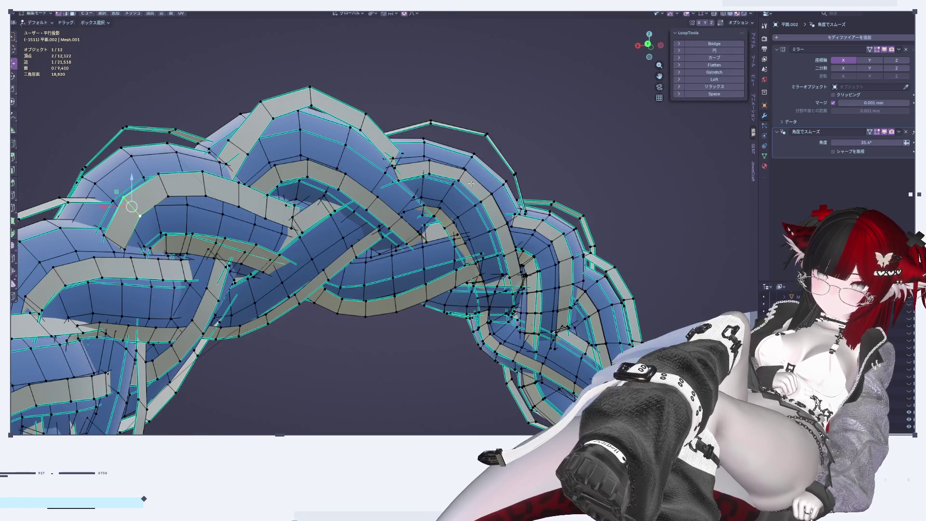
left_click(450, 170, "alt")
key("g")
key("g")
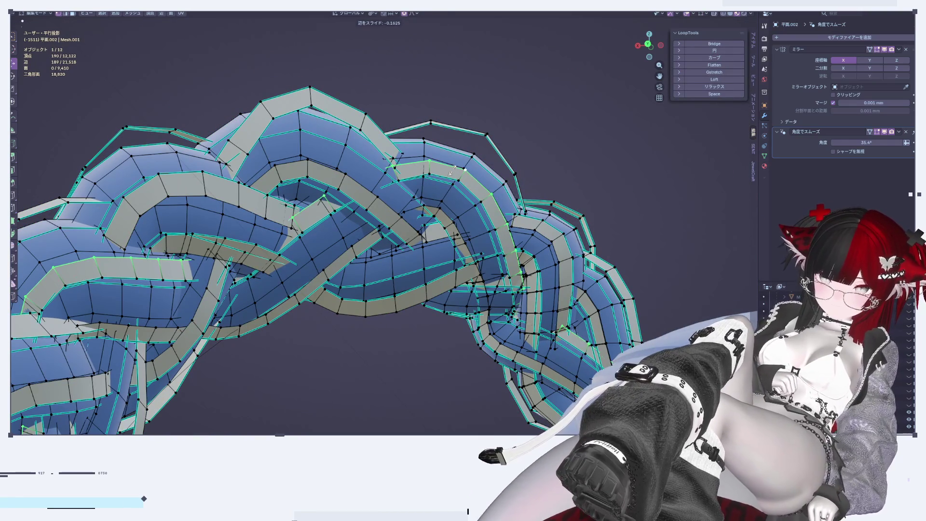
key("alt")
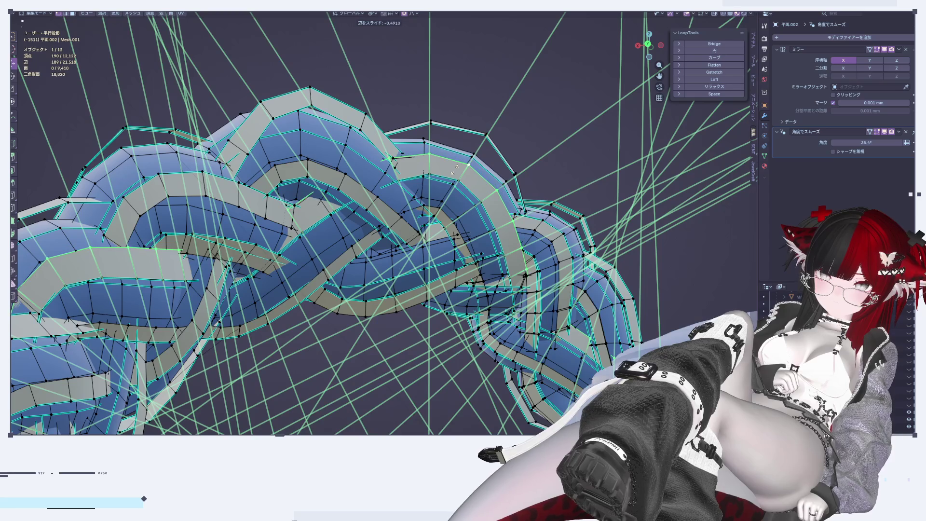
left_click(455, 168)
key("Tab")
scroll(386, 334, "down", 3)
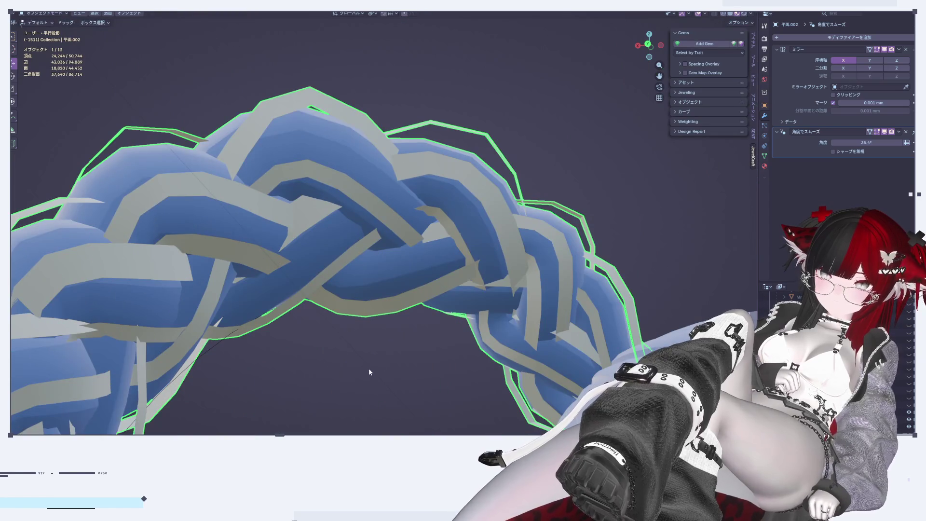
Zoom in on the next braid section and shift its selected vertices along Y
scroll(368, 370, "down", 2)
scroll(374, 363, "up", 1)
scroll(482, 166, "up", 2)
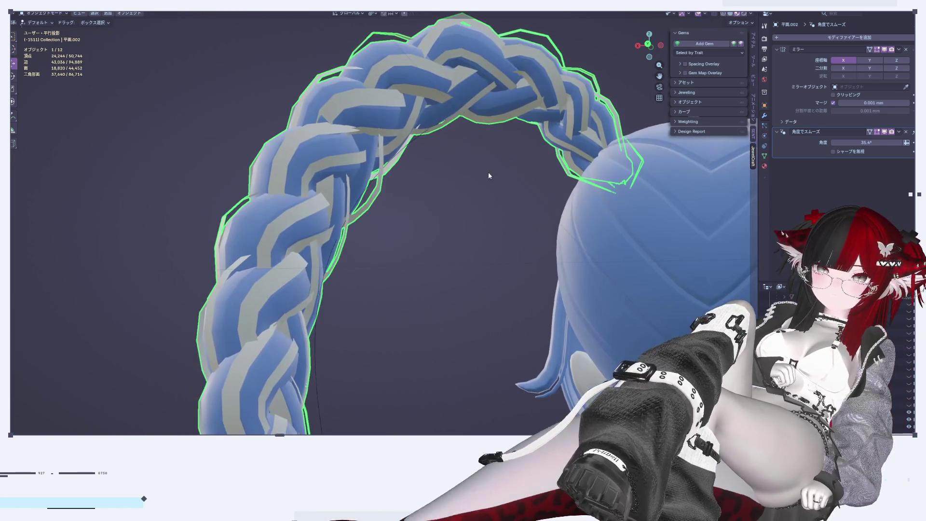
middle_click_drag(494, 159, 372, 255)
scroll(407, 297, "up", 2)
mouse_move(407, 297)
middle_mouse_down()
mouse_move(449, 300)
mouse_move(502, 284)
middle_mouse_up()
scroll(502, 284, "up", 3)
key("Tab")
middle_click_drag(418, 173, 447, 264)
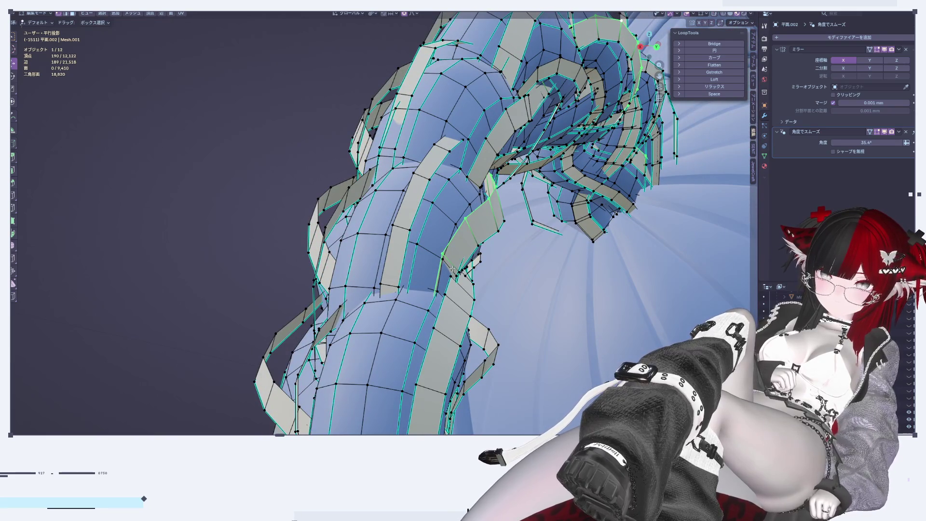
left_click_drag(473, 268, 478, 269)
mouse_move(478, 270)
middle_mouse_down()
mouse_move(453, 263)
mouse_move(418, 325)
middle_mouse_up()
Check the strand in Object Mode, then slide the first edge loop along it
key("Tab")
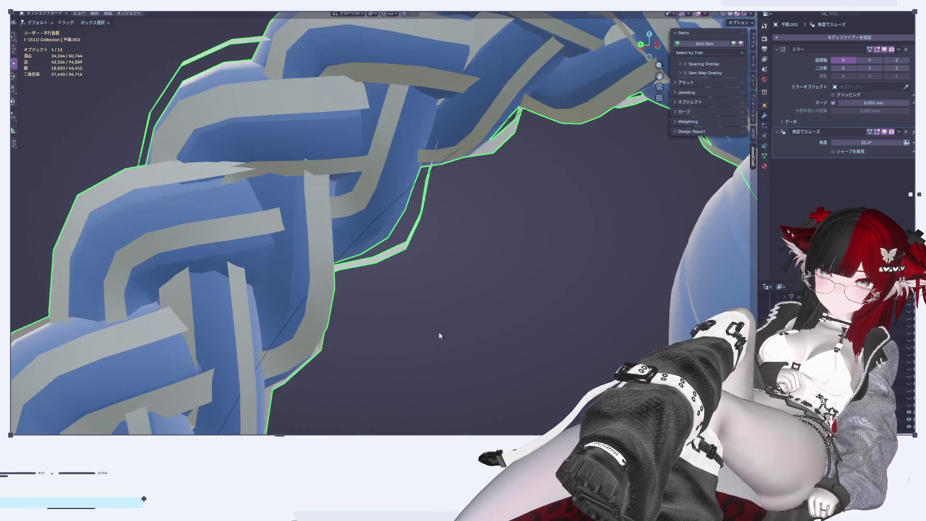
scroll(360, 324, "down", 3)
middle_click_drag(351, 356, 372, 352)
key("Tab")
scroll(447, 233, "up", 4)
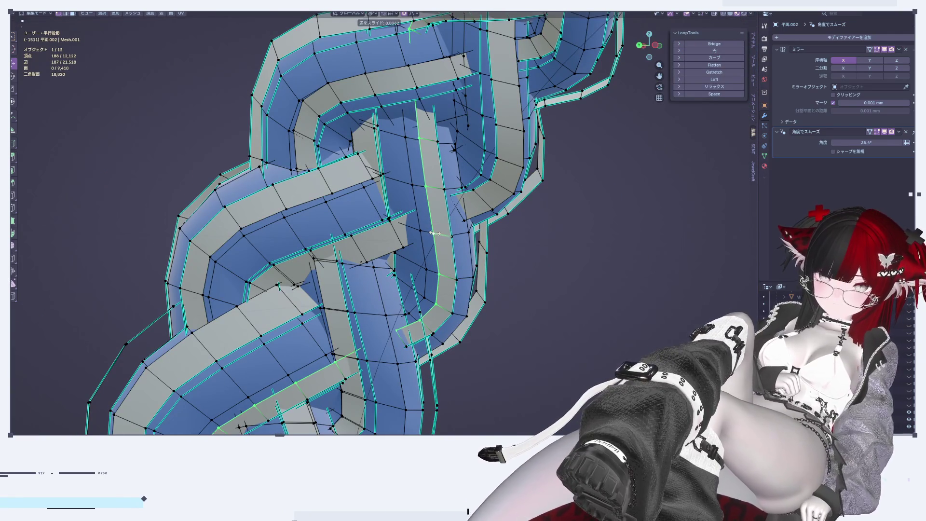
key("c")
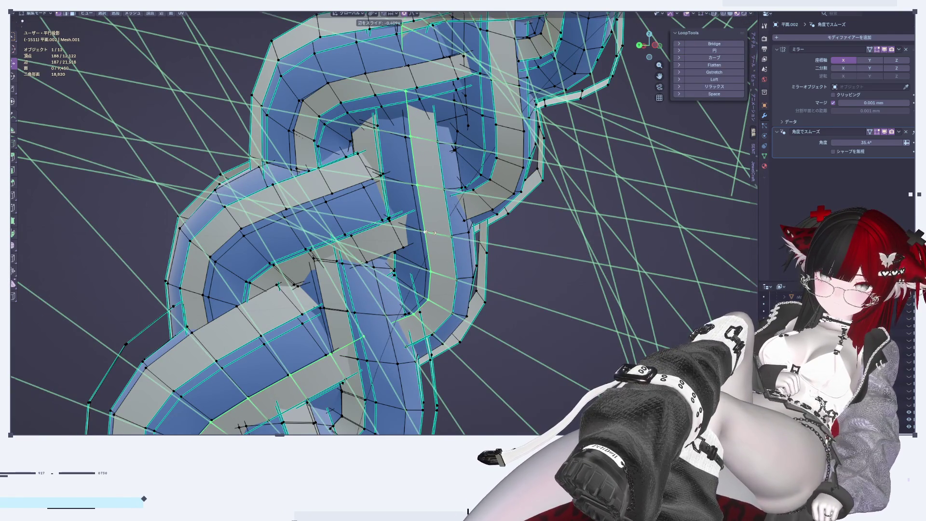
left_click(430, 232)
Slide a second edge loop along the strand, then view the braid's arch in Object Mode
middle_click_drag(529, 308, 434, 347)
scroll(375, 388, "up", 2)
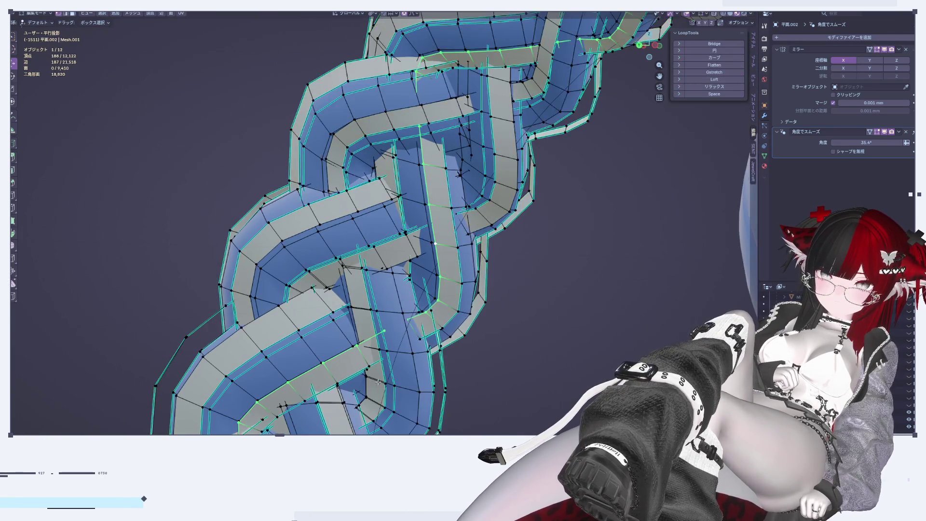
middle_click_drag(375, 389, 422, 285, "shift")
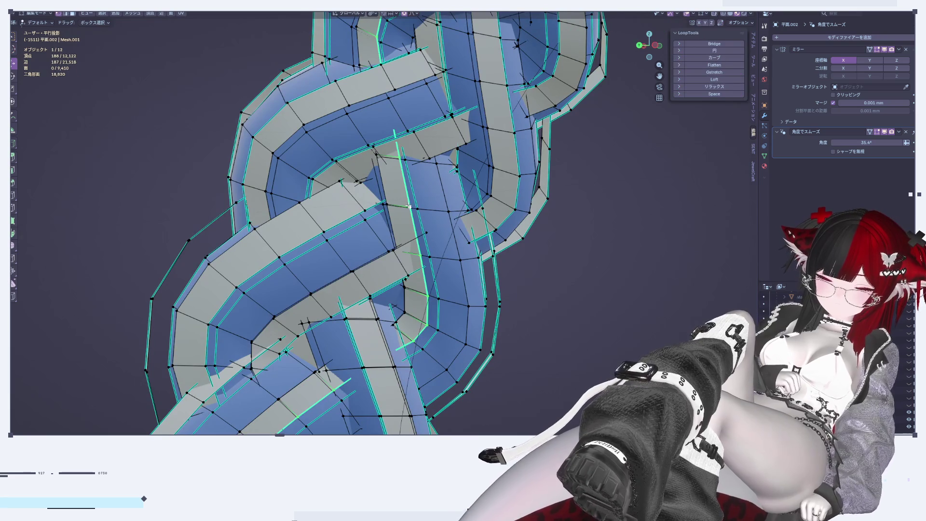
key("c")
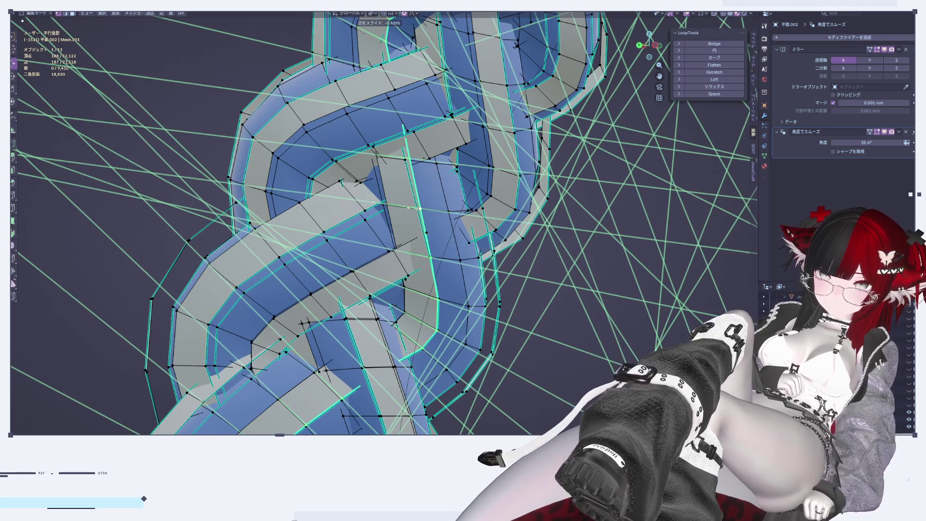
left_click(413, 208)
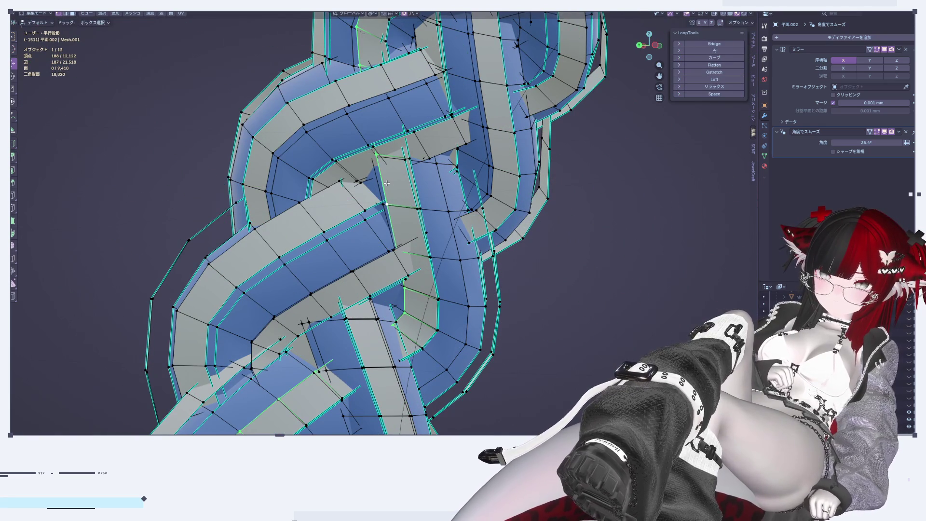
left_click(391, 206)
key("Tab")
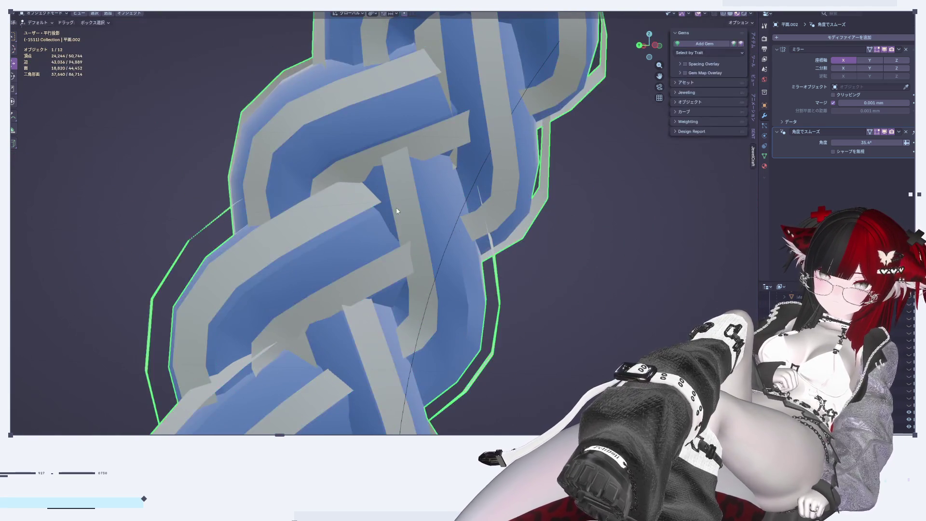
scroll(569, 355, "down", 6)
mouse_move(492, 264)
middle_mouse_down()
mouse_move(469, 314)
mouse_move(524, 117)
mouse_move(458, 233)
middle_mouse_up()
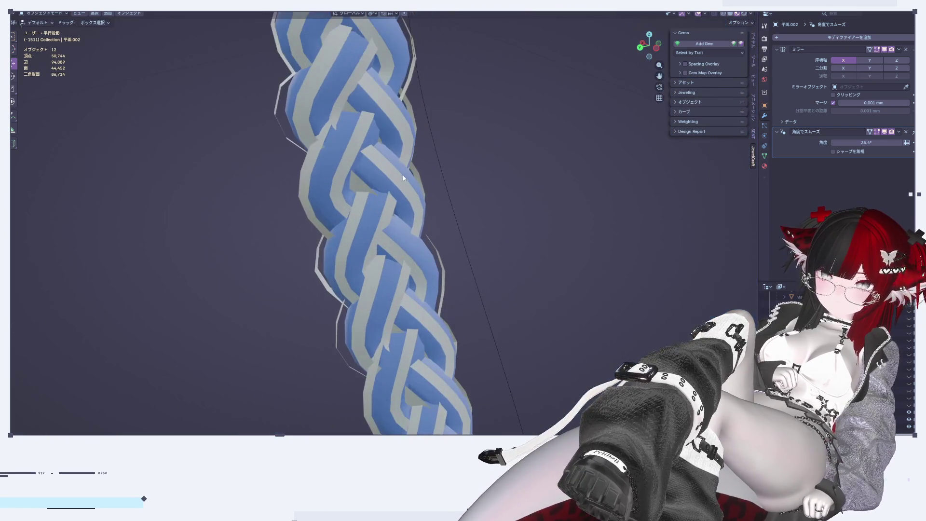
Orbit and zoom the view to show both mirrored pigtail braids side by side
scroll(436, 303, "up", 3)
mouse_move(435, 302)
middle_mouse_down()
mouse_move(446, 292)
mouse_move(387, 268)
mouse_move(472, 300)
mouse_move(473, 337)
mouse_move(440, 320)
mouse_move(412, 172)
middle_mouse_up()
middle_click_drag(497, 367, 474, 238)
mouse_move(479, 365)
middle_mouse_down()
mouse_move(462, 232)
mouse_move(501, 334)
mouse_move(433, 156)
mouse_move(482, 366)
mouse_move(470, 256)
mouse_move(497, 211)
middle_mouse_up()
scroll(487, 289, "up", 2)
scroll(468, 217, "up", 2)
scroll(458, 236, "up", 2)
scroll(446, 258, "up", 2)
In Edit Mode, nudge the selected braid face with proportional falloff
key("Tab")
key("Tab")
mouse_move(446, 258)
middle_mouse_down()
mouse_move(460, 240)
mouse_move(447, 231)
mouse_move(460, 268)
mouse_move(532, 298)
mouse_move(485, 282)
mouse_move(450, 299)
mouse_move(447, 286)
middle_mouse_up()
key("Tab")
middle_click_drag(443, 322, 459, 334)
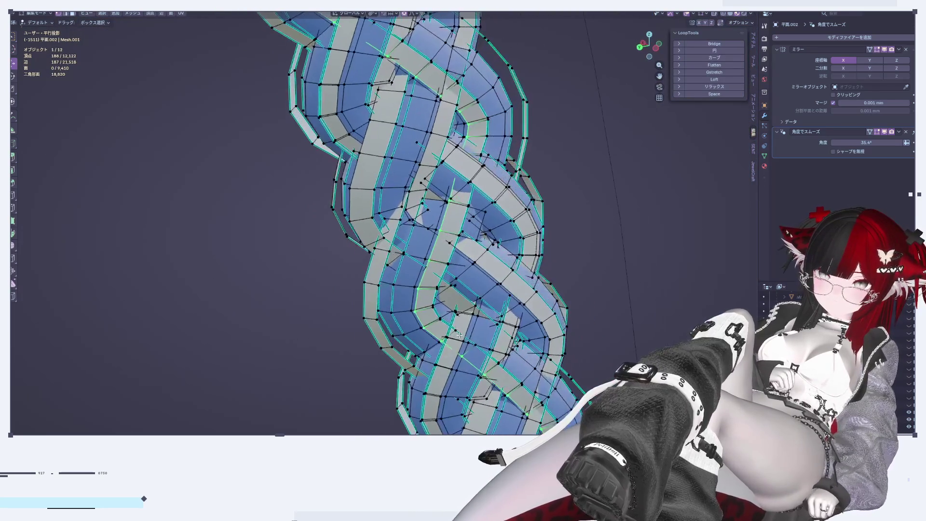
key("Tab")
middle_click_drag(406, 172, 377, 269)
key("Tab")
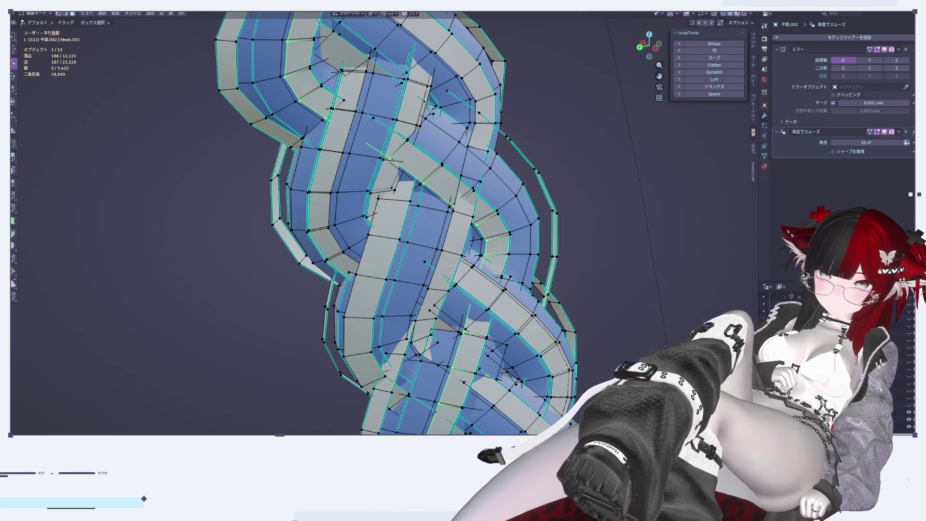
key("g")
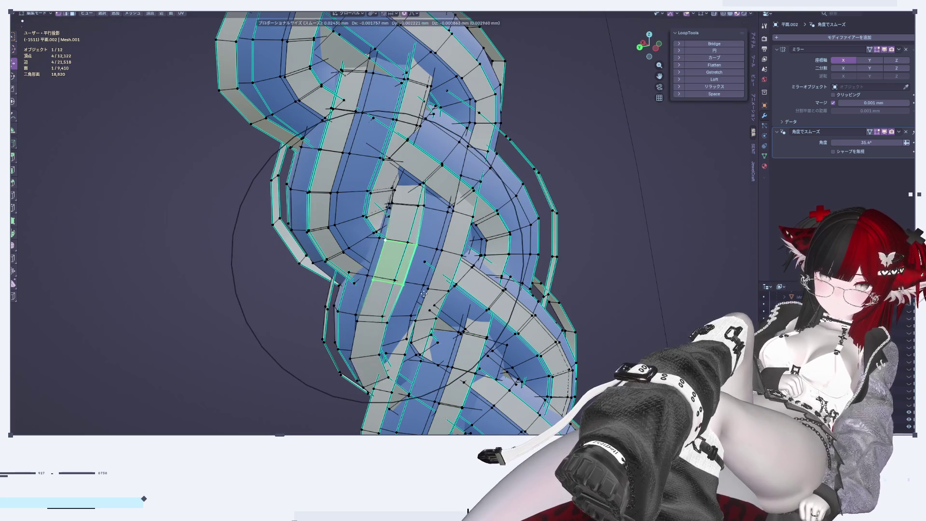
left_click(426, 293)
Check the braid in Object Mode, then make another soft proportional move of the selection
scroll(427, 293, "down", 3)
key("Tab")
scroll(434, 241, "down", 3)
scroll(436, 222, "up", 3)
scroll(435, 221, "up", 2)
key("Tab")
scroll(432, 232, "up", 4)
key("g")
left_click(539, 247)
Move the selected braid vertices along the Y axis with proportional falloff
key("g")
key("y")
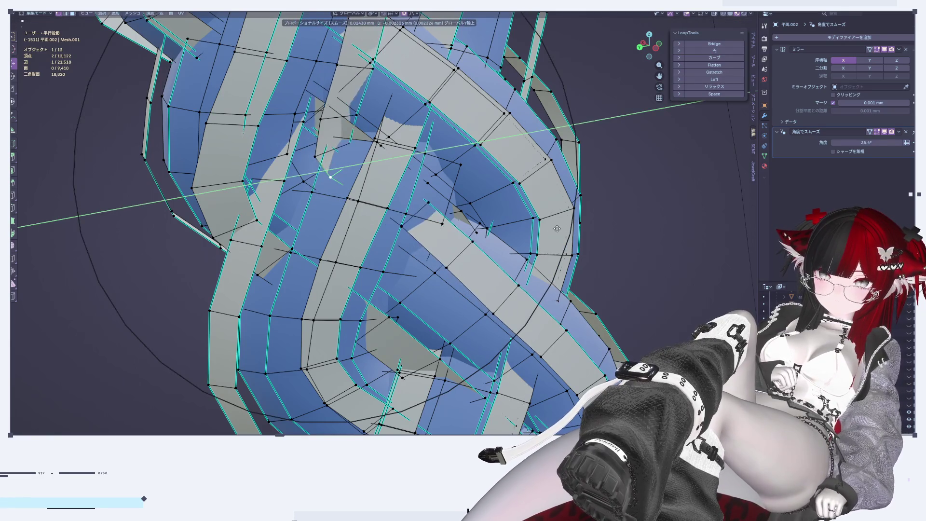
left_click(557, 228)
middle_click_drag(557, 228, 318, 201)
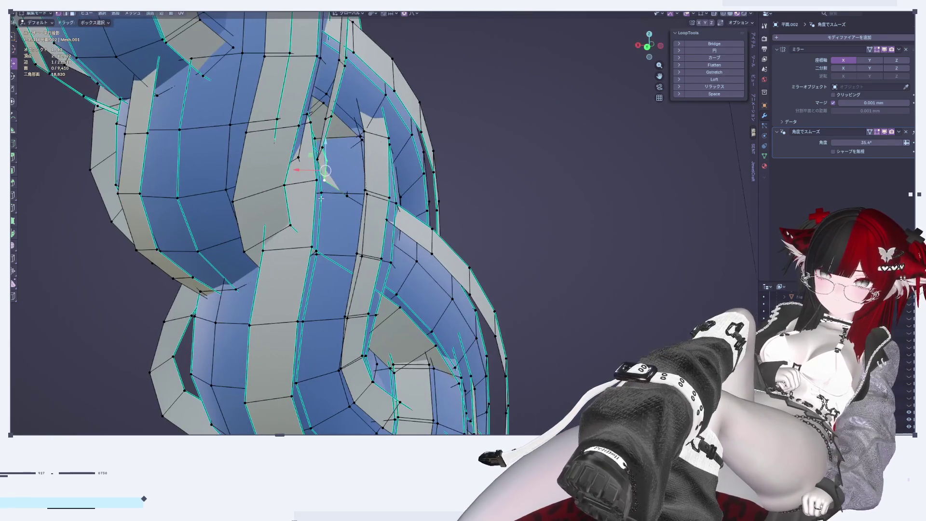
Nudge the vertices about 0.002 along X with smooth falloff, then review in Object Mode
key("g")
key("x")
left_click(302, 170)
key("Tab")
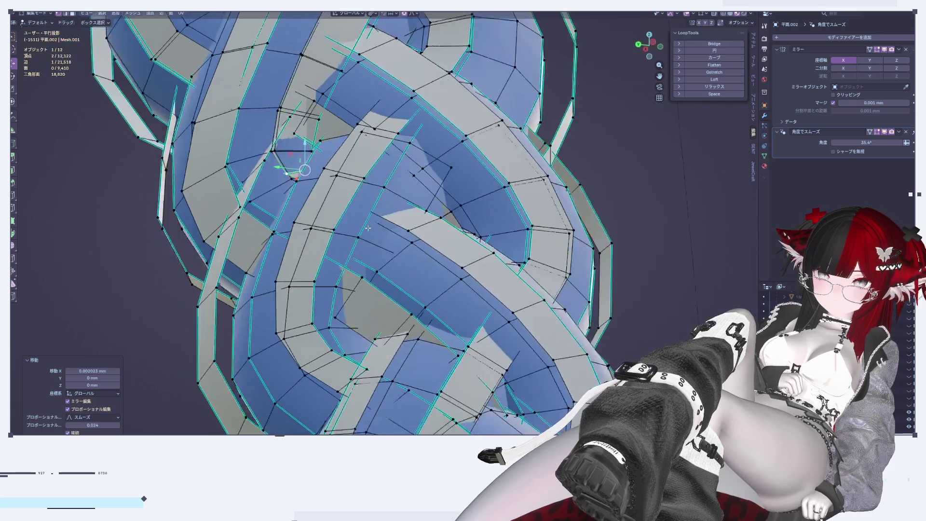
scroll(352, 244, "up", 4)
scroll(372, 216, "down", 5)
scroll(374, 218, "down", 3)
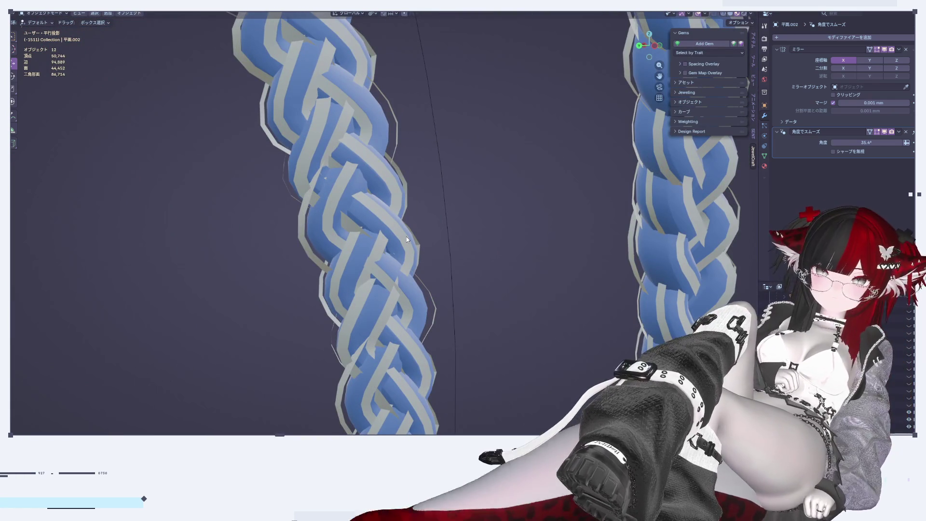
Nudge the selected strand vertex twice, up and right, with smooth proportional falloff
scroll(319, 222, "up", 5)
scroll(319, 222, "up", 3)
key("Tab")
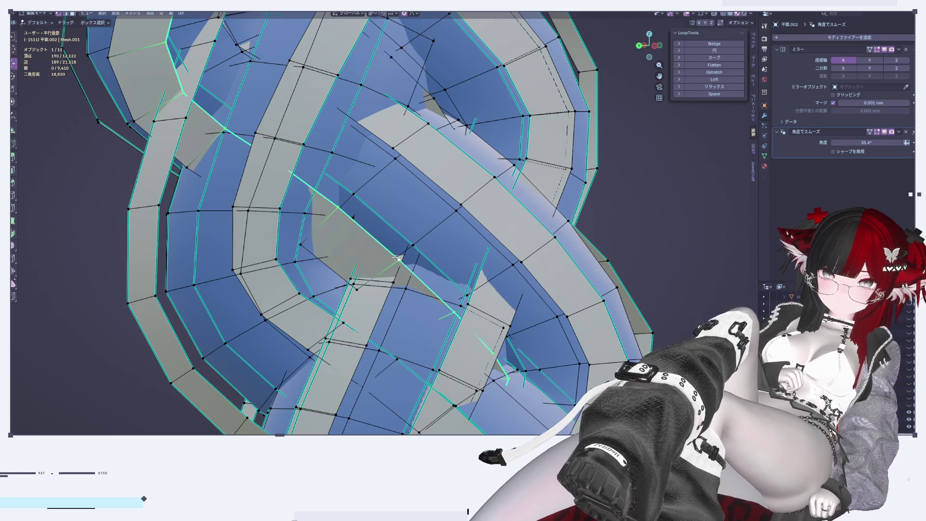
middle_click_drag(404, 260, 369, 295)
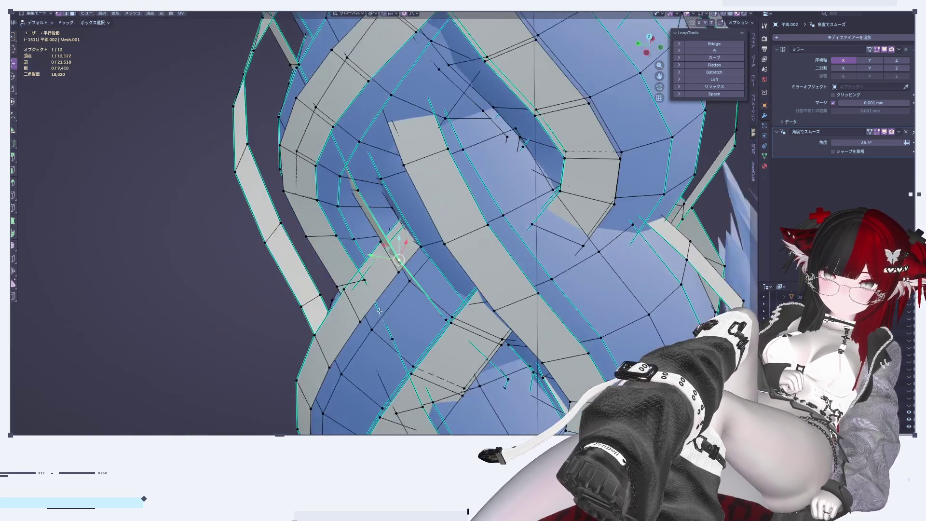
key("g")
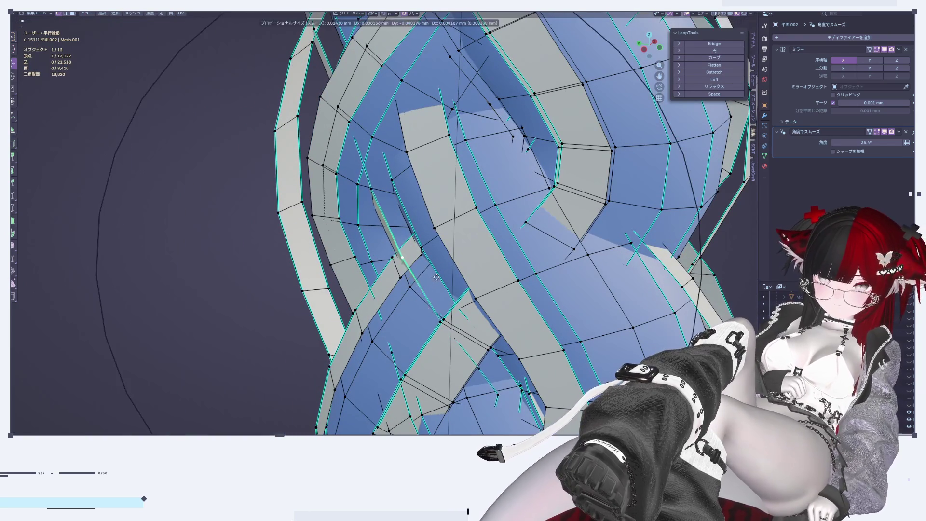
left_click(462, 264)
mouse_move(463, 264)
middle_mouse_down()
mouse_move(490, 265)
mouse_move(472, 275)
middle_mouse_up()
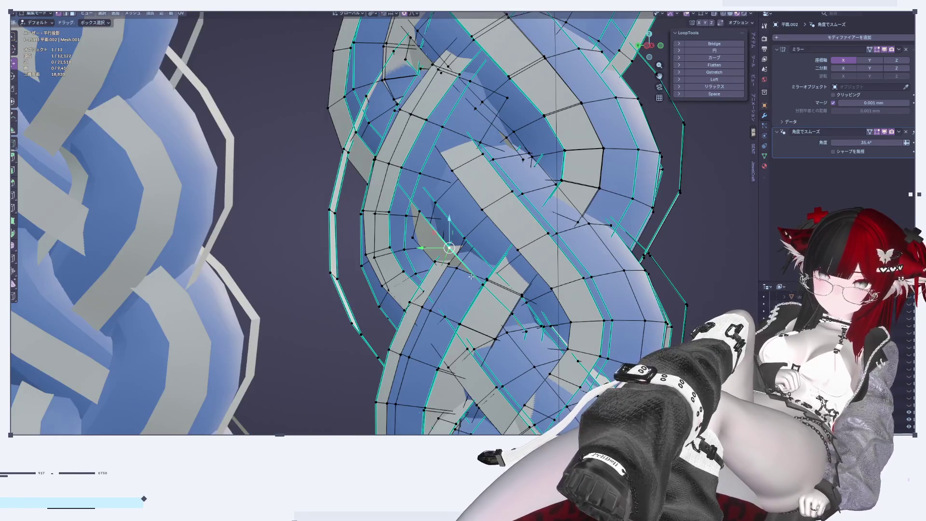
key("g")
left_click(478, 271)
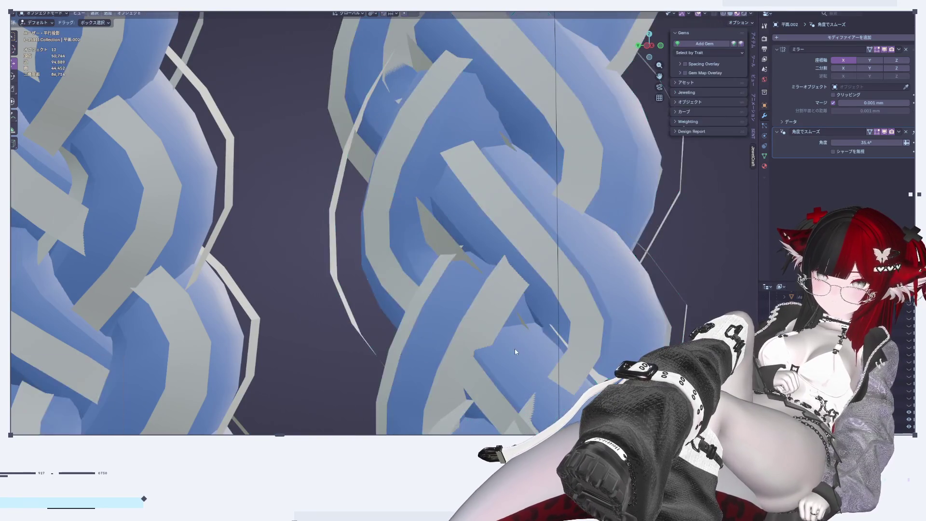
Inspect the shaded braid in Object Mode, orbiting and zooming in and out
key("Tab")
middle_click_drag(515, 351, 375, 264)
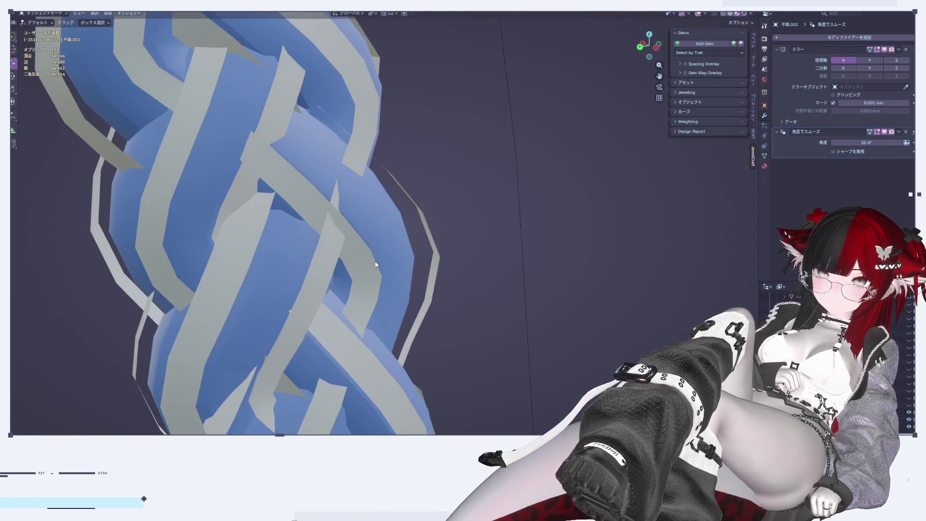
scroll(400, 246, "up", 1)
scroll(421, 235, "up", 1)
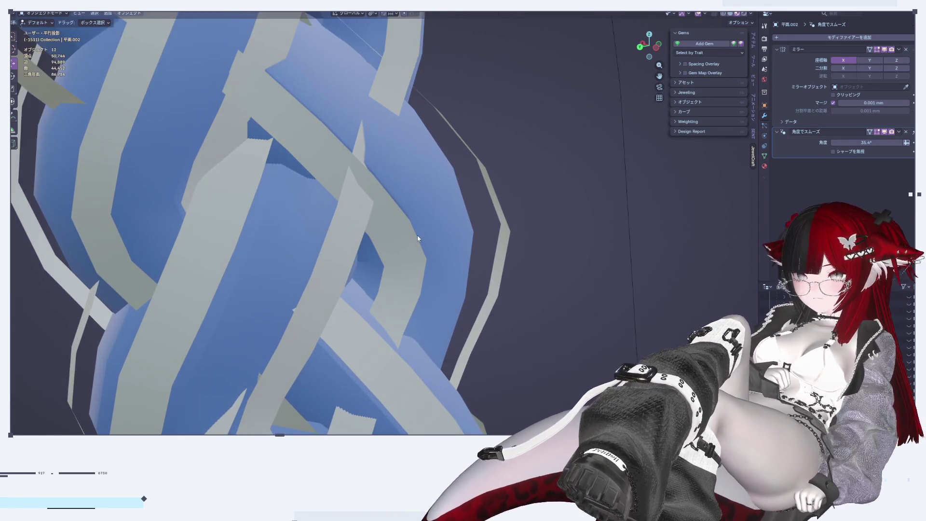
scroll(418, 235, "up", 2)
scroll(378, 177, "down", 3)
scroll(459, 282, "down", 1)
scroll(474, 318, "up", 2)
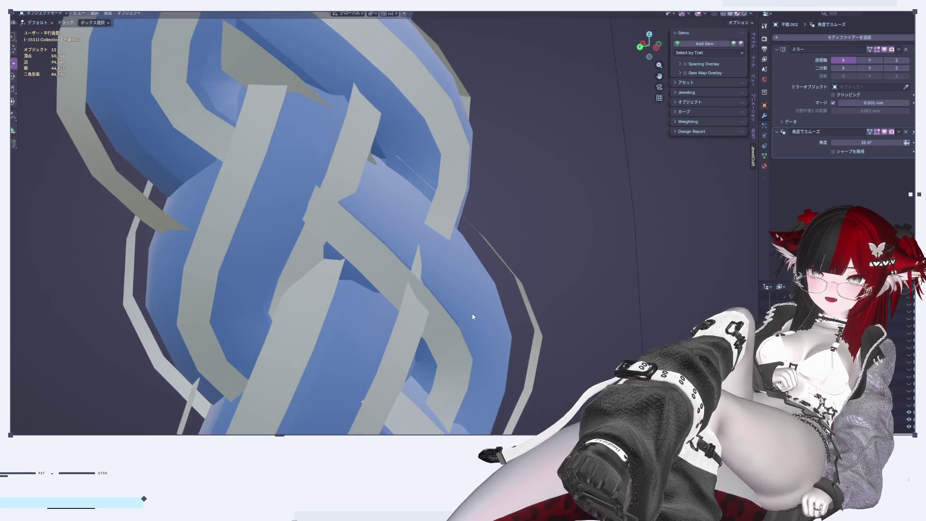
scroll(472, 284, "down", 3)
scroll(472, 283, "down", 2)
scroll(485, 289, "up", 2)
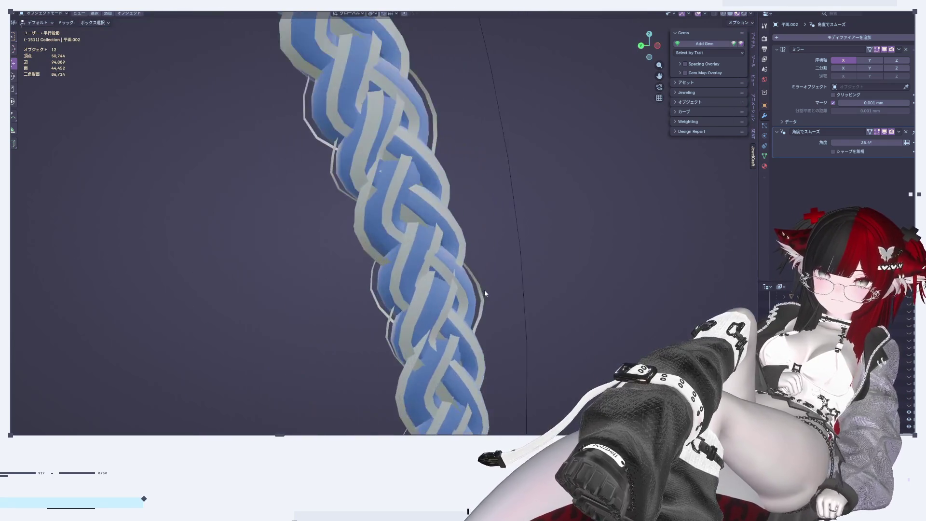
scroll(472, 323, "up", 3)
scroll(471, 324, "down", 2)
scroll(483, 305, "down", 1)
Shift a strand vertex sideways along the X axis with smooth falloff
key("Tab")
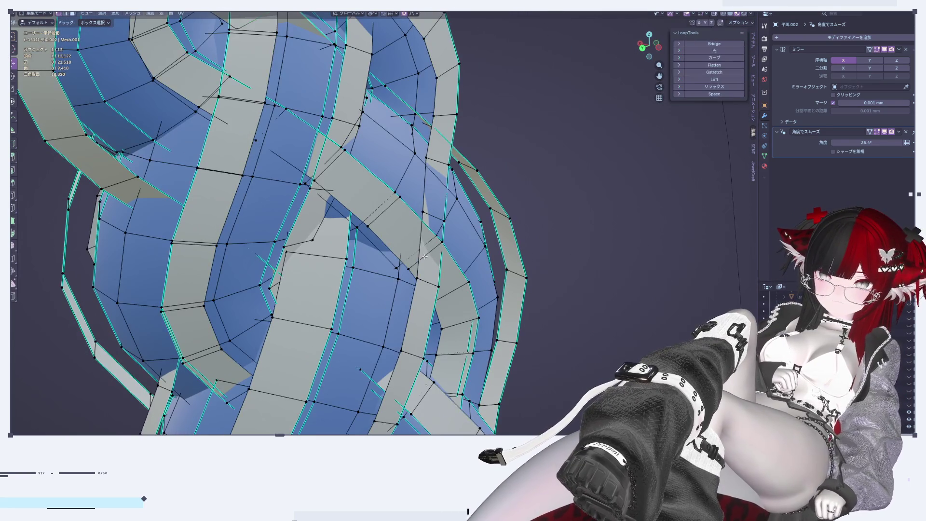
middle_click_drag(428, 283, 435, 238)
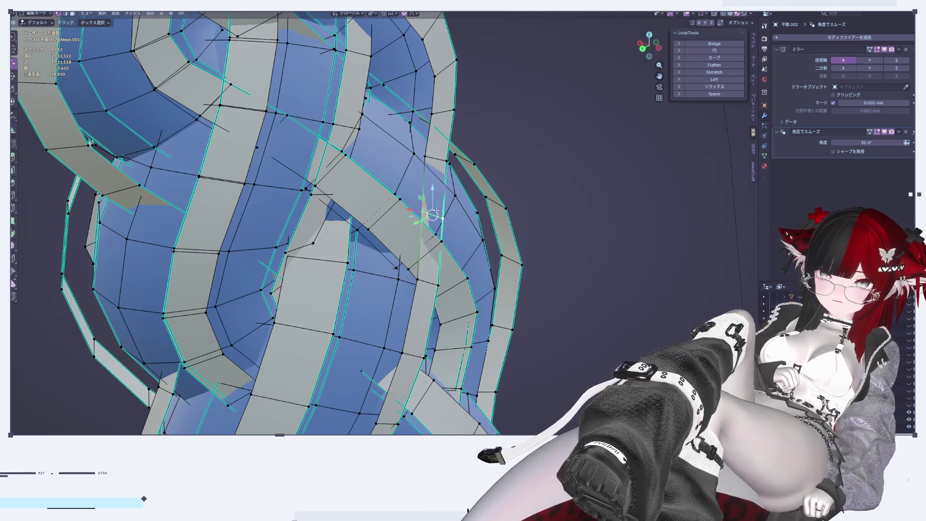
key("g")
key("x")
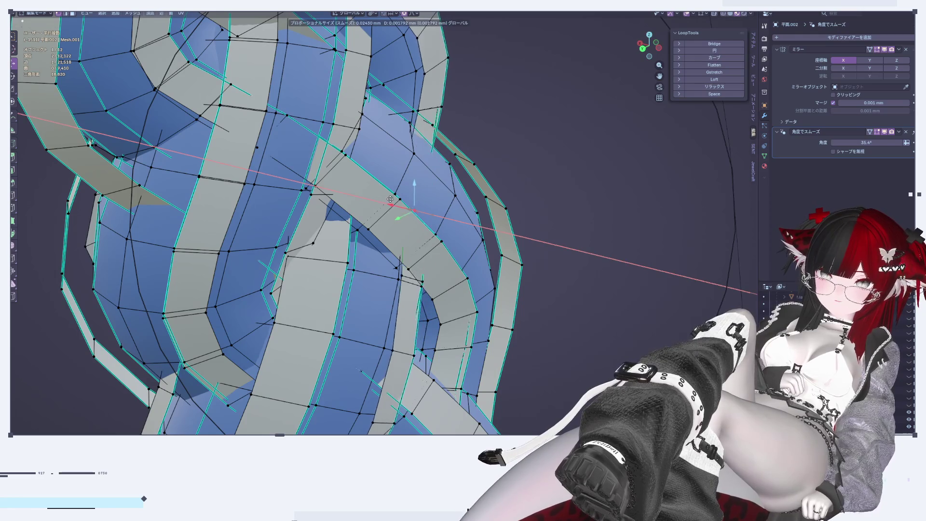
left_click(385, 202)
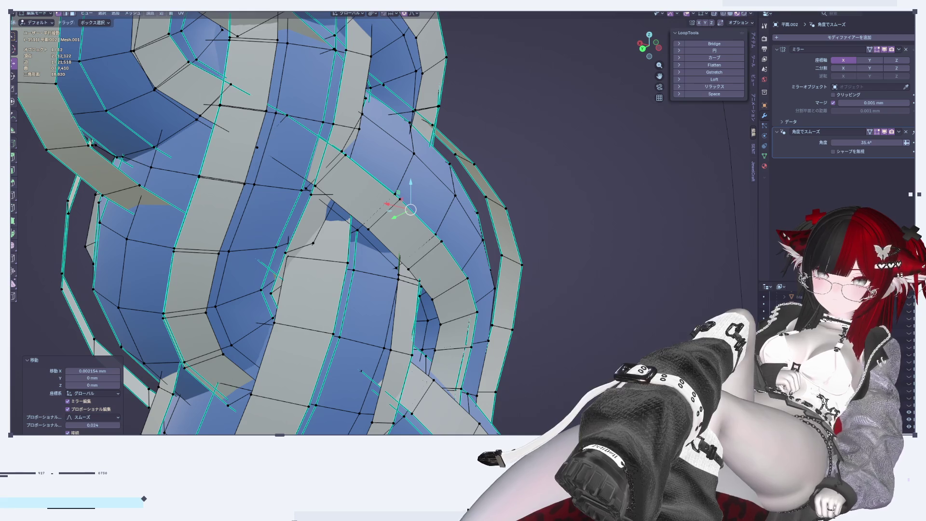
scroll(630, 311, "down", 5)
scroll(567, 256, "up", 2)
Review the braid from several angles, then shift the selected edge with falloff
key("Tab")
scroll(567, 256, "up", 3)
middle_click_drag(570, 266, 630, 270)
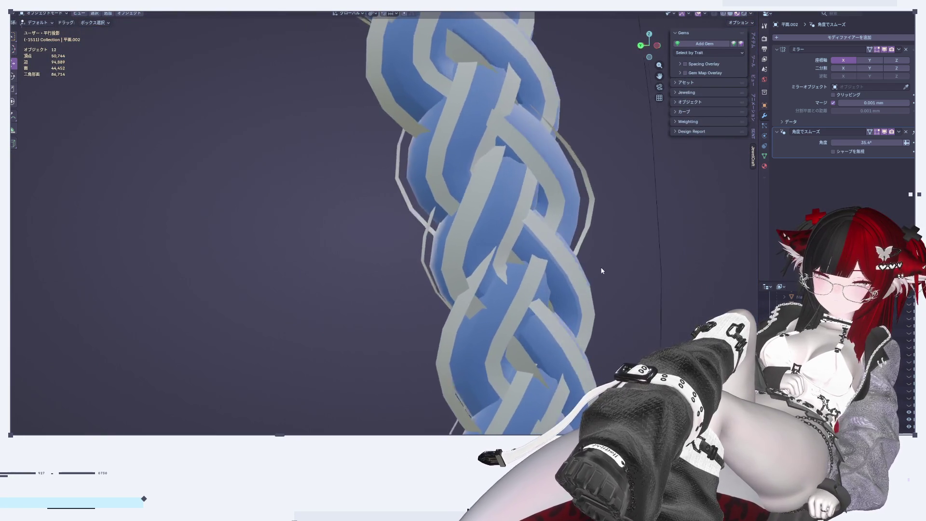
scroll(603, 268, "up", 5)
mouse_move(603, 268)
middle_mouse_down()
mouse_move(528, 207)
mouse_move(545, 262)
mouse_move(529, 300)
mouse_move(481, 167)
mouse_move(495, 196)
middle_mouse_up()
key("Tab")
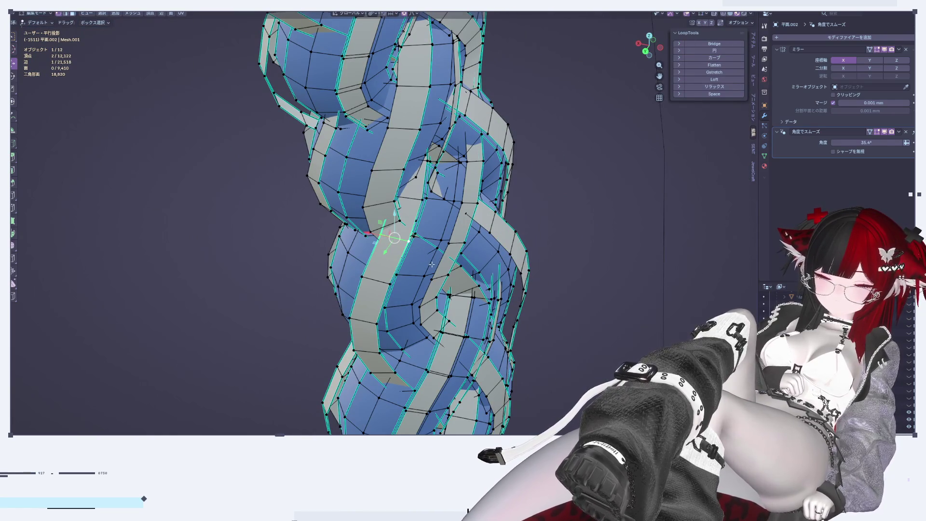
key("g")
left_click(453, 268)
Orbit around the braid, briefly showing its mesh wireframe in Edit Mode
key("Tab")
mouse_move(453, 268)
middle_mouse_down()
mouse_move(440, 241)
mouse_move(488, 295)
mouse_move(506, 143)
mouse_move(485, 326)
mouse_move(485, 302)
mouse_move(491, 339)
middle_mouse_up()
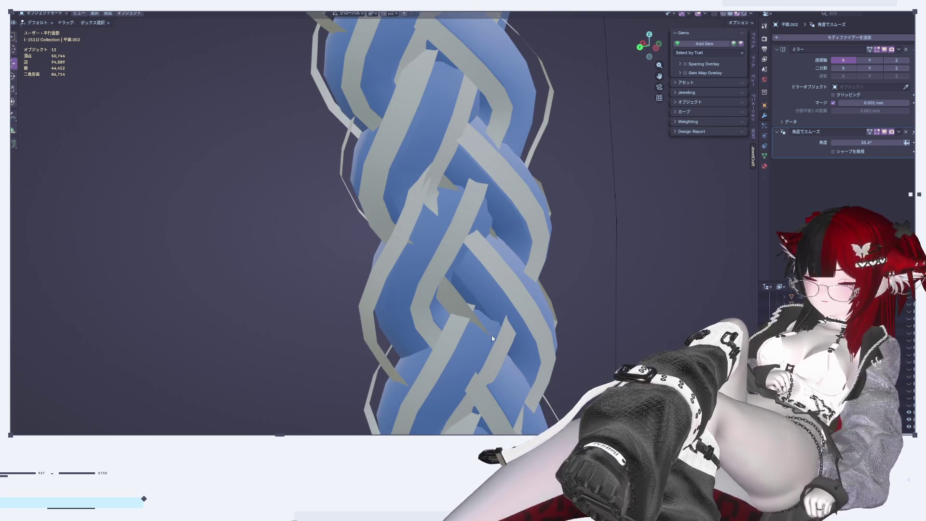
mouse_move(485, 311)
middle_mouse_down()
mouse_move(437, 226)
mouse_move(436, 153)
middle_mouse_up()
key("Tab")
key("Tab")
mouse_move(584, 296)
middle_mouse_down()
mouse_move(516, 264)
mouse_move(524, 244)
middle_mouse_up()
scroll(528, 265, "up", 3)
key("Tab")
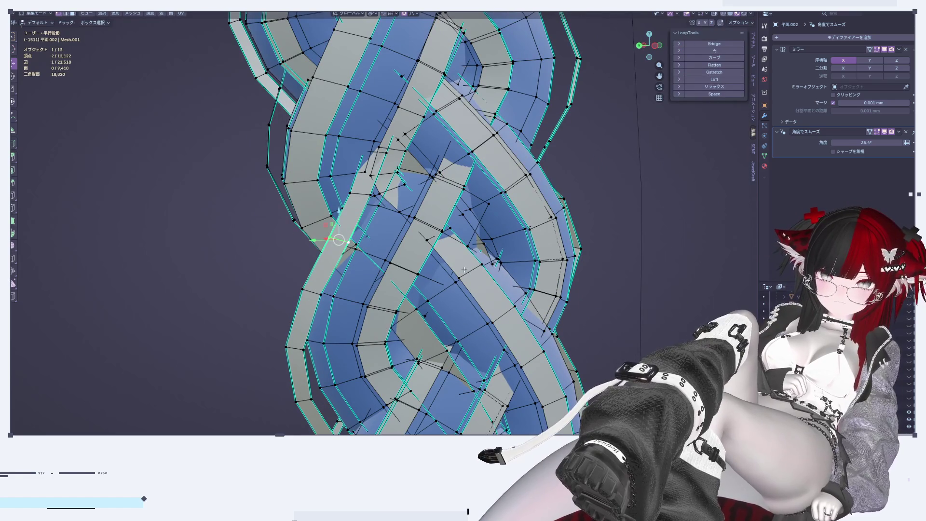
Nudge a single strand vertex about 0.001 along X, then preview in plain grey shading
left_click(428, 237)
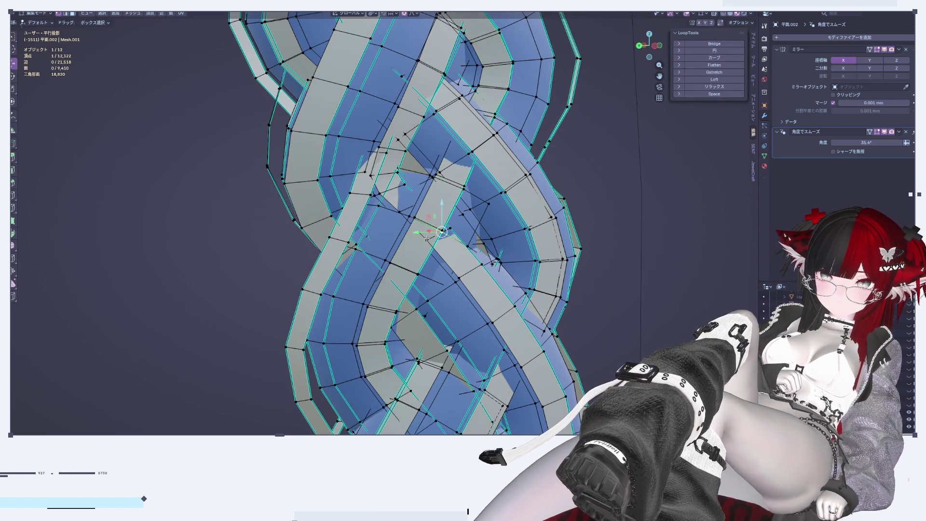
middle_click_drag(487, 258, 462, 231)
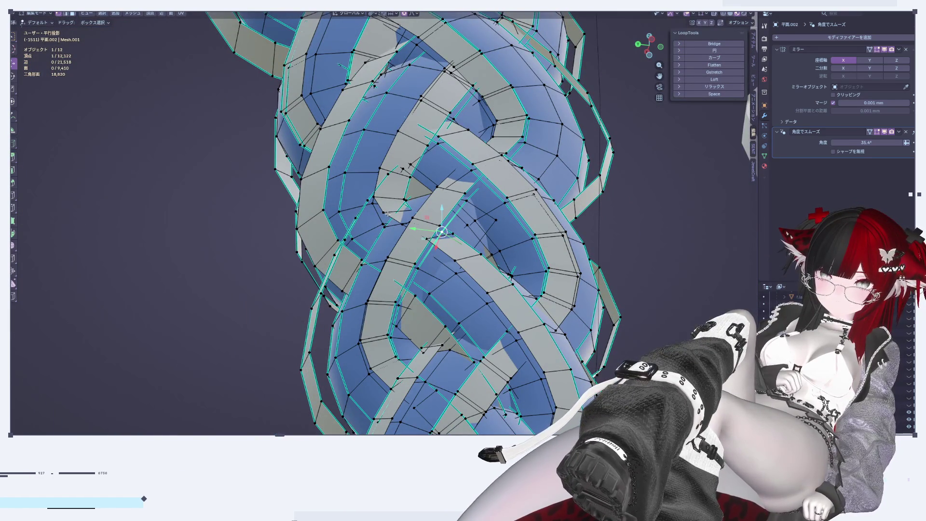
middle_click_drag(458, 256, 471, 276)
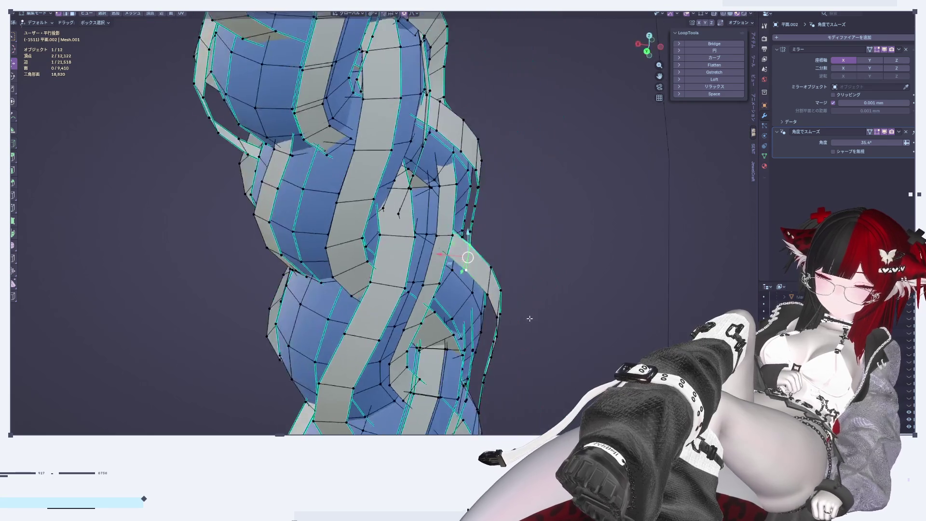
left_click_drag(454, 244, 455, 245)
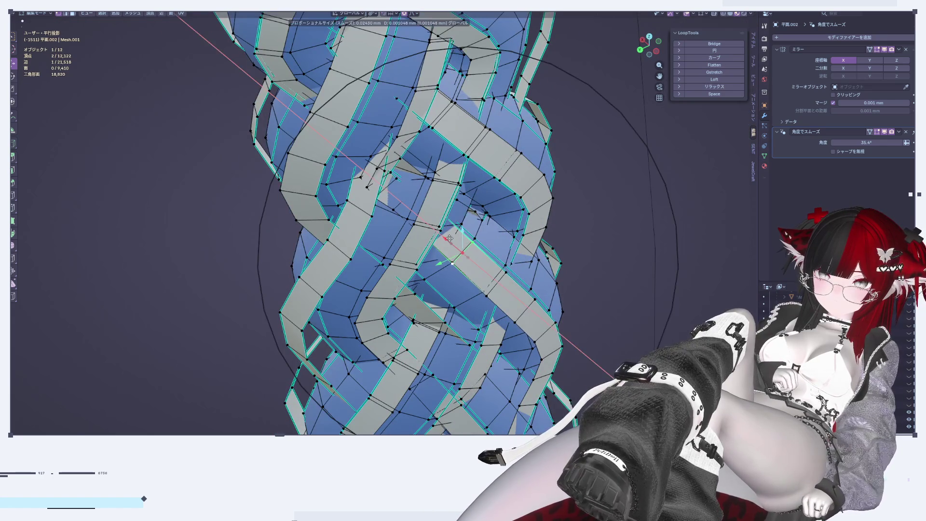
middle_click_drag(455, 245, 478, 254)
key("g")
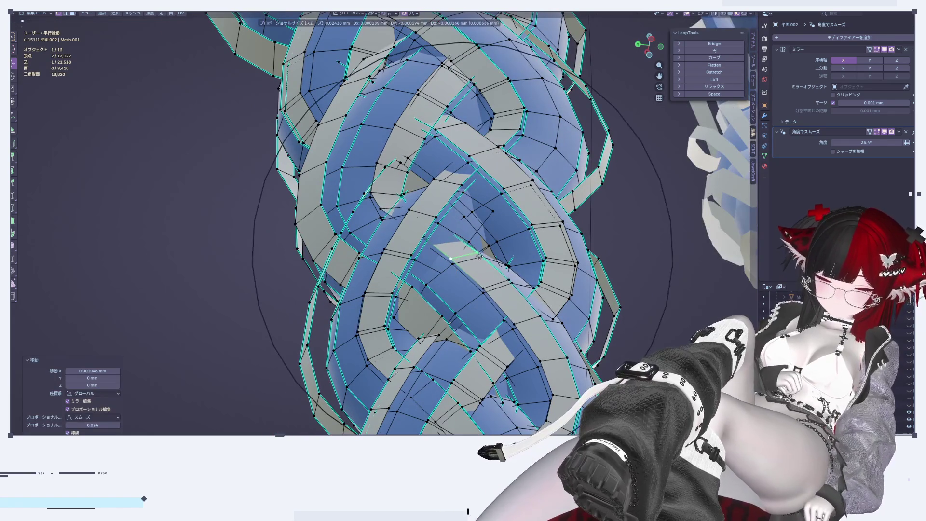
left_click(480, 259)
key("Tab")
mouse_move(481, 259)
middle_mouse_down()
mouse_move(516, 329)
mouse_move(528, 318)
middle_mouse_up()
left_click(732, 16)
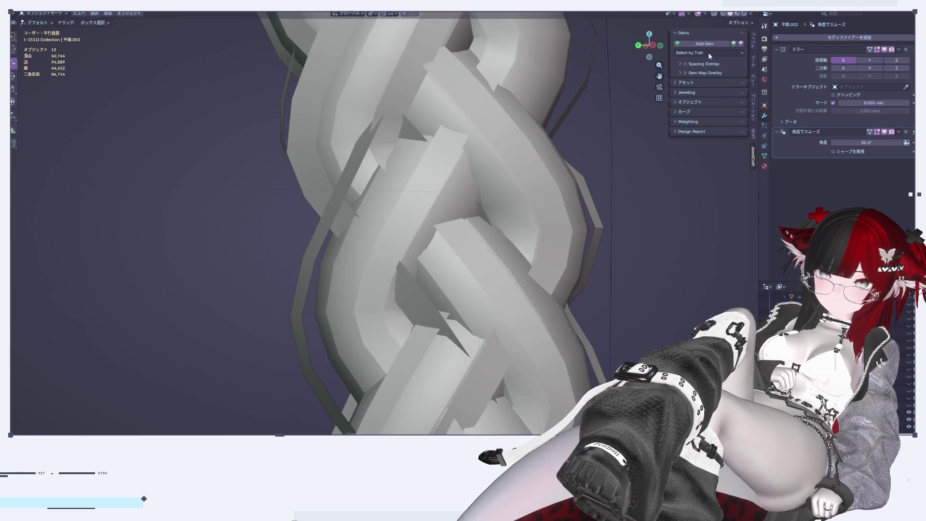
Select a braid strand face in Edit Mode and move it with proportional falloff
scroll(605, 251, "down", 3)
middle_click_drag(603, 252, 569, 261)
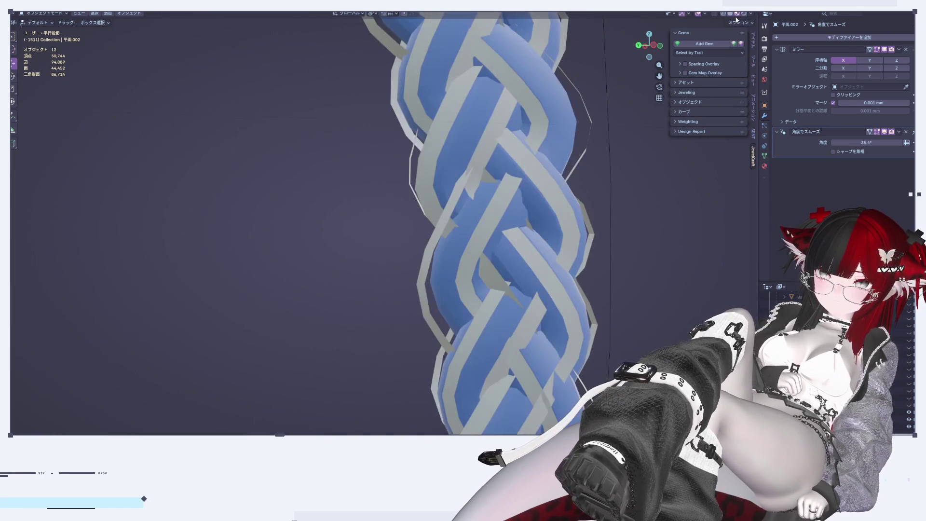
scroll(507, 174, "up", 3)
scroll(457, 231, "up", 2)
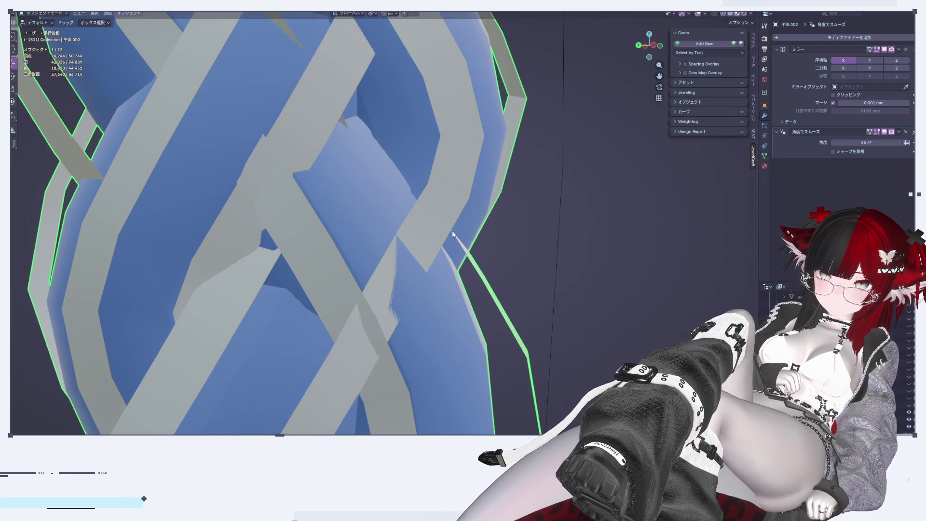
key("Tab")
scroll(434, 241, "down", 2)
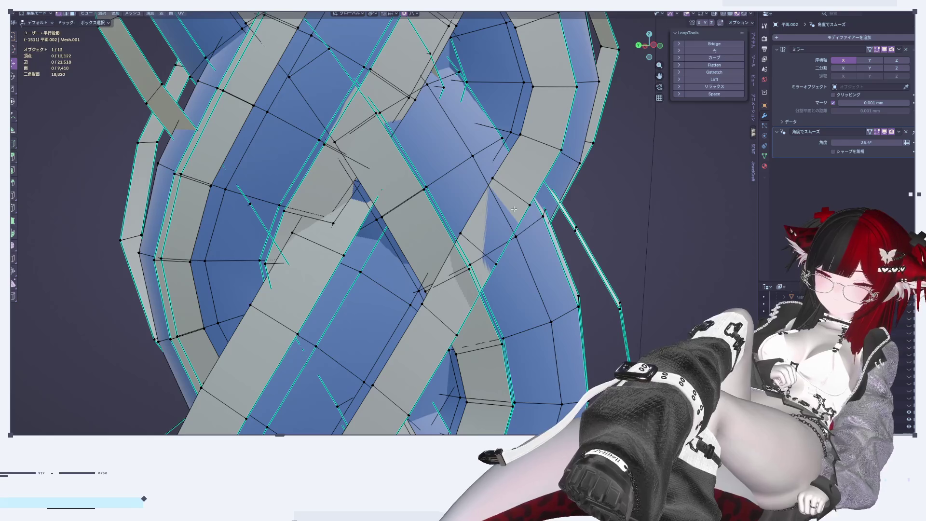
scroll(475, 242, "down", 3)
middle_click_drag(475, 243, 469, 248)
left_click(470, 248, "shift")
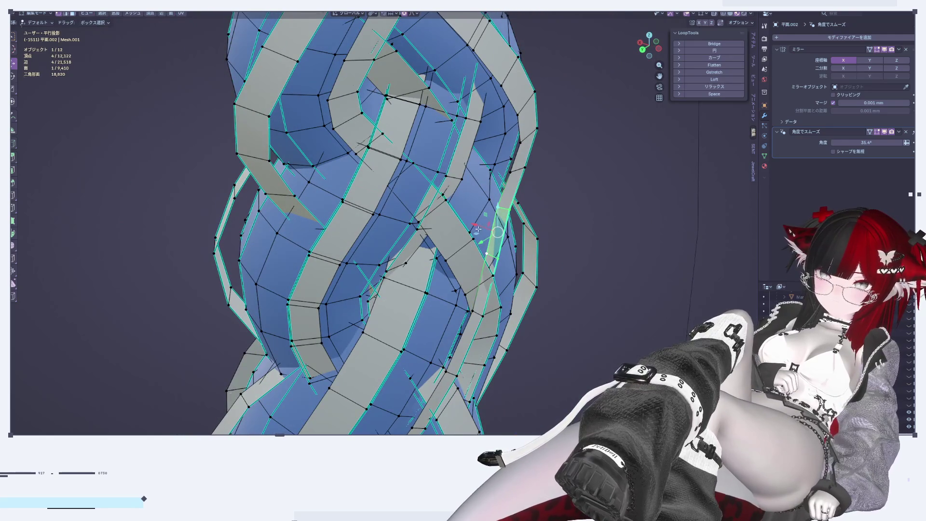
key("g")
left_click(463, 221)
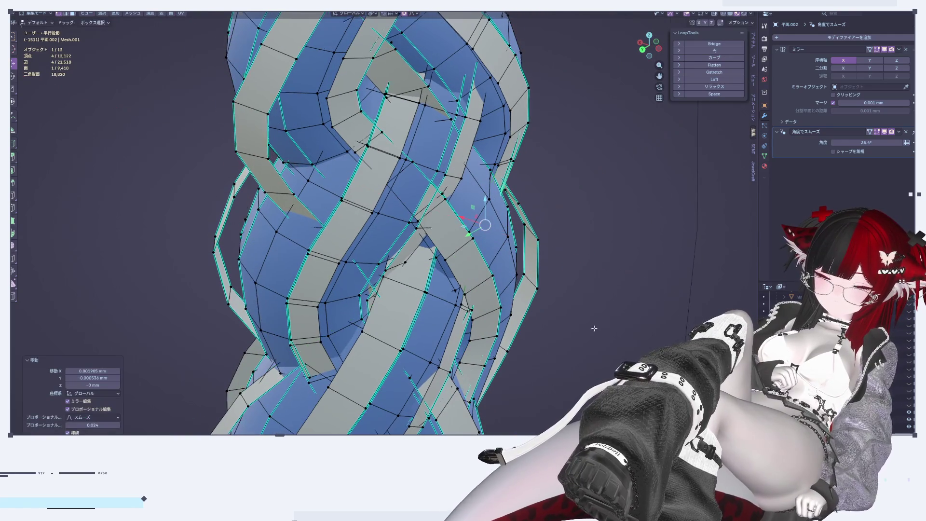
Check the braid in Object Mode from a new angle
middle_click_drag(463, 220, 562, 259)
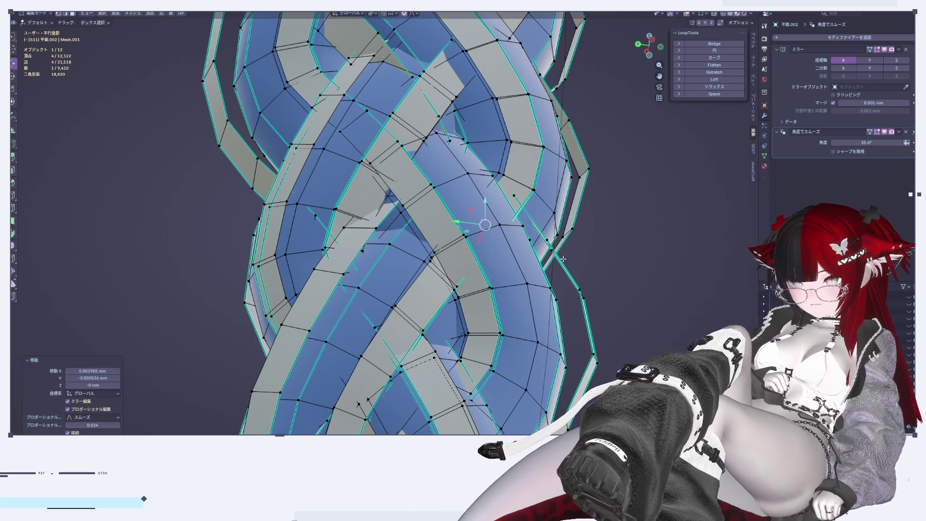
key("Tab")
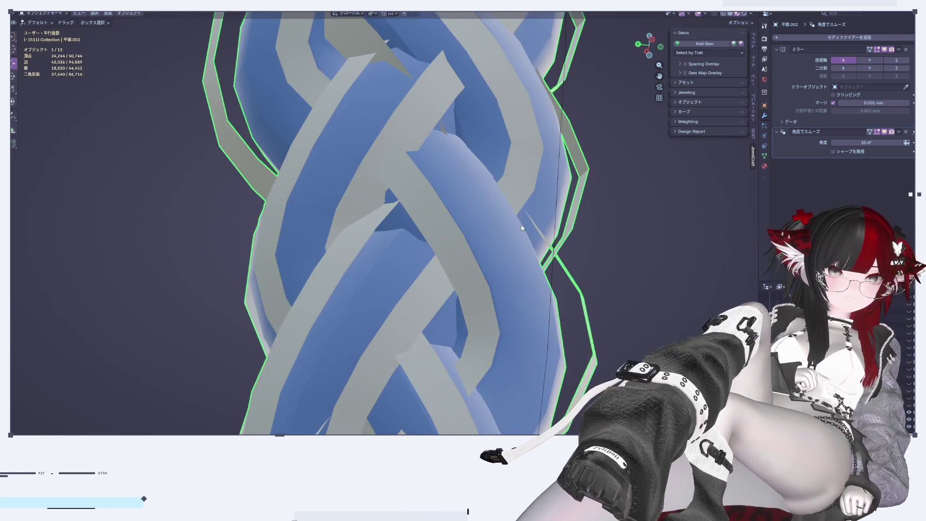
scroll(554, 248, "down", 2)
scroll(545, 246, "up", 3)
mouse_move(542, 241)
middle_mouse_down()
mouse_move(558, 274)
mouse_move(478, 173)
middle_mouse_up()
scroll(488, 223, "up", 2)
scroll(488, 222, "up", 2)
Nudge the selected vertices twice, shrinking the proportional falloff for the second move
key("Tab")
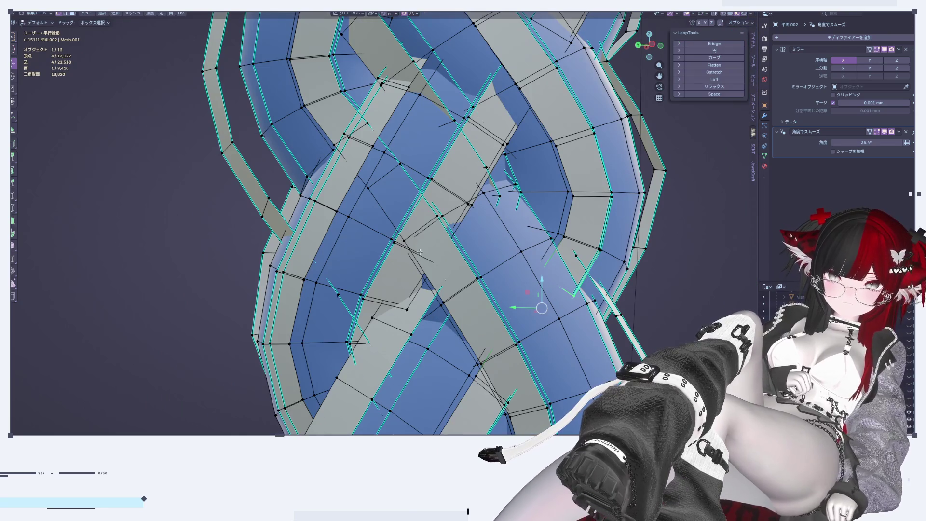
key("g")
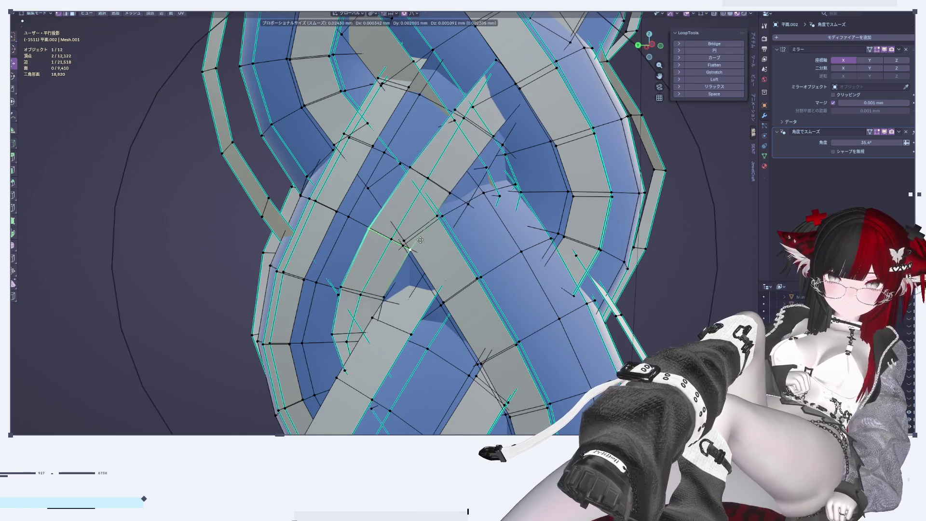
left_click(446, 254)
mouse_move(446, 253)
middle_mouse_down()
mouse_move(422, 264)
mouse_move(385, 246)
mouse_move(488, 298)
mouse_move(481, 288)
middle_mouse_up()
key("g")
scroll(488, 292, "up", 3)
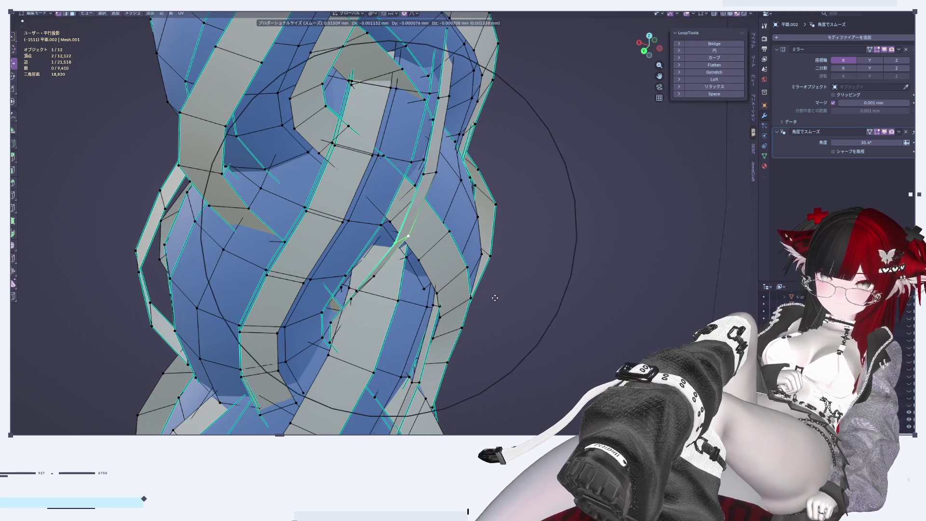
left_click(495, 297)
scroll(461, 318, "down", 5)
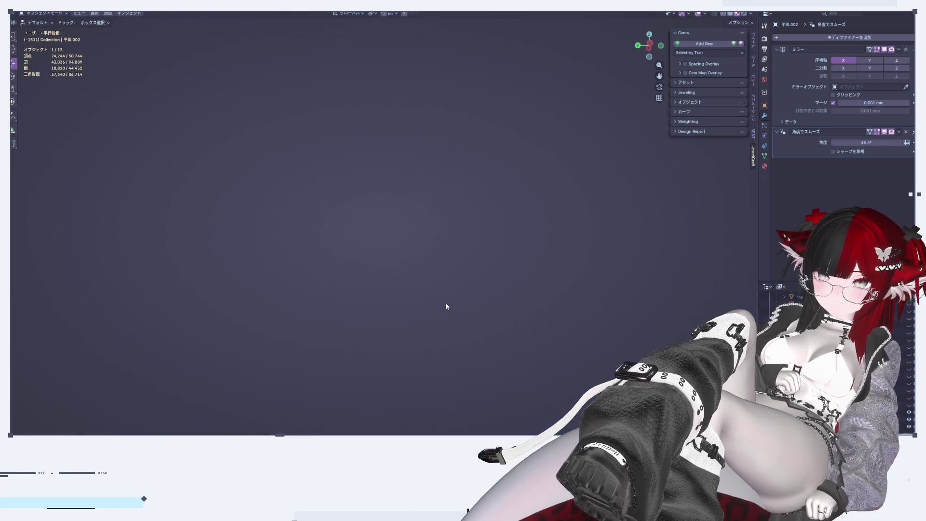
Switch between Edit and Object Mode repeatedly while orbiting and zooming to inspect the braid
mouse_move(478, 330)
middle_mouse_down()
mouse_move(548, 249)
mouse_move(528, 210)
mouse_move(462, 277)
mouse_move(490, 350)
middle_mouse_up()
key("Tab")
scroll(549, 249, "up", 3)
key("Tab")
scroll(502, 217, "up", 2)
scroll(490, 351, "up", 2)
key("Tab")
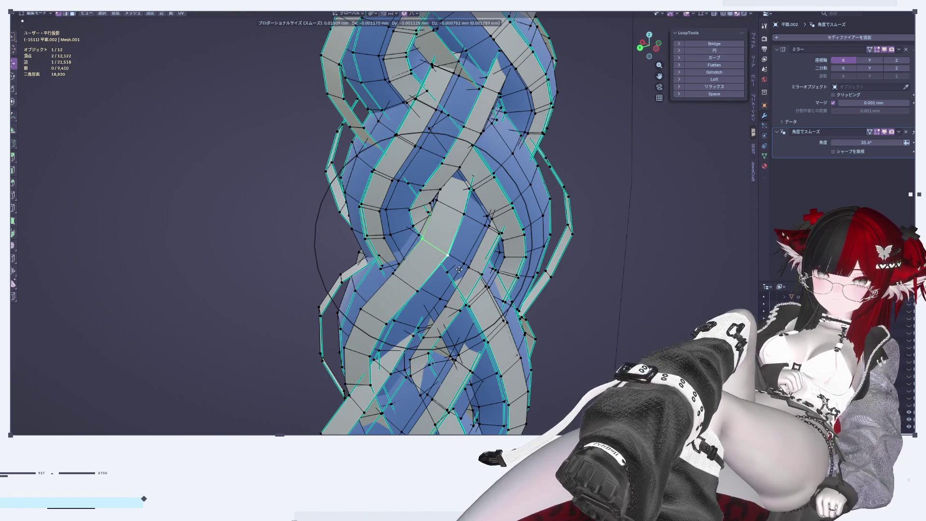
key("Tab")
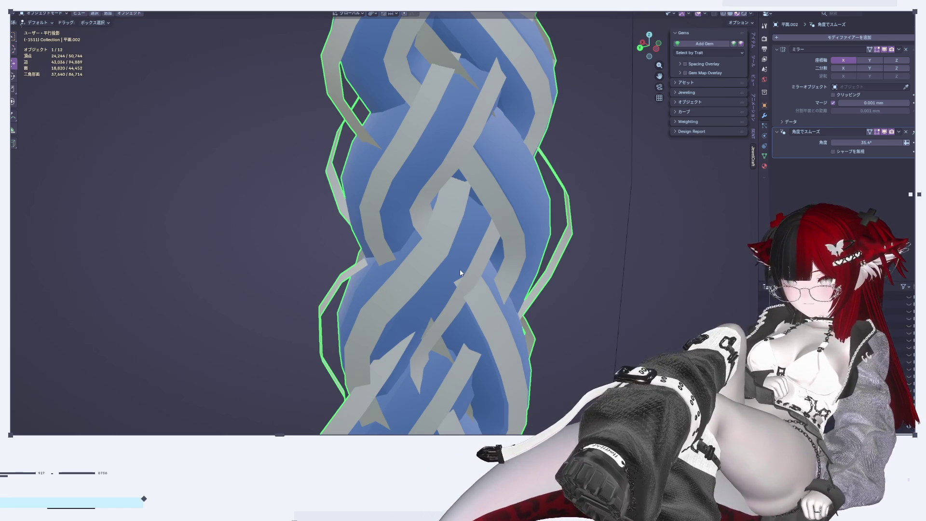
key("Tab")
mouse_move(461, 272)
middle_mouse_down()
mouse_move(534, 220)
mouse_move(538, 178)
mouse_move(548, 186)
middle_mouse_up()
key("Tab")
scroll(443, 156, "up", 2)
scroll(425, 140, "down", 3)
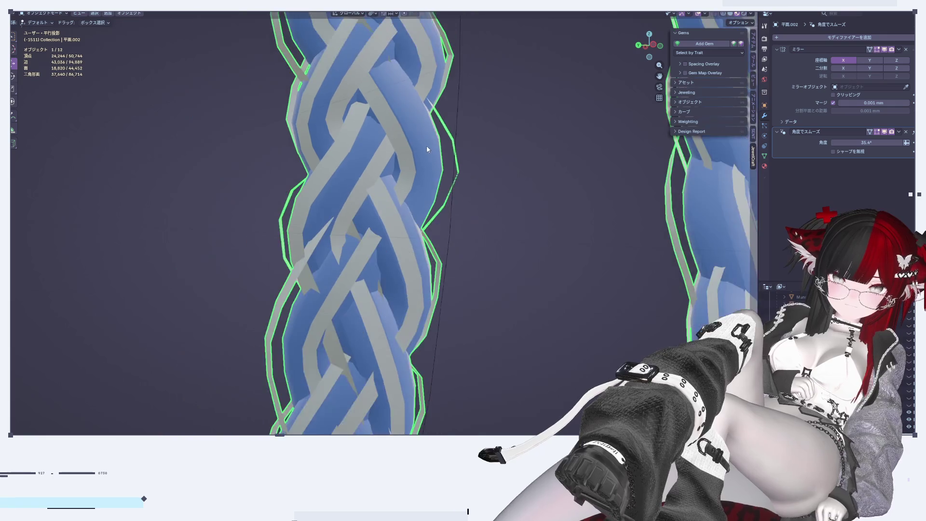
scroll(434, 193, "up", 1)
key("Tab")
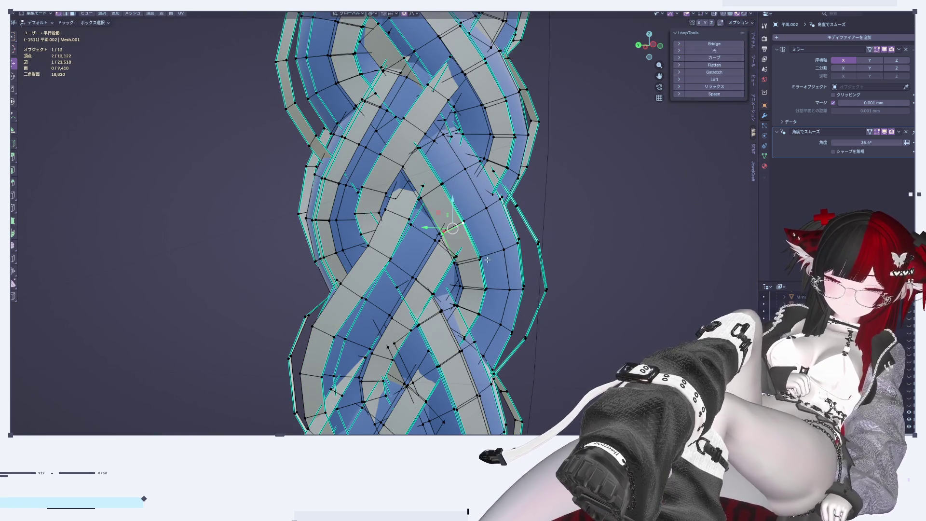
Confirm a smooth-falloff vertex nudge and compare the braid in Object Mode
left_click(511, 249)
key("Tab")
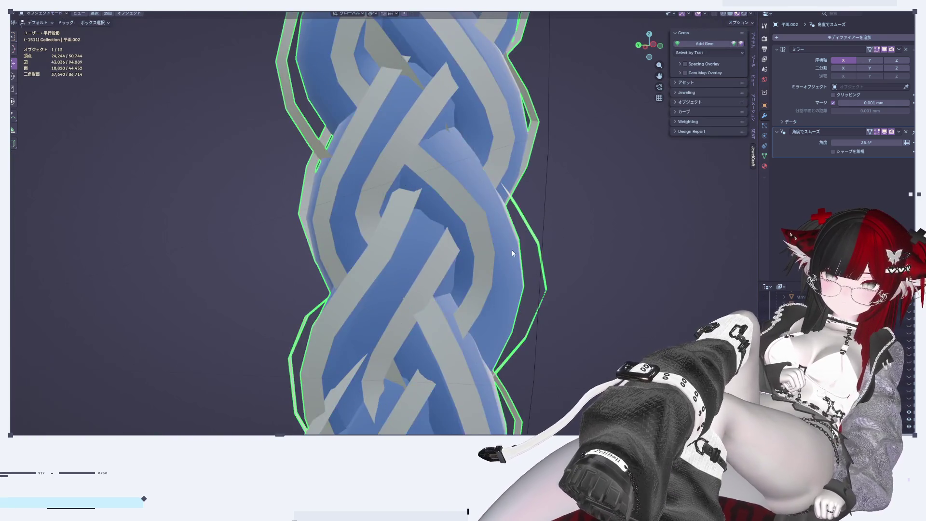
middle_click_drag(511, 249, 537, 260)
scroll(537, 260, "up", 2)
key("Tab")
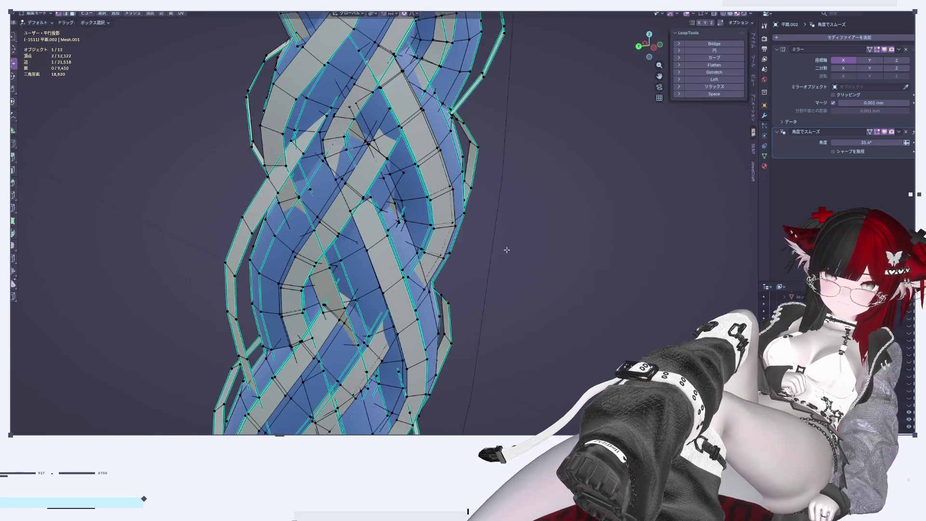
scroll(506, 252, "down", 3)
scroll(489, 217, "up", 3)
key("Tab")
Orbit the braid from new angles, switching into Edit Mode to examine its vertices
middle_click_drag(437, 199, 510, 238)
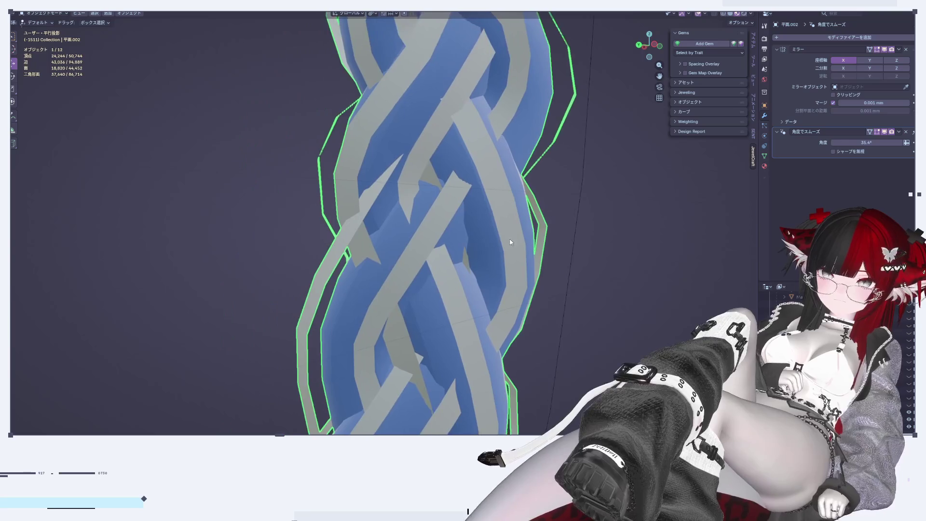
key("Tab")
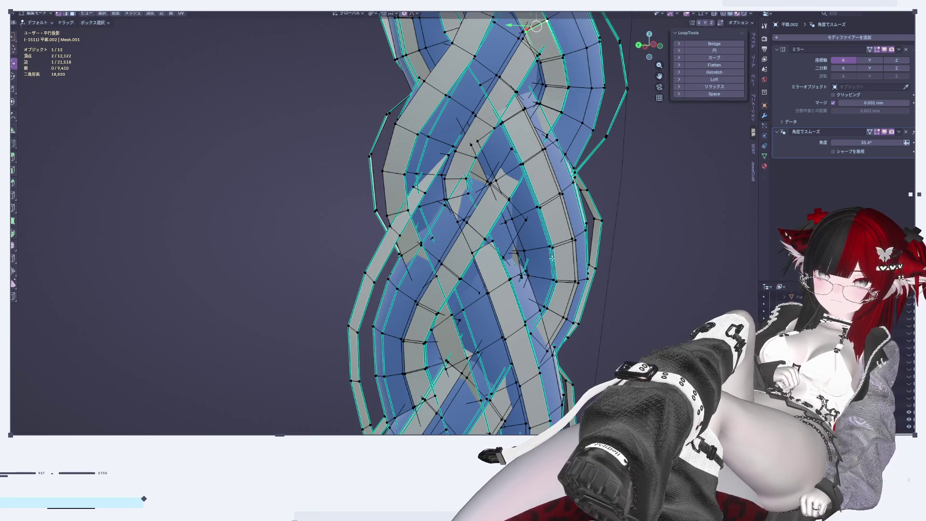
middle_click_drag(542, 112, 487, 230)
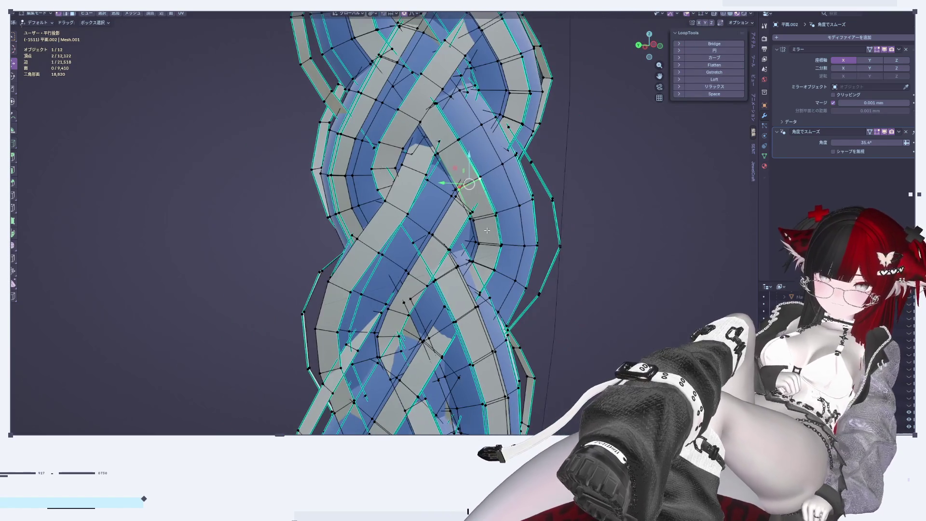
key("Tab")
mouse_move(534, 250)
middle_mouse_down()
mouse_move(467, 245)
mouse_move(443, 257)
mouse_move(417, 310)
middle_mouse_up()
key("Tab")
scroll(443, 257, "up", 3)
Select a strand vertex and nudge it about -0.0004 mm on X with Smooth falloff
left_click(416, 262)
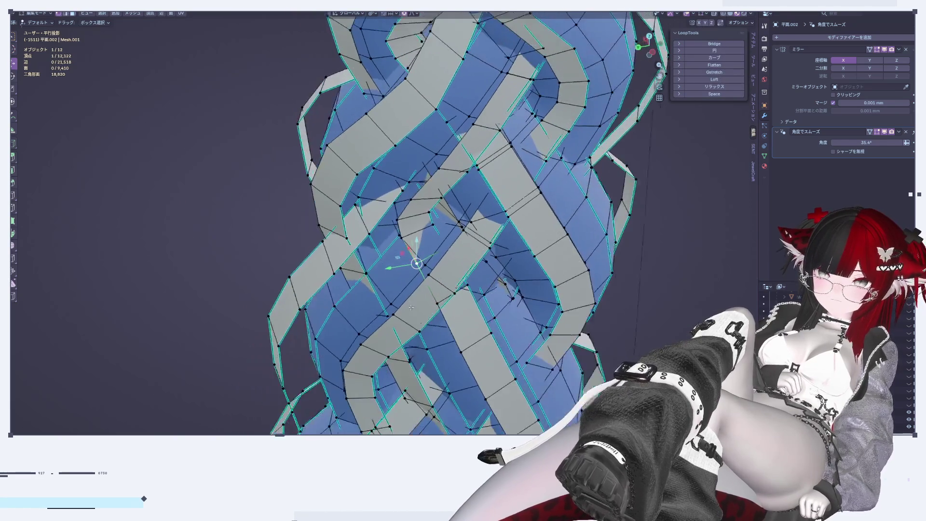
left_click(422, 280)
mouse_move(423, 280)
middle_mouse_down()
mouse_move(455, 218)
mouse_move(460, 265)
middle_mouse_up()
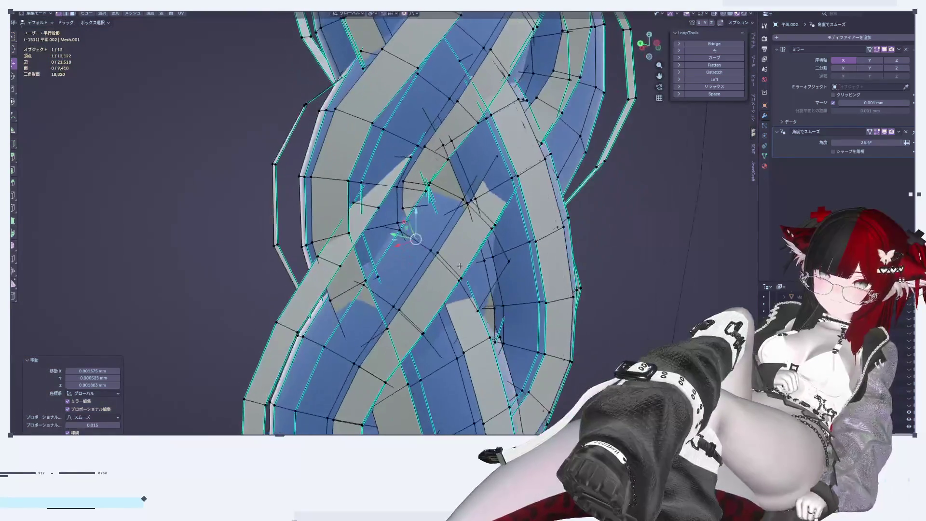
mouse_move(423, 248)
middle_mouse_down()
mouse_move(410, 285)
mouse_move(413, 190)
middle_mouse_up()
left_click(416, 282)
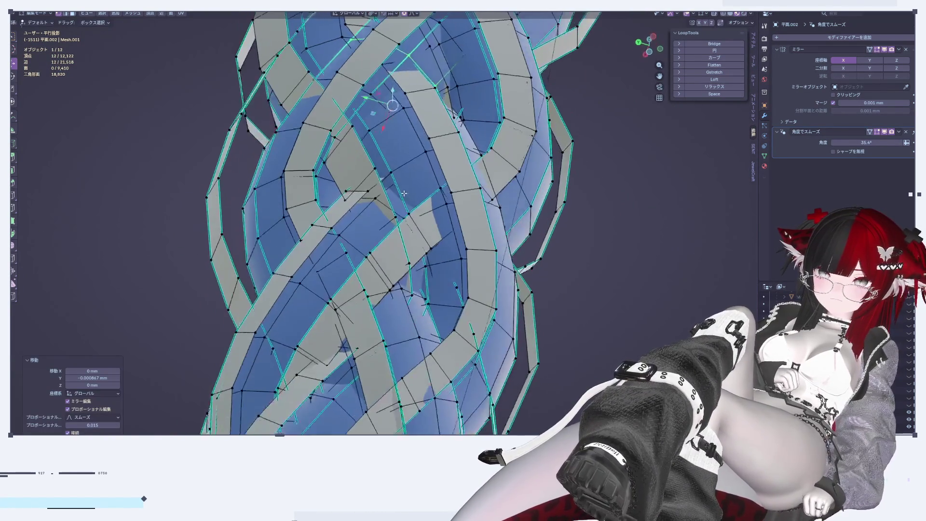
mouse_move(310, 125)
middle_mouse_down()
mouse_move(529, 341)
mouse_move(470, 335)
middle_mouse_up()
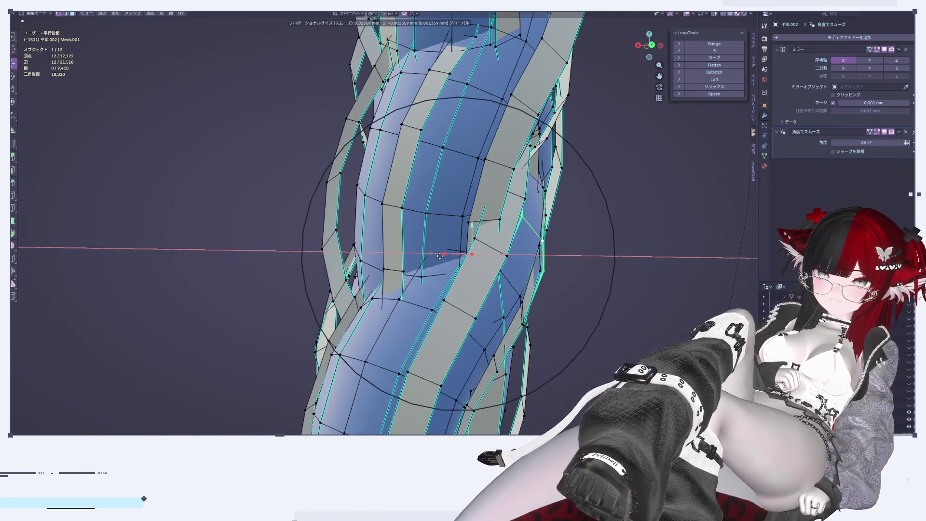
mouse_move(447, 264)
middle_mouse_down()
mouse_move(530, 259)
mouse_move(454, 267)
mouse_move(557, 245)
mouse_move(499, 193)
middle_mouse_up()
In Object Mode, orbit and zoom to view both shaded braids standing upright
key("Tab")
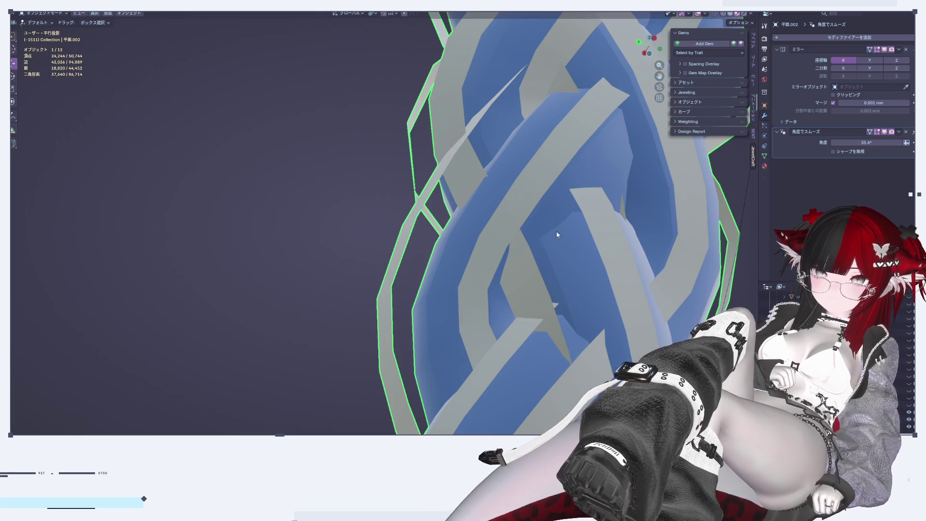
scroll(560, 231, "down", 5)
mouse_move(560, 231)
middle_mouse_down()
mouse_move(544, 186)
mouse_move(592, 187)
middle_mouse_up()
scroll(549, 261, "up", 4)
scroll(563, 262, "down", 4)
mouse_move(496, 363)
middle_mouse_down()
mouse_move(450, 357)
mouse_move(542, 360)
middle_mouse_up()
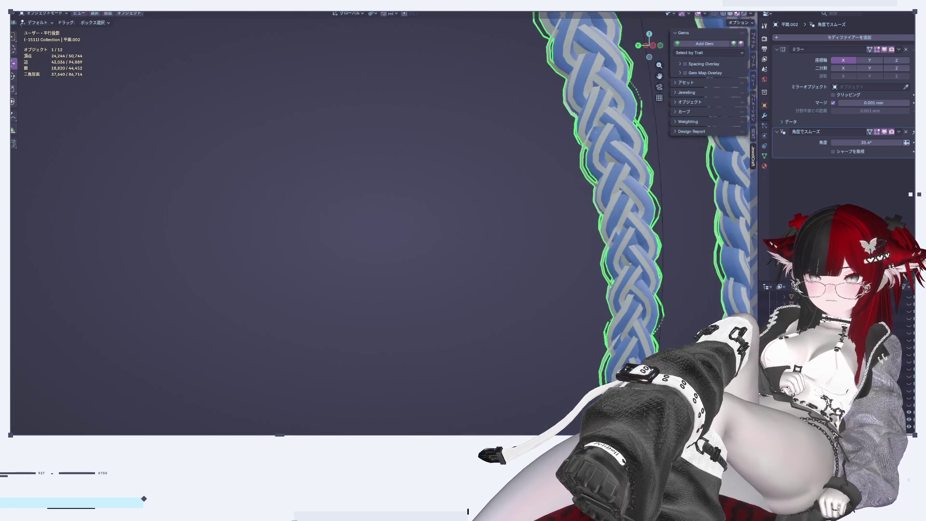
Pan and zoom along the braid, briefly starting a face move in Edit Mode
middle_click_drag(574, 254, 481, 254, "shift")
scroll(481, 255, "up", 5)
key("Tab")
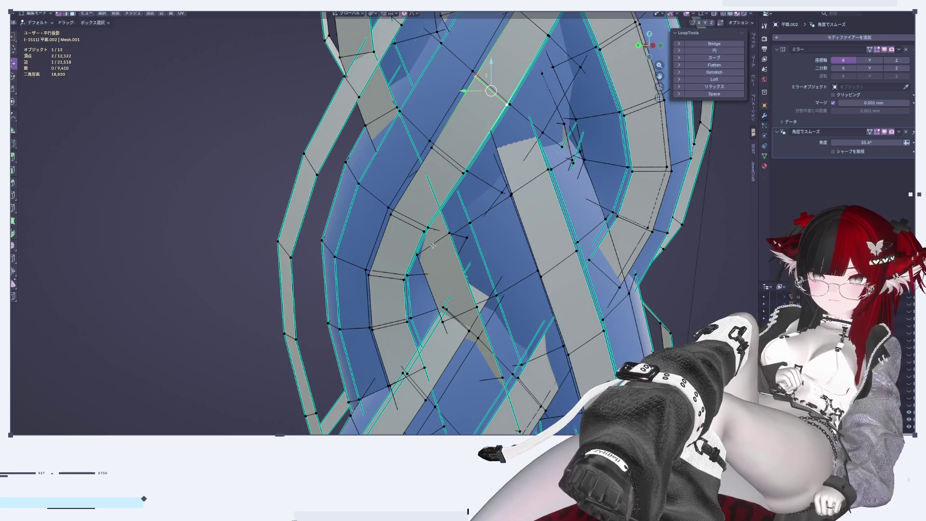
key("g")
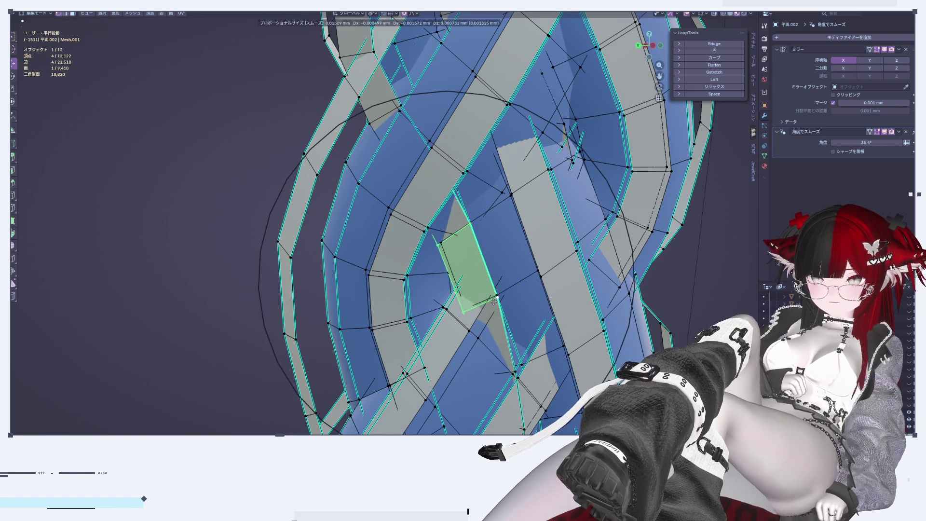
key("Tab")
scroll(502, 294, "down", 5)
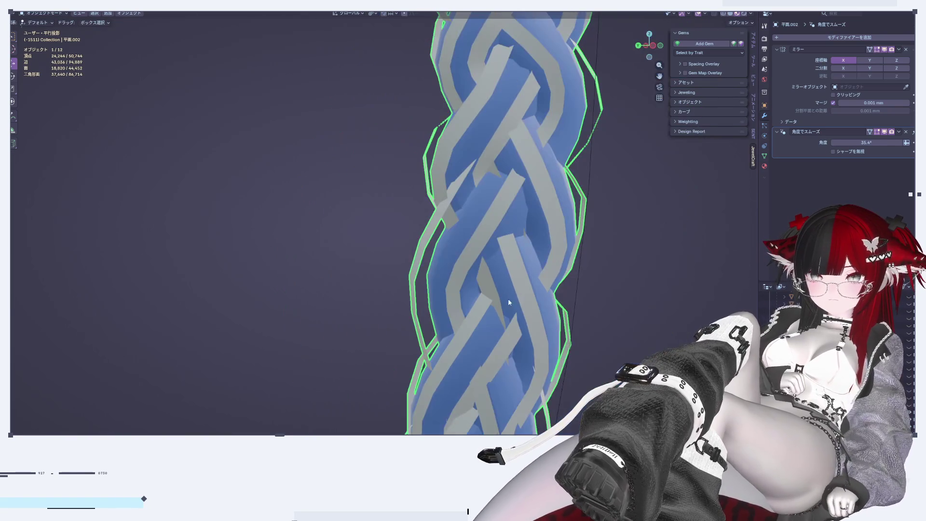
scroll(510, 315, "down", 3)
scroll(532, 229, "up", 2)
mouse_move(532, 225)
middle_mouse_down("shift")
mouse_move(530, 93)
mouse_move(532, 260)
middle_mouse_up("shift")
scroll(527, 221, "up", 2)
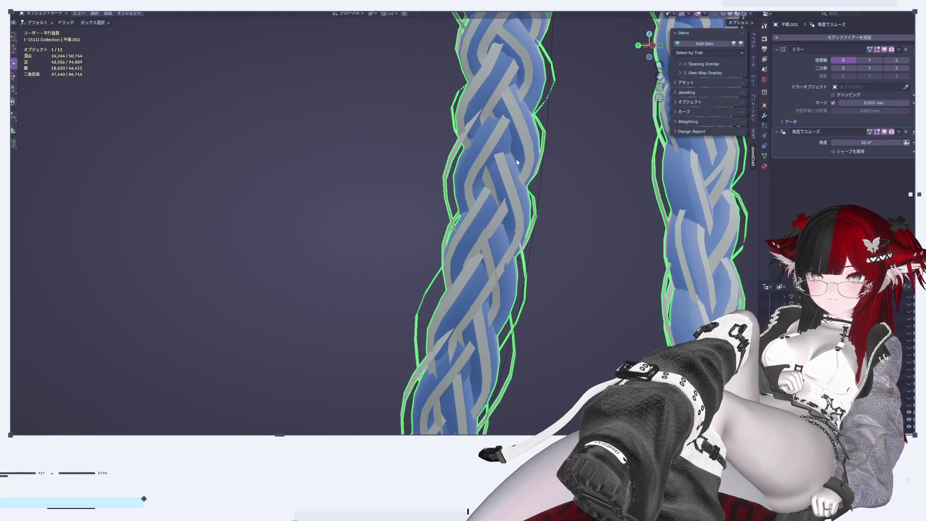
scroll(513, 217, "up", 3)
scroll(513, 217, "up", 2)
mouse_move(518, 280)
middle_mouse_down("shift")
mouse_move(538, 113)
mouse_move(508, 265)
middle_mouse_up("shift")
scroll(508, 268, "up", 2)
Confirm a smooth-falloff nudge of braid faces and preview the result in Object Mode
key("Tab")
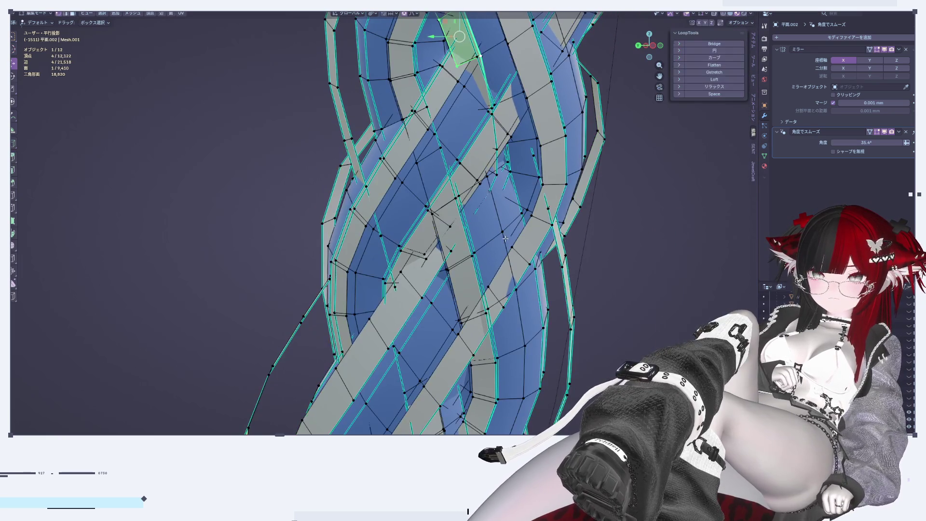
middle_click_drag(497, 294, 490, 273)
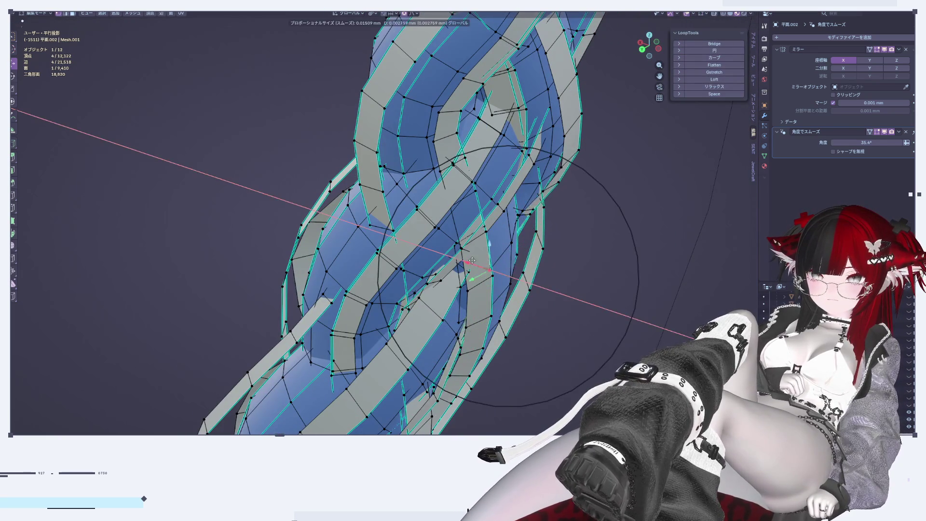
left_click(472, 263)
middle_click_drag(472, 263, 522, 322)
scroll(484, 282, "up", 2)
key("Tab")
key("Tab")
key("Tab")
key("Tab")
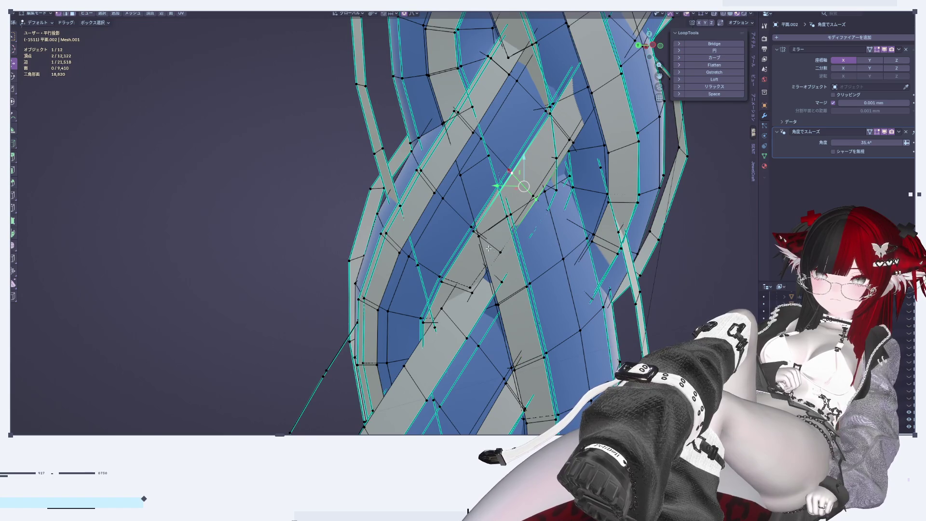
Move the braid face about -0.0011, 0.0026, 0.0008 mm with Smooth proportional falloff
mouse_move(514, 246)
middle_mouse_down()
mouse_move(487, 208)
mouse_move(588, 235)
middle_mouse_up()
key("g")
left_click(468, 190)
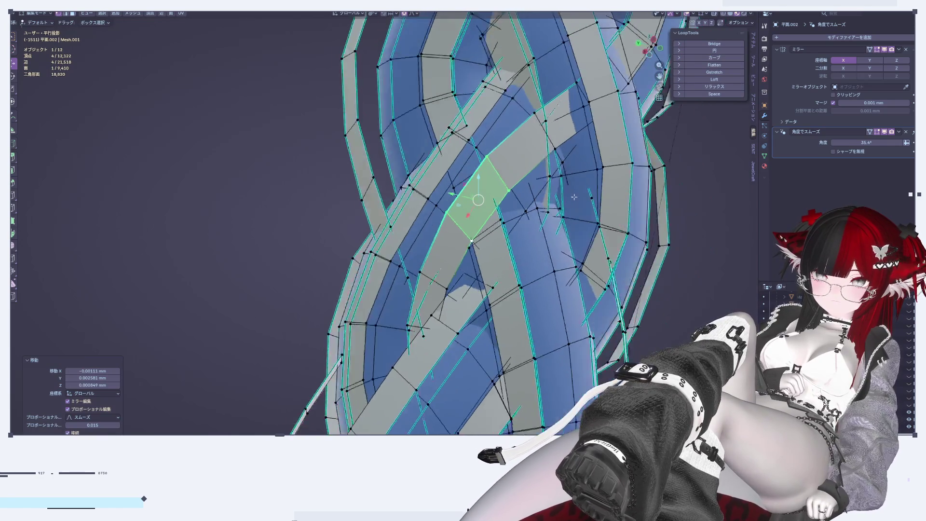
middle_click_drag(552, 126, 528, 114)
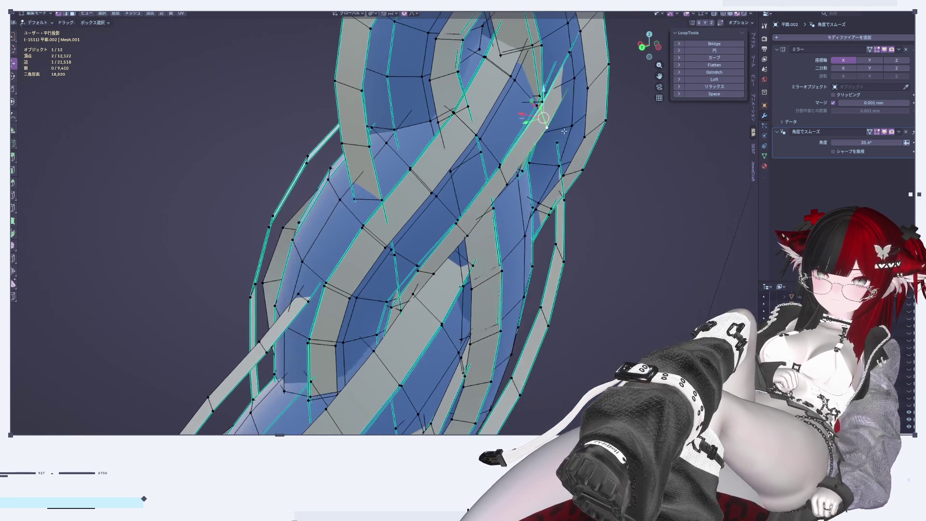
left_click(514, 104)
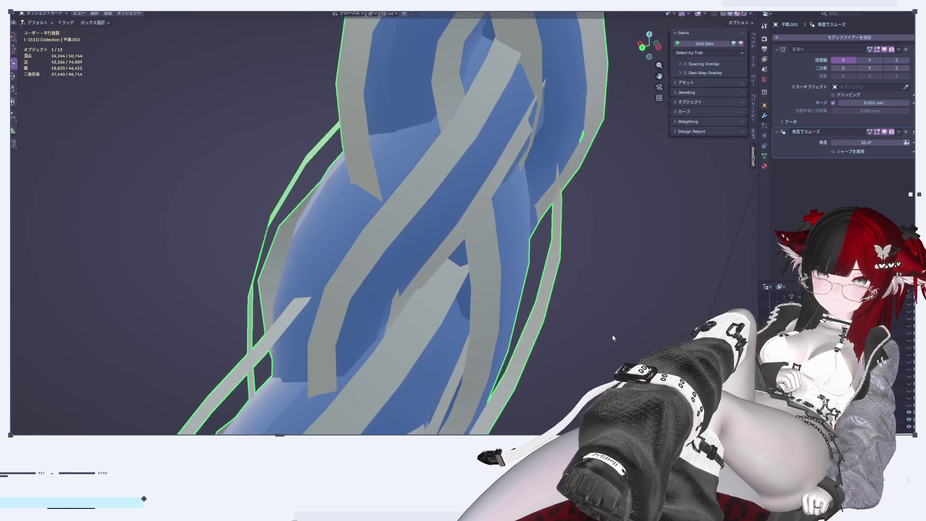
Confirm a smooth-falloff three-axis vertex nudge of about 0.003 mm and view the shaded braid
left_click(518, 112)
key("Tab")
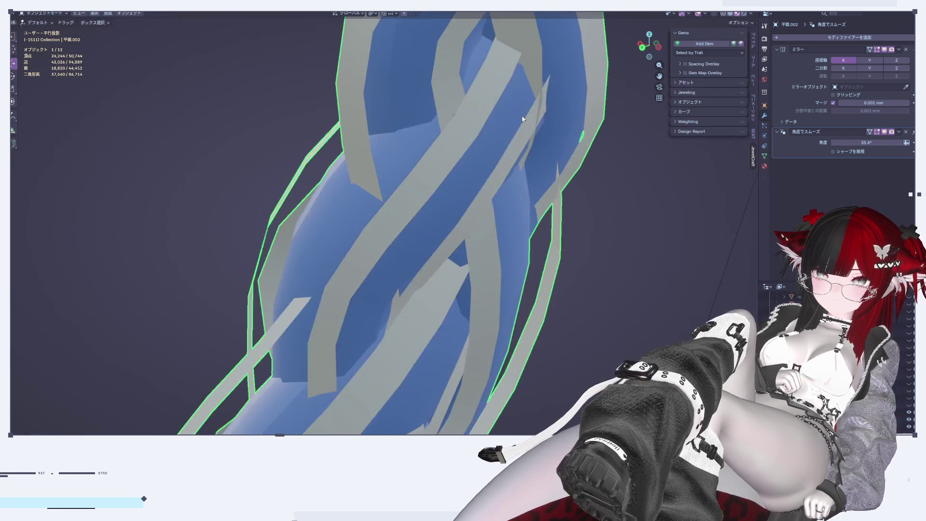
scroll(612, 208, "up", 3)
middle_click_drag(646, 256, 655, 256)
scroll(655, 255, "down", 2)
Orbit the braid in Edit Mode, then zoom in on the kink in Object Mode
key("Tab")
scroll(613, 197, "up", 2)
mouse_move(614, 196)
middle_mouse_down()
mouse_move(547, 231)
mouse_move(557, 251)
mouse_move(561, 341)
mouse_move(586, 246)
mouse_move(548, 278)
mouse_move(617, 337)
middle_mouse_up()
key("Tab")
scroll(547, 231, "up", 2)
scroll(561, 239, "up", 2)
scroll(561, 240, "down", 3)
scroll(561, 341, "up", 2)
Re-check the braid in Edit Mode from new angles, then zoom out to the whole shaded braid
key("Tab")
key("Tab")
scroll(548, 278, "up", 3)
scroll(548, 278, "up", 1)
scroll(606, 302, "up", 2)
key("Tab")
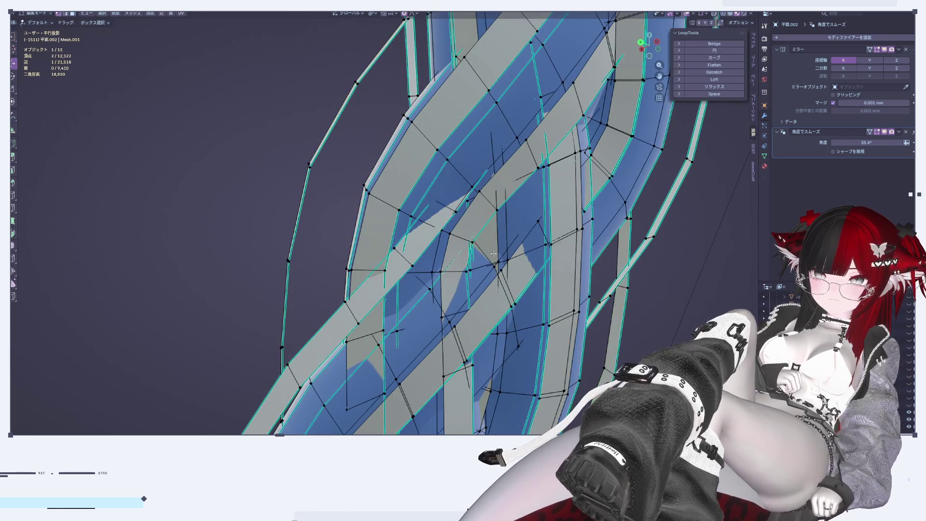
mouse_move(459, 241)
middle_mouse_down()
mouse_move(516, 236)
mouse_move(469, 272)
middle_mouse_up()
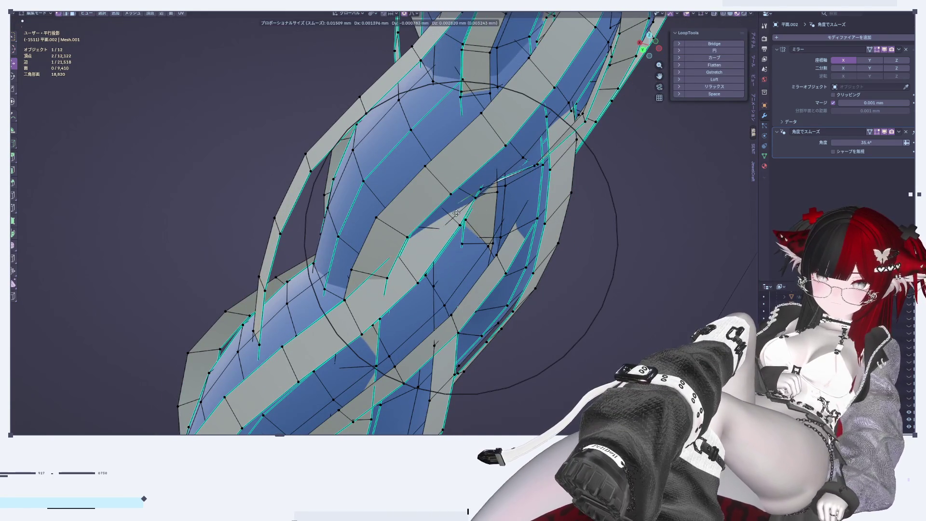
mouse_move(504, 265)
middle_mouse_down()
mouse_move(487, 210)
mouse_move(498, 237)
middle_mouse_up()
key("Tab")
scroll(499, 237, "down", 3)
scroll(492, 260, "down", 2)
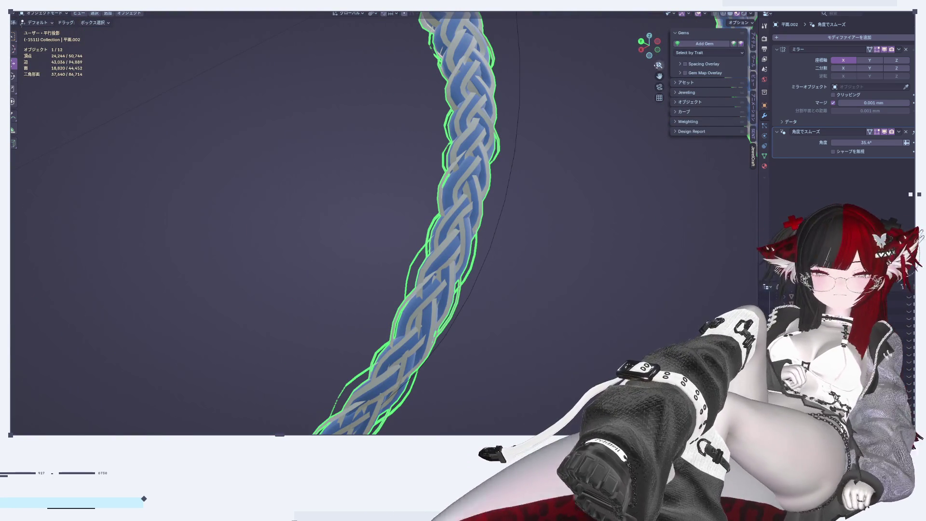
Start from the right side view, then toggle Edit Mode and orbit to inspect the braid
left_click(657, 42)
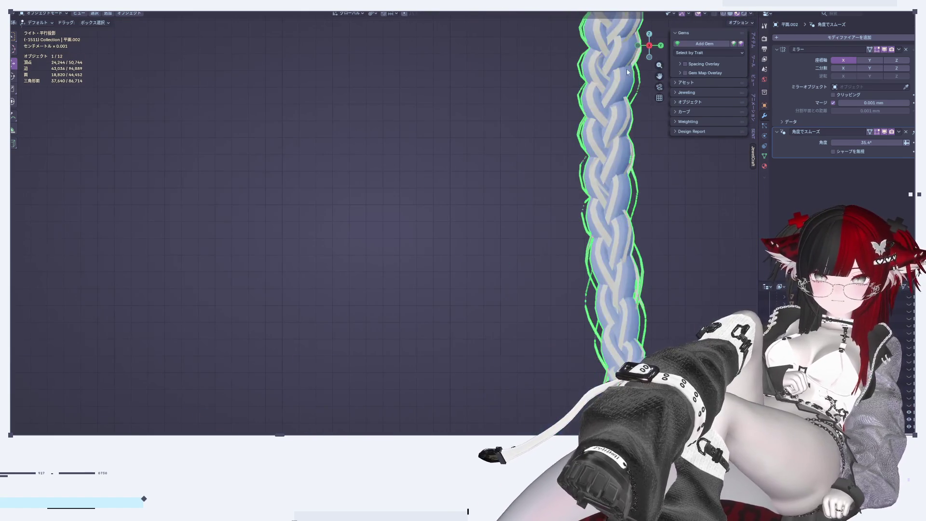
key("Tab")
mouse_move(569, 329)
middle_mouse_down()
mouse_move(513, 250)
mouse_move(498, 247)
mouse_move(460, 277)
mouse_move(348, 267)
middle_mouse_up()
scroll(520, 267, "up", 3)
key("Tab")
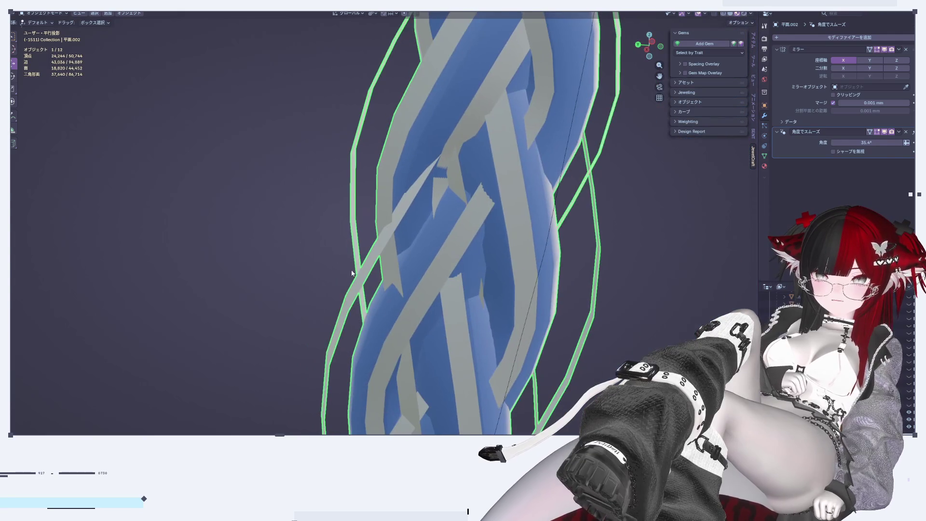
key("Tab")
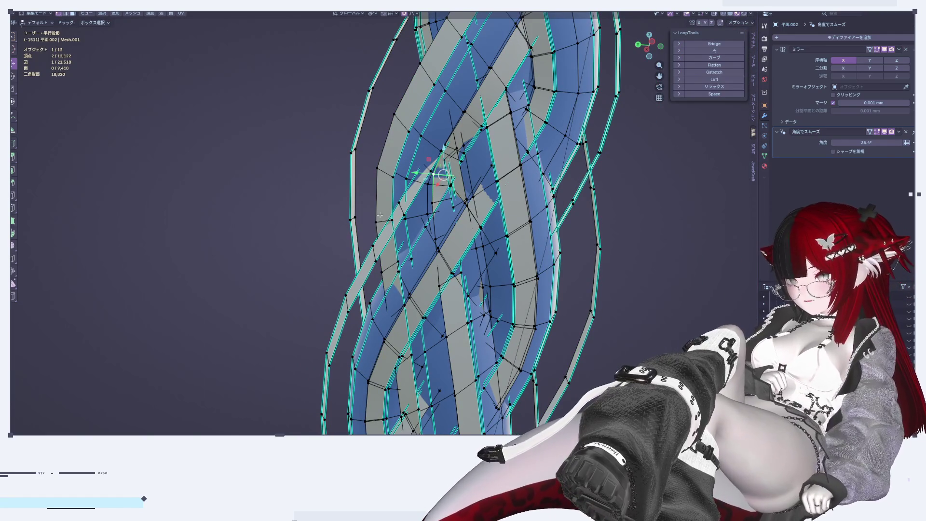
scroll(384, 174, "up", 3)
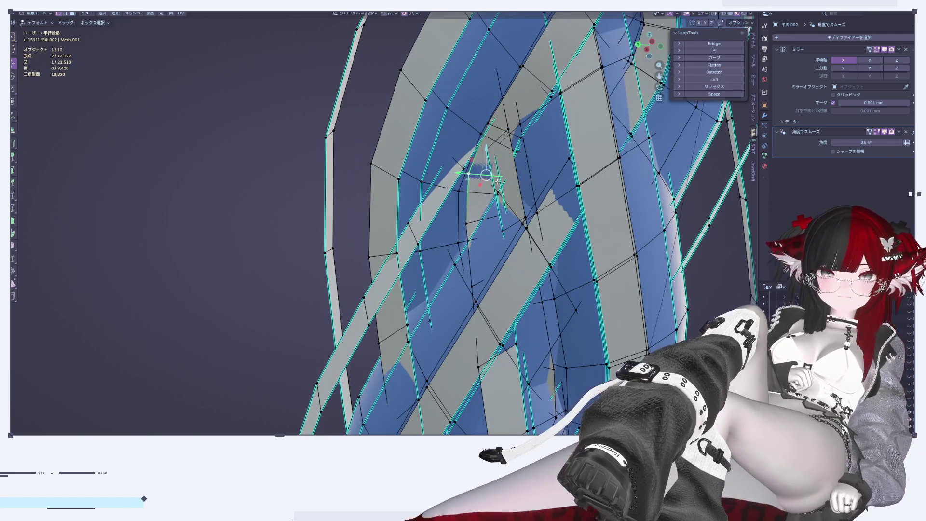
key("Tab")
Nudge braid strand vertices about -0.0015 mm with soft falloff and confirm
middle_click_drag(605, 135, 460, 149)
key("Tab")
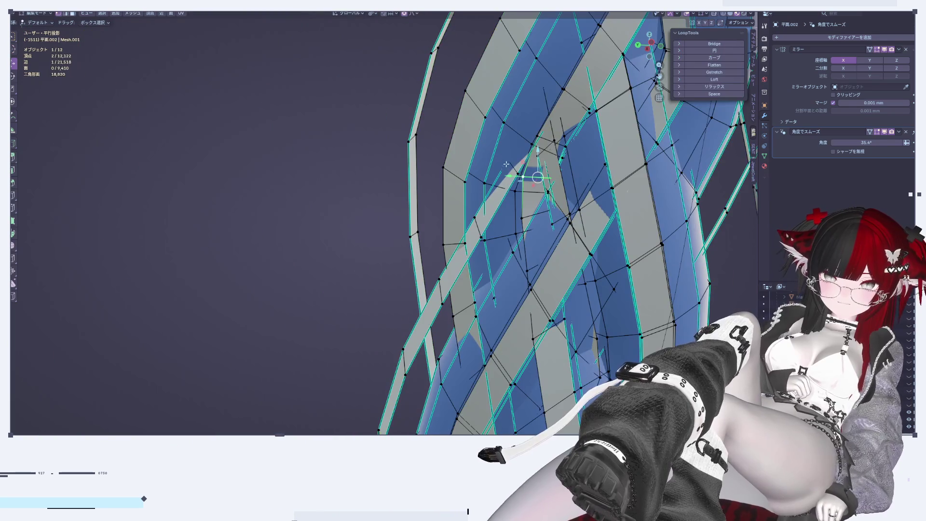
middle_click_drag(523, 183, 558, 213)
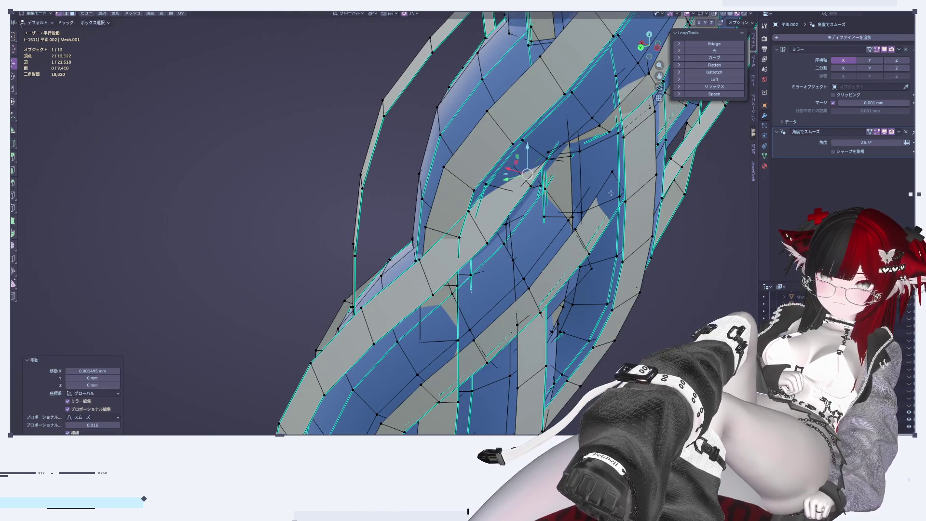
middle_click_drag(575, 180, 587, 197)
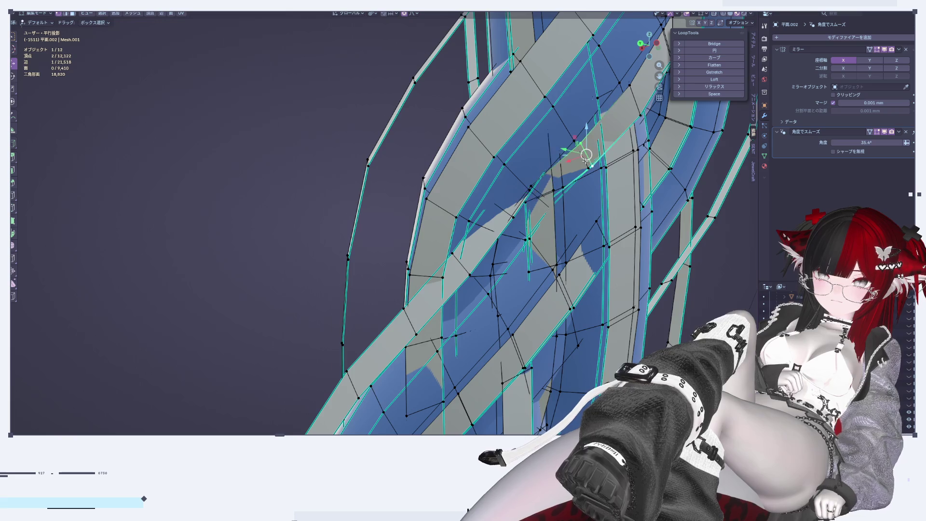
middle_click_drag(585, 161, 596, 164)
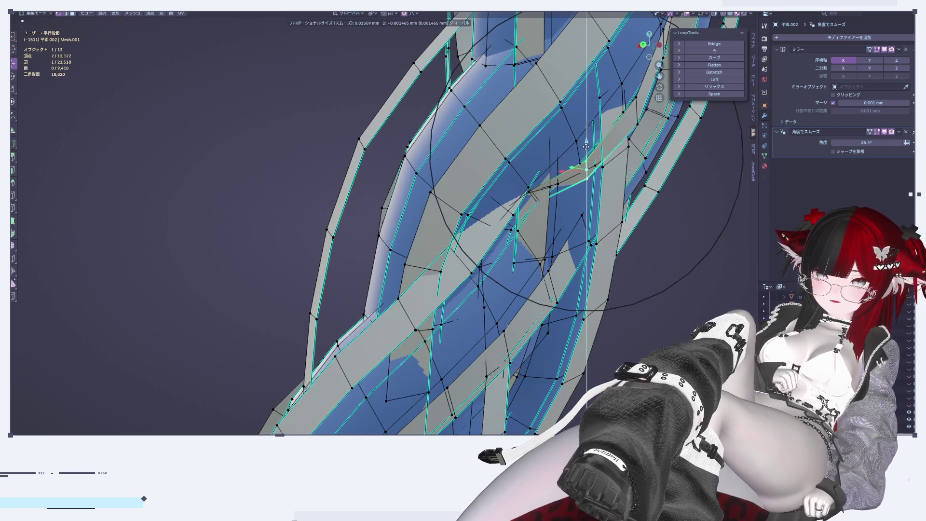
left_click(585, 146)
key("Tab")
Orbit around the shaded braid and re-enter Edit Mode to examine its vertices
mouse_move(643, 253)
middle_mouse_down("shift")
mouse_move(509, 250)
mouse_move(556, 260)
mouse_move(547, 246)
mouse_move(630, 248)
mouse_move(520, 252)
middle_mouse_up("shift")
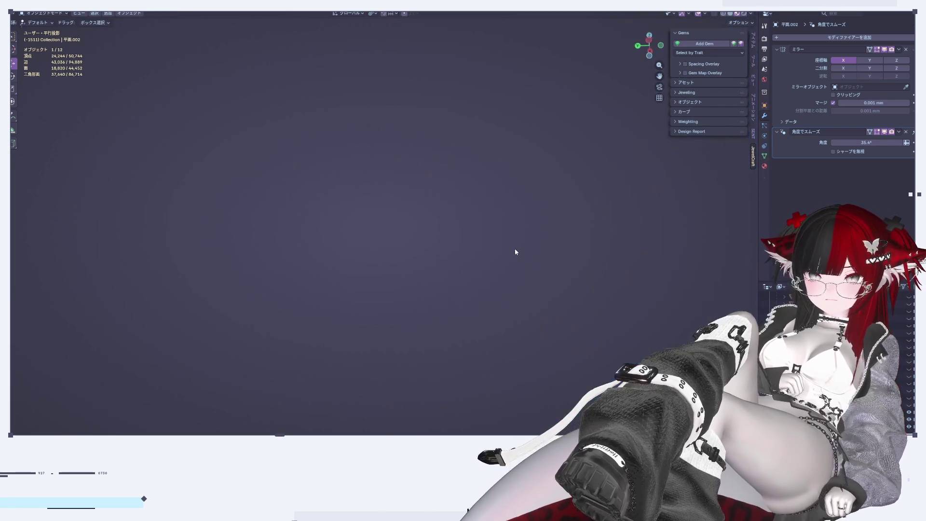
mouse_move(578, 277)
middle_mouse_down()
mouse_move(618, 305)
mouse_move(515, 171)
middle_mouse_up()
key("Tab")
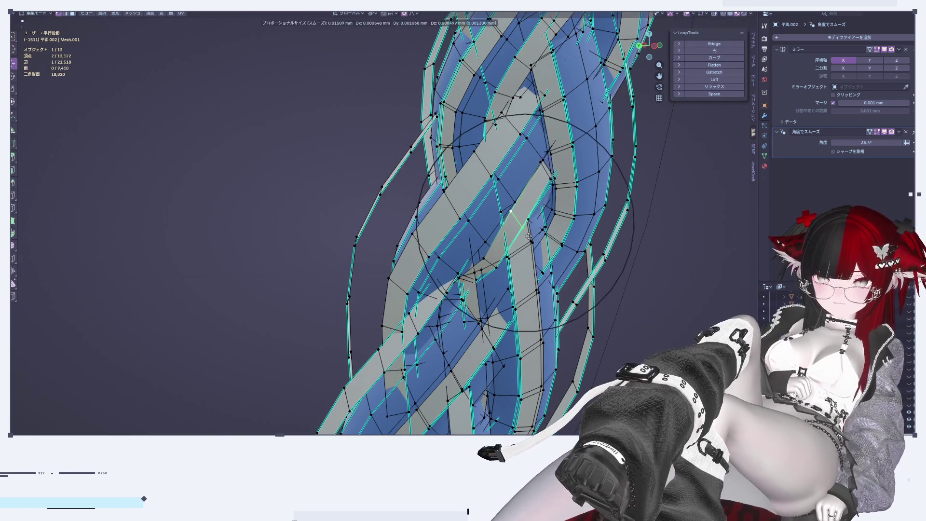
middle_click_drag(530, 239, 493, 225)
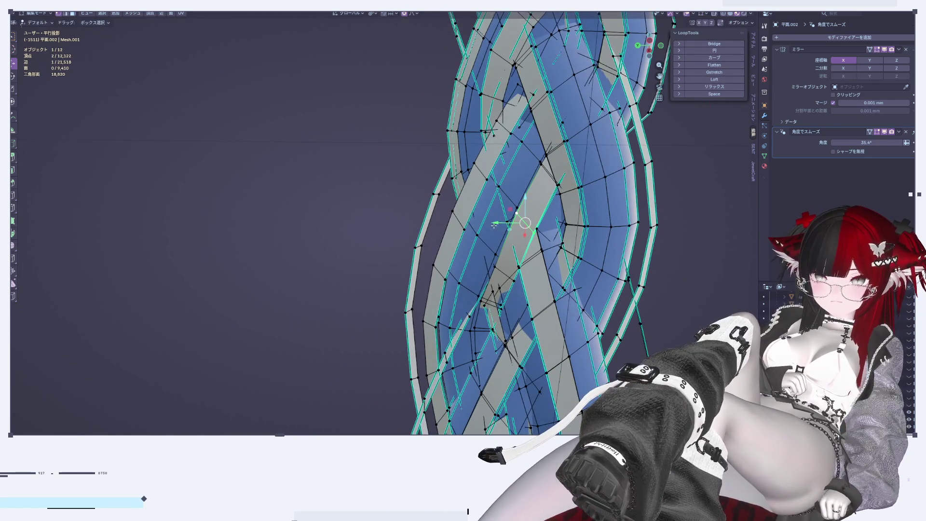
scroll(484, 181, "up", 4)
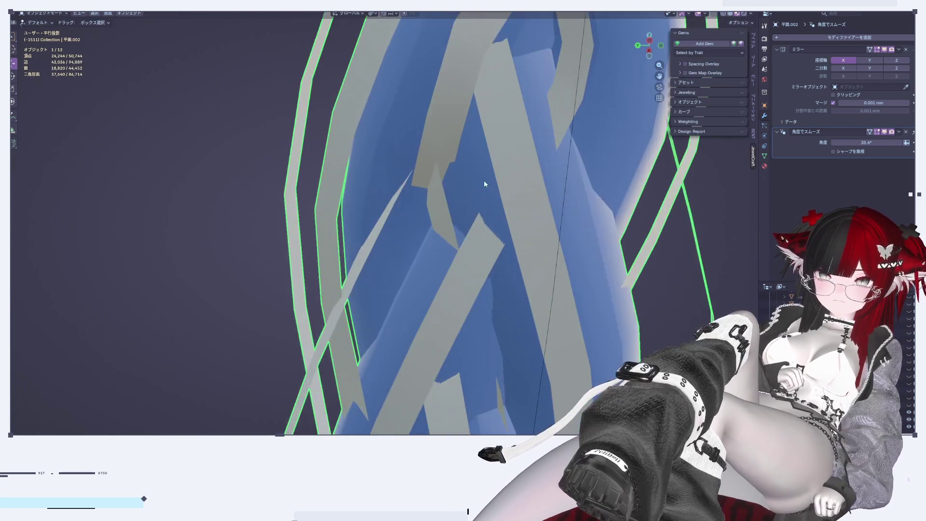
Nudge the selected strand vertices with soft falloff, then check the solid braid from two angles
scroll(514, 247, "down", 1)
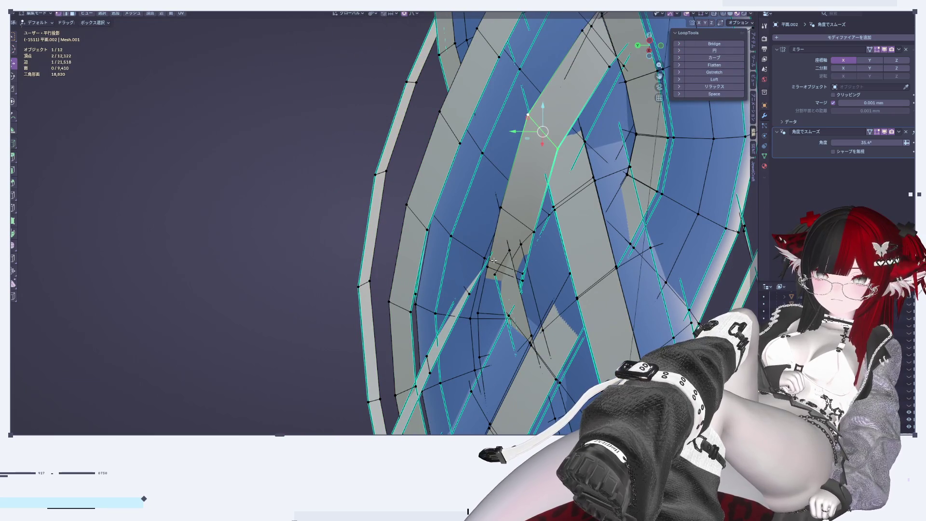
mouse_move(513, 275)
left_mouse_down()
mouse_move(488, 261)
mouse_move(511, 285)
left_mouse_up()
scroll(511, 286, "down", 3)
scroll(484, 230, "down", 2)
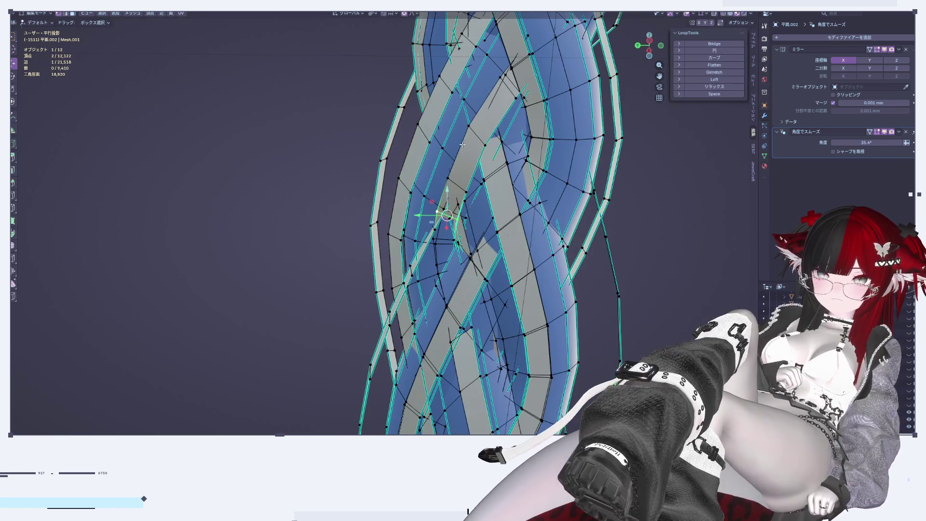
left_click(496, 182)
key("Tab")
mouse_move(496, 182)
middle_mouse_down()
mouse_move(550, 238)
mouse_move(503, 250)
mouse_move(495, 224)
middle_mouse_up()
scroll(550, 242, "up", 3)
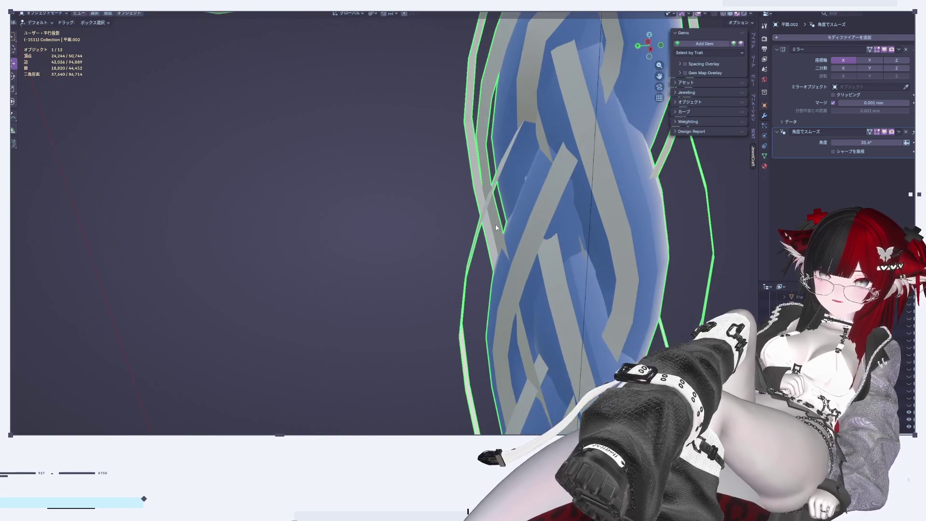
scroll(508, 230, "up", 4)
scroll(508, 230, "up", 1)
mouse_move(387, 219)
middle_mouse_down()
mouse_move(529, 271)
mouse_move(506, 85)
mouse_move(511, 192)
middle_mouse_up()
Move another set of braid vertices with soft falloff and inspect the result in Object Mode
key("Tab")
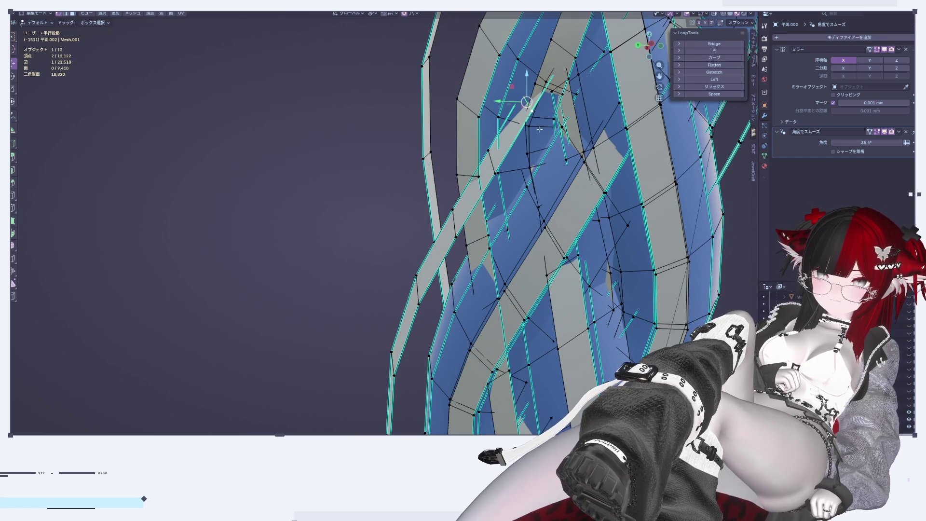
key("g")
left_click(523, 256)
scroll(526, 263, "down", 3)
key("Tab")
scroll(528, 268, "down", 1)
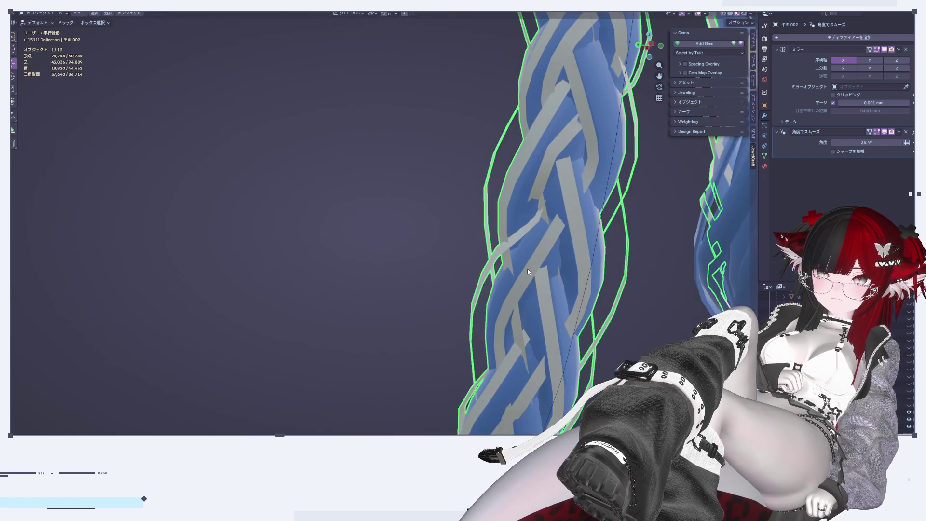
middle_click_drag(528, 268, 540, 270)
Cancel a trial move, then shift the selected braid vertices along the X axis
key("Tab")
scroll(462, 203, "up", 5)
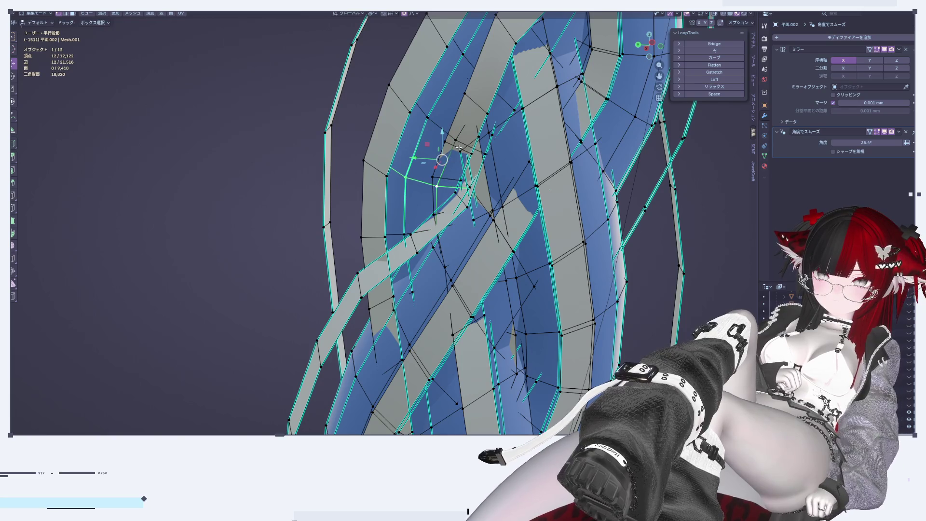
key("g")
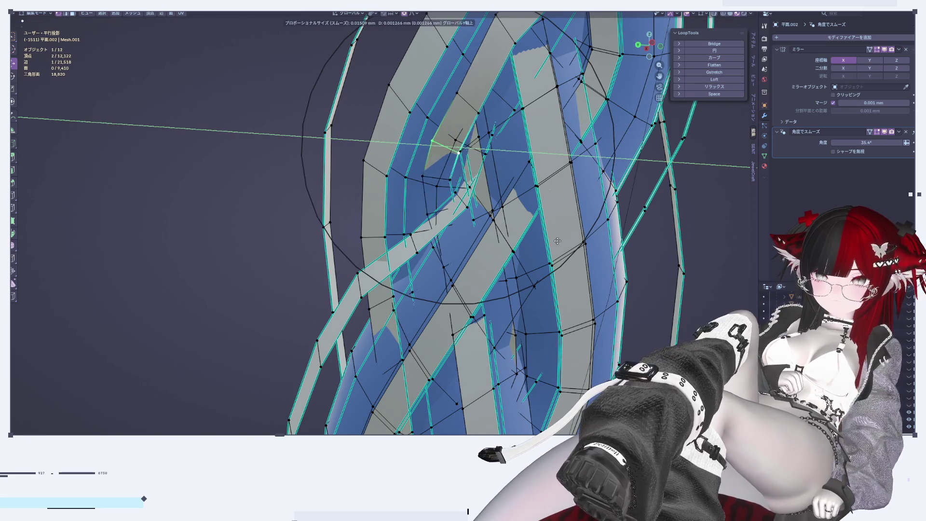
key("Escape")
key("g")
key("x")
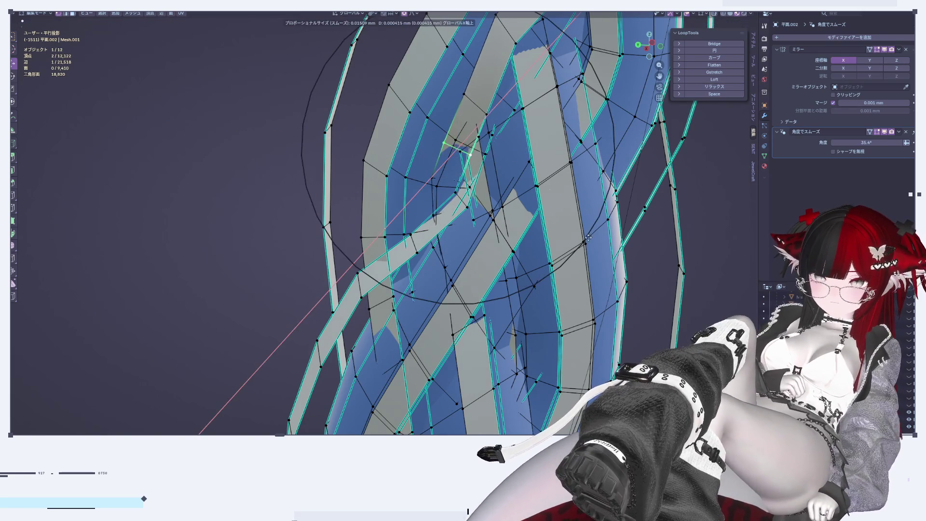
left_click(589, 226)
Inspect the solid braid after the X-axis nudge, zooming in and out
key("Tab")
scroll(586, 235, "down", 5)
mouse_move(586, 235)
middle_mouse_down()
mouse_move(546, 167)
mouse_move(552, 199)
mouse_move(536, 248)
middle_mouse_up()
scroll(547, 167, "up", 2)
scroll(547, 166, "down", 3)
scroll(530, 194, "up", 3)
scroll(535, 200, "down", 3)
scroll(545, 190, "up", 3)
scroll(537, 248, "down", 3)
scroll(552, 128, "down", 2)
scroll(563, 298, "up", 3)
Orbit so the braid runs down the centre, then return to vertex editing up close
mouse_move(551, 129)
middle_mouse_down()
mouse_move(564, 298)
mouse_move(489, 245)
mouse_move(557, 243)
middle_mouse_up()
scroll(489, 245, "up", 2)
scroll(574, 290, "up", 2)
scroll(483, 336, "up", 2)
middle_click_drag(481, 336, 572, 200)
scroll(554, 204, "up", 2)
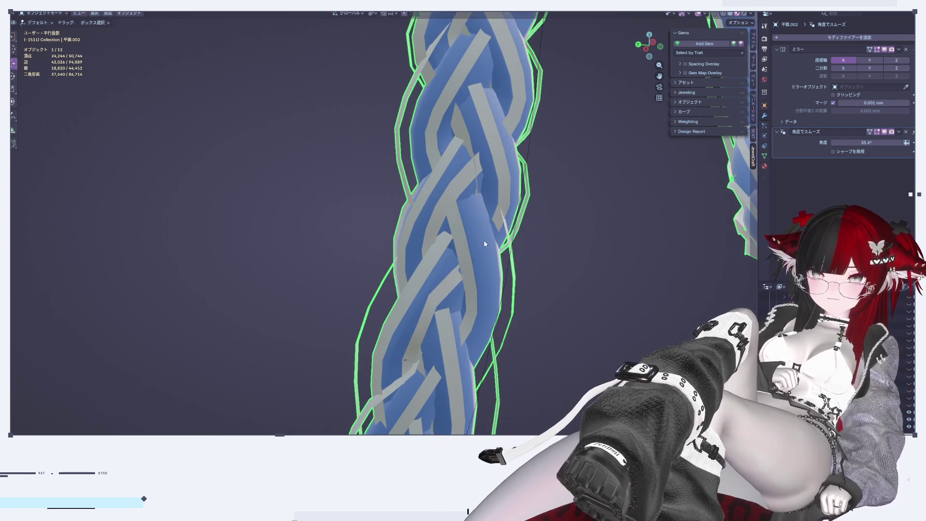
middle_click_drag(481, 244, 517, 207)
scroll(510, 221, "up", 3)
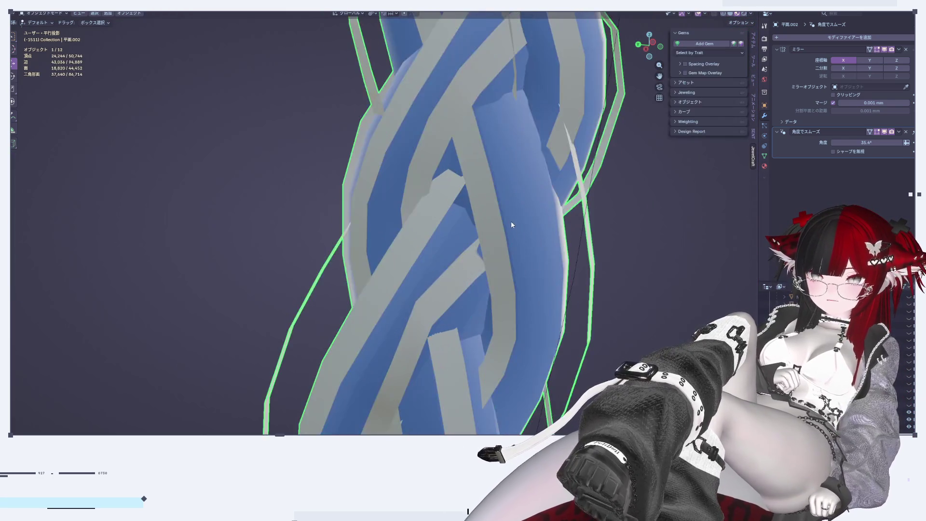
scroll(509, 221, "down", 3)
mouse_move(542, 322)
middle_mouse_down()
mouse_move(570, 209)
mouse_move(532, 211)
middle_mouse_up()
key("Tab")
scroll(571, 209, "up", 3)
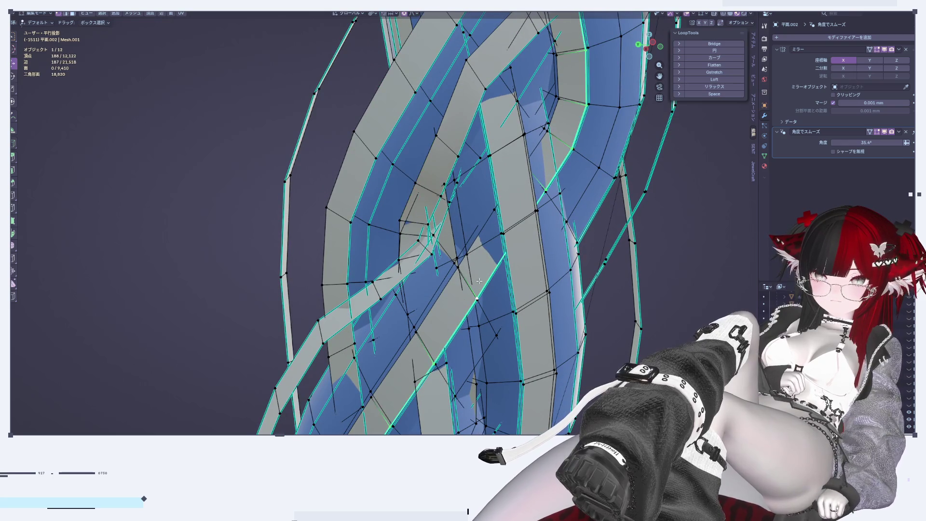
Nudge the strand vertex slightly along Y, then about 0.0011 mm along X
key("g")
key("y")
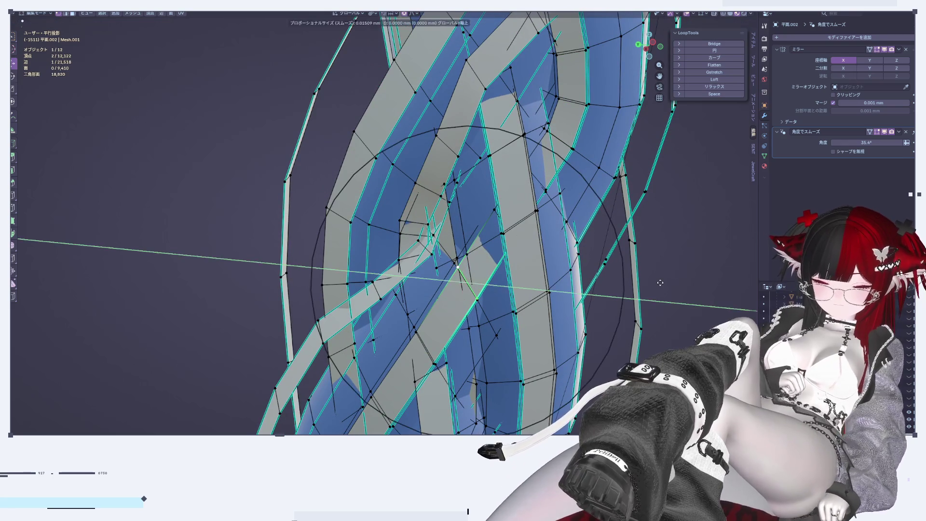
left_click(672, 261)
key("g")
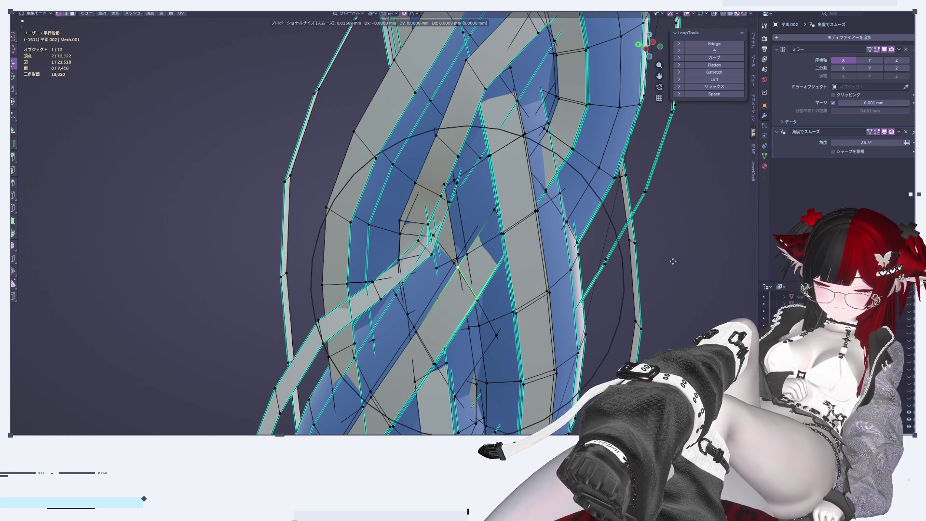
key("x")
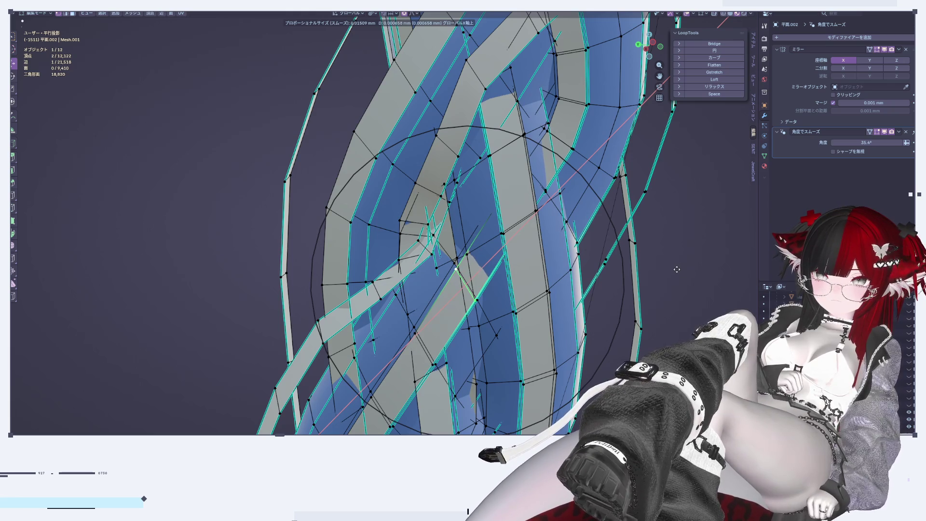
left_click(676, 271)
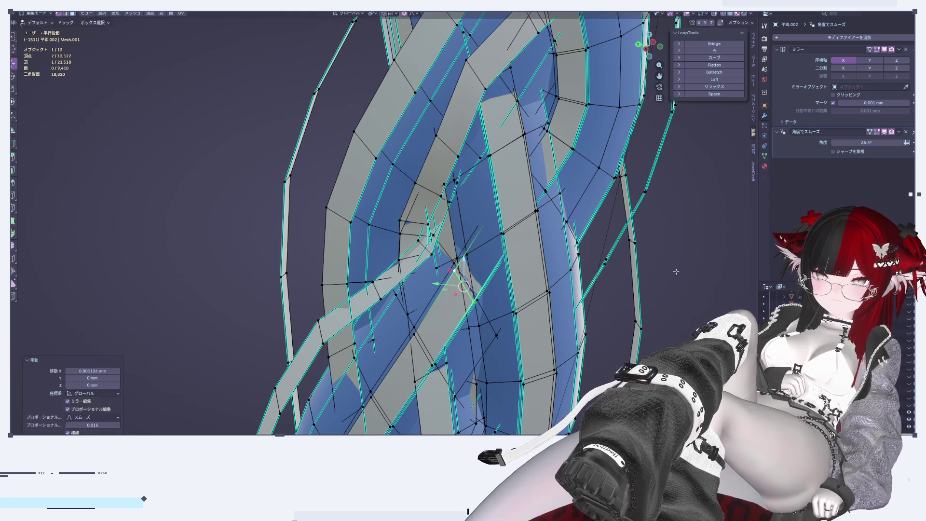
Preview the braid, drop a Y-axis move, and begin an X-axis move of the vertices
key("Tab")
key("Tab")
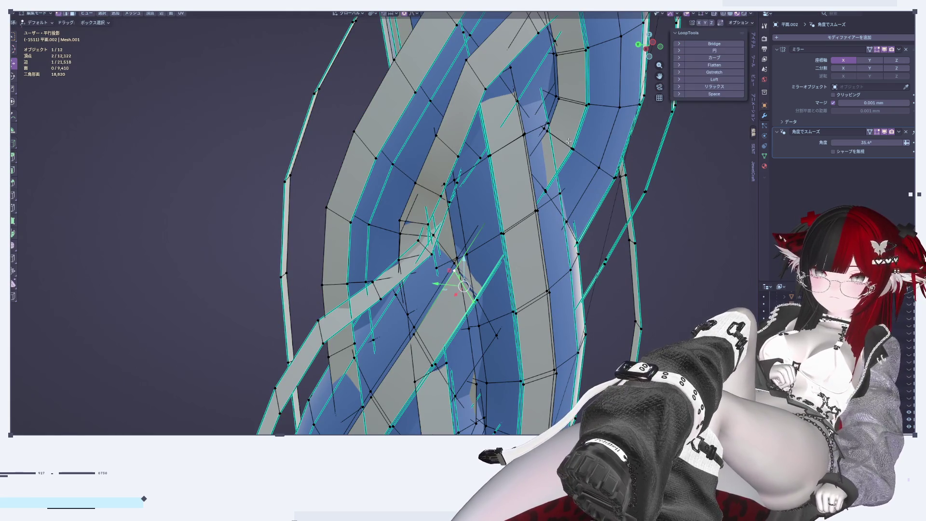
key("g")
key("y")
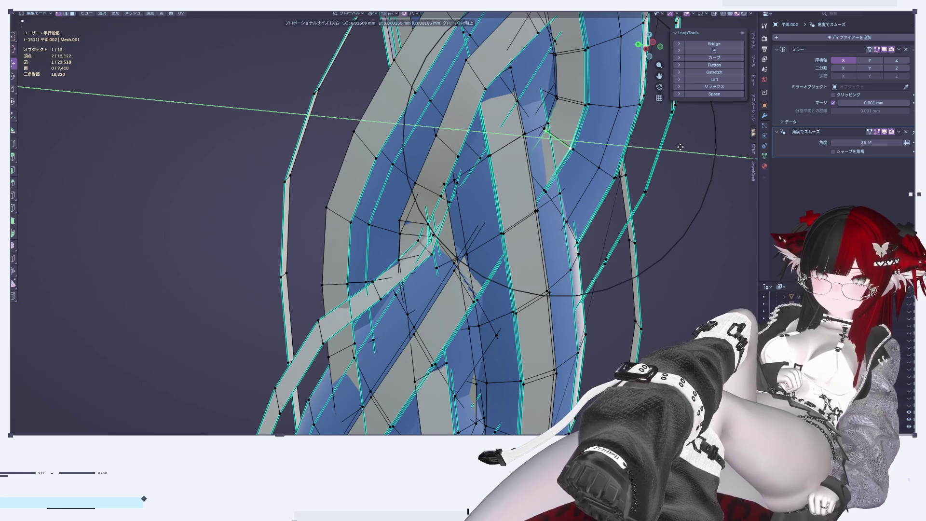
right_click(687, 133)
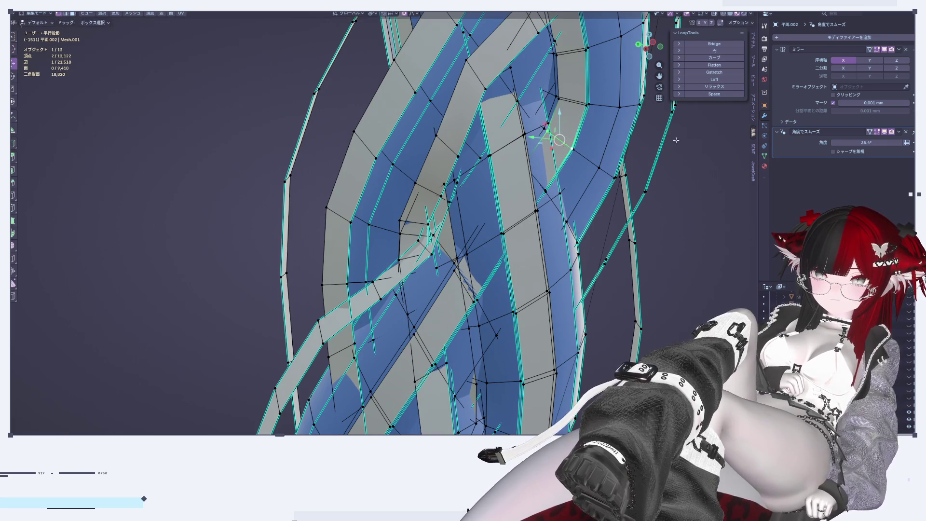
key("g")
key("x")
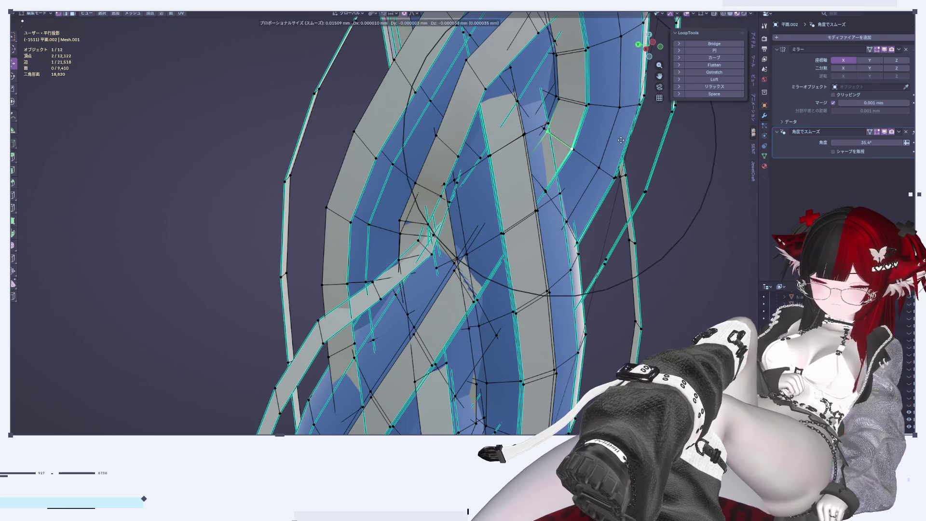
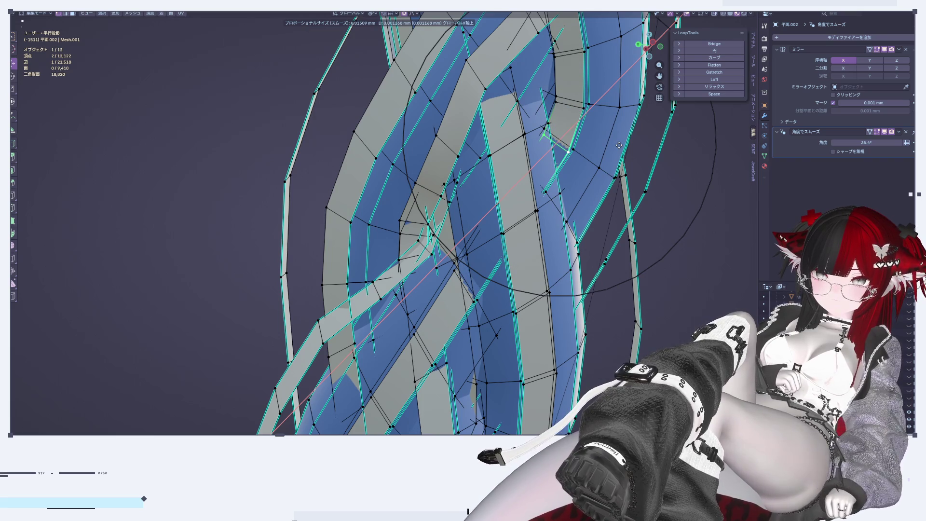
Confirm the first sideways vertex nudge and check the braid in Object Mode
left_click(619, 145)
key("Tab")
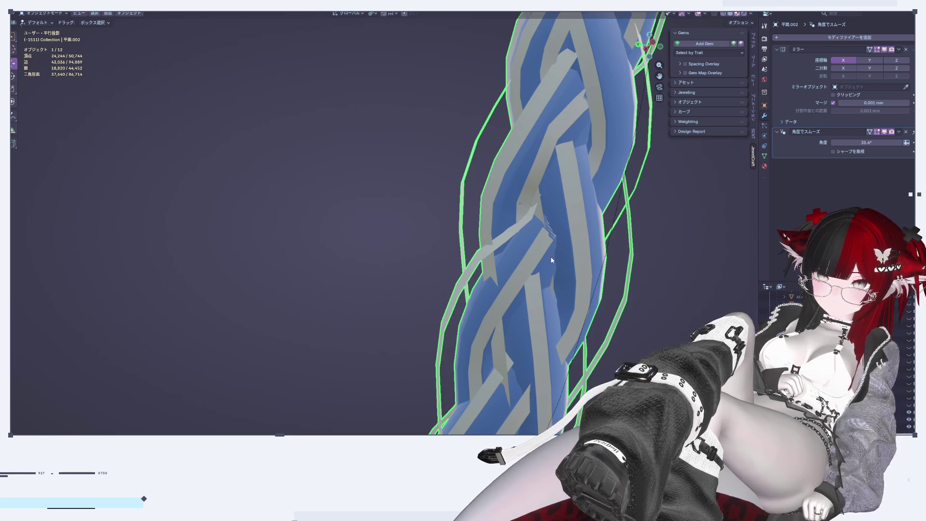
key("Tab")
scroll(449, 212, "up", 5)
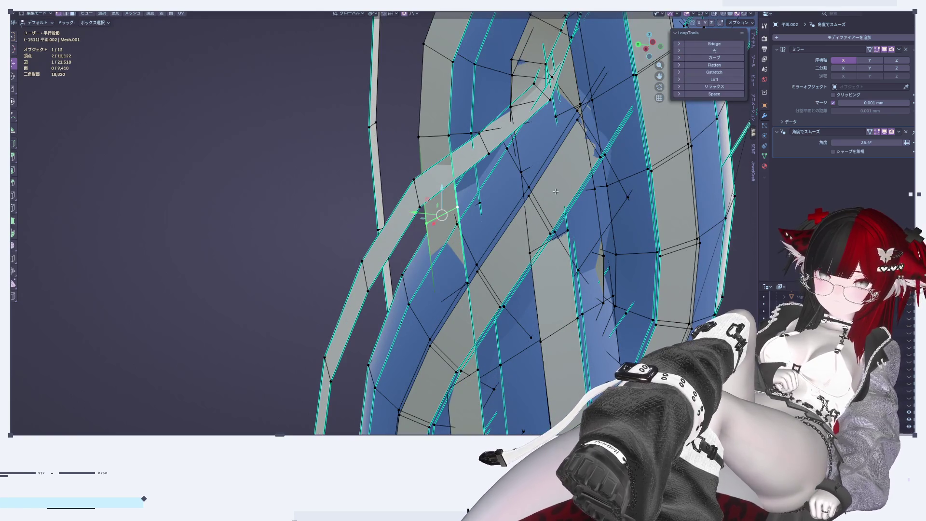
Shift another braid vertex along X with proportional falloff and inspect the strands
key("g")
key("x")
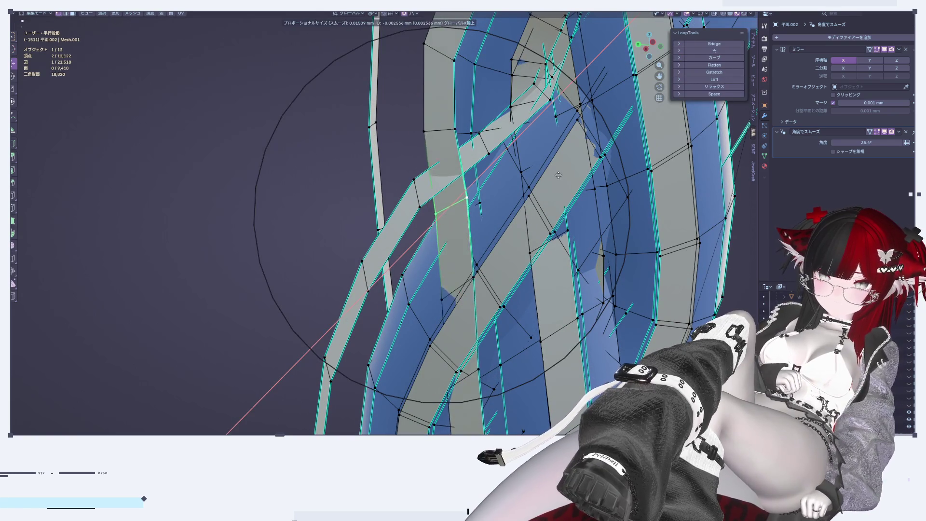
left_click(541, 221)
mouse_move(540, 222)
middle_mouse_down()
mouse_move(589, 248)
mouse_move(565, 233)
middle_mouse_up()
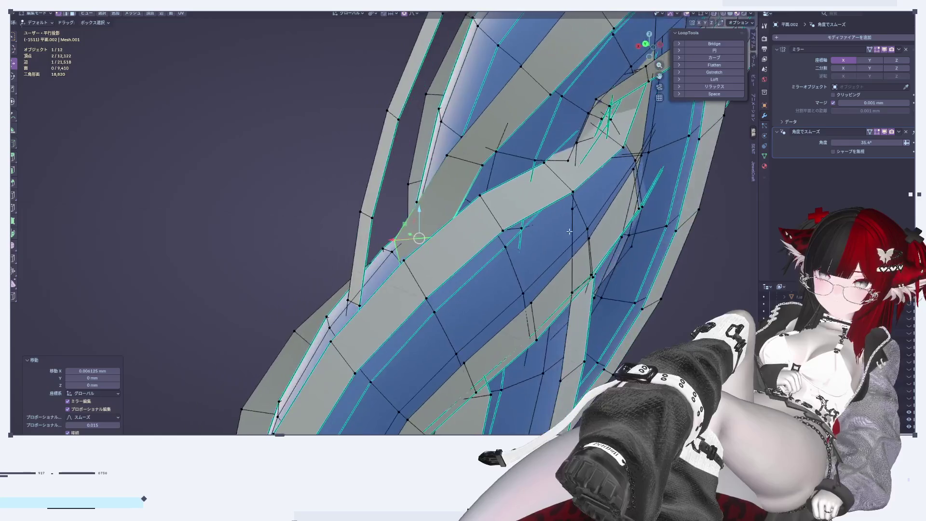
scroll(566, 234, "down", 5)
scroll(478, 246, "up", 5)
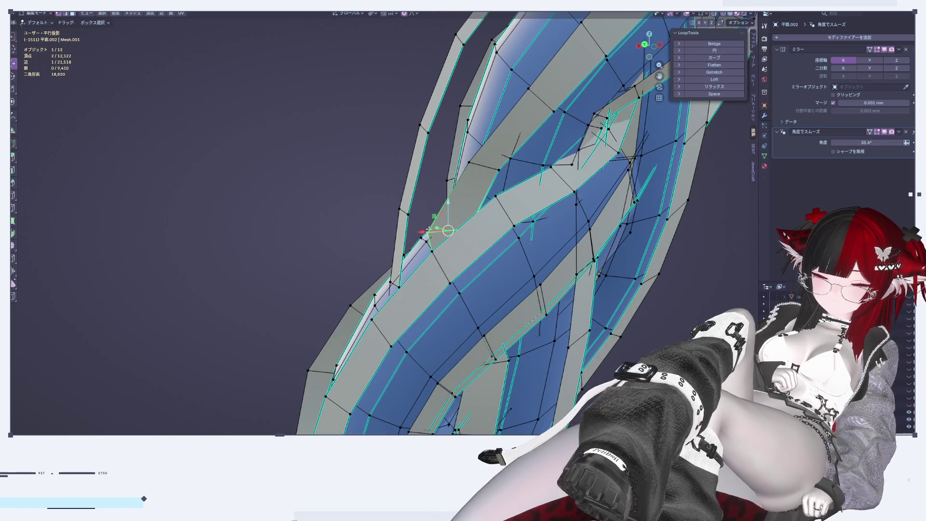
Make a small X-axis soft-falloff shift of another vertex and review the braid
key("g")
key("x")
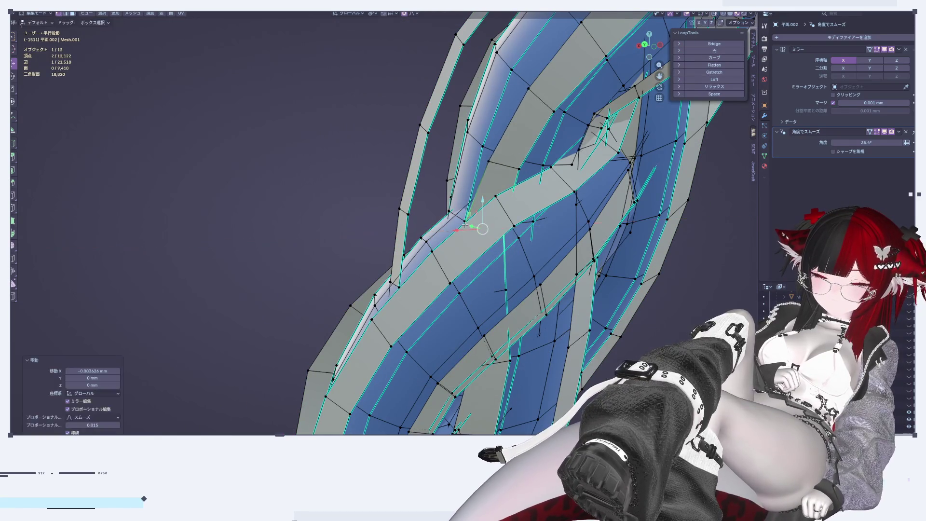
left_click(465, 225)
middle_click_drag(465, 225, 553, 278)
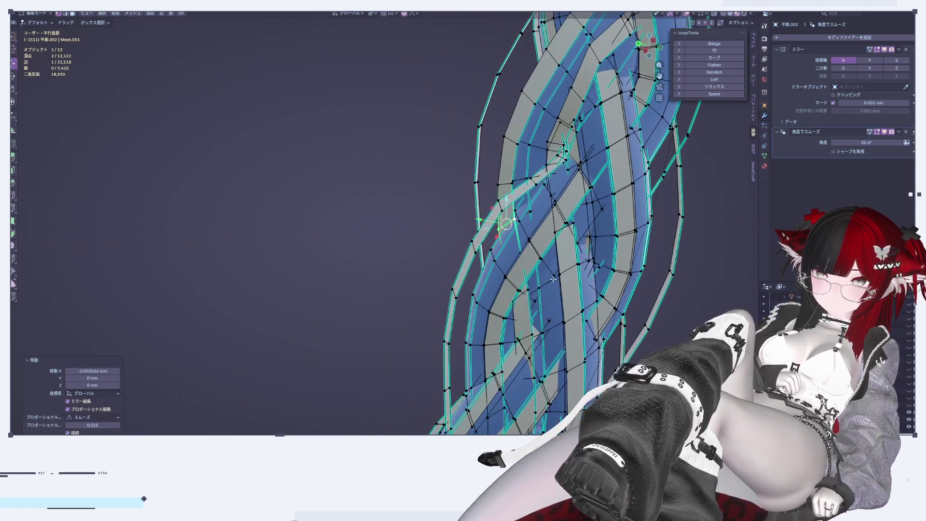
key("Tab")
mouse_move(553, 279)
middle_mouse_down()
mouse_move(506, 236)
mouse_move(542, 231)
mouse_move(499, 250)
middle_mouse_up()
Drag a vertex and its nearby strand to the right, then review the braid
key("Tab")
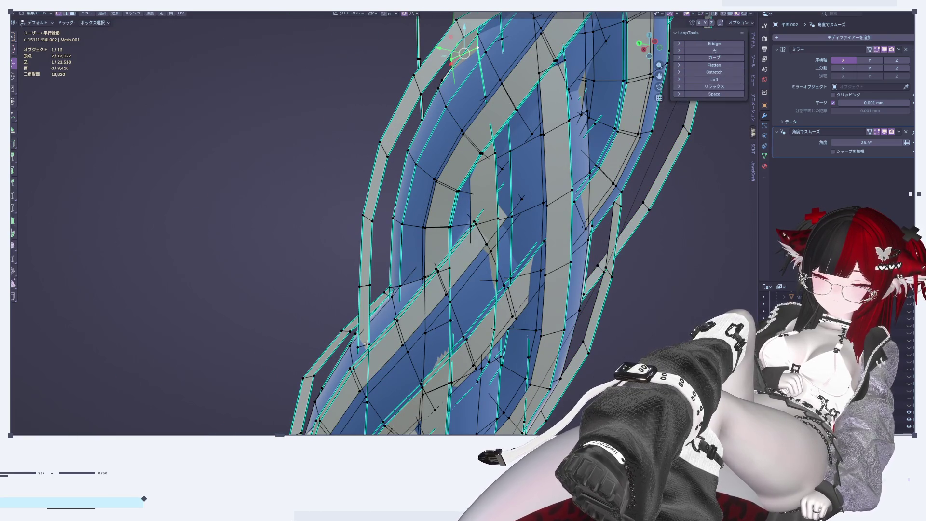
mouse_move(364, 285)
left_mouse_down()
mouse_move(399, 276)
mouse_move(397, 290)
left_mouse_up()
key("Tab")
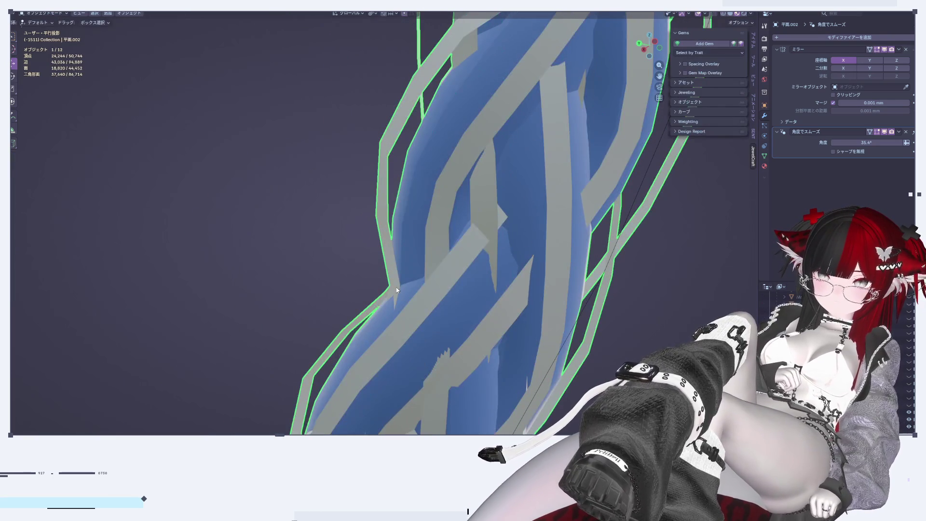
scroll(421, 279, "down", 2)
scroll(424, 290, "down", 3)
scroll(429, 299, "down", 3)
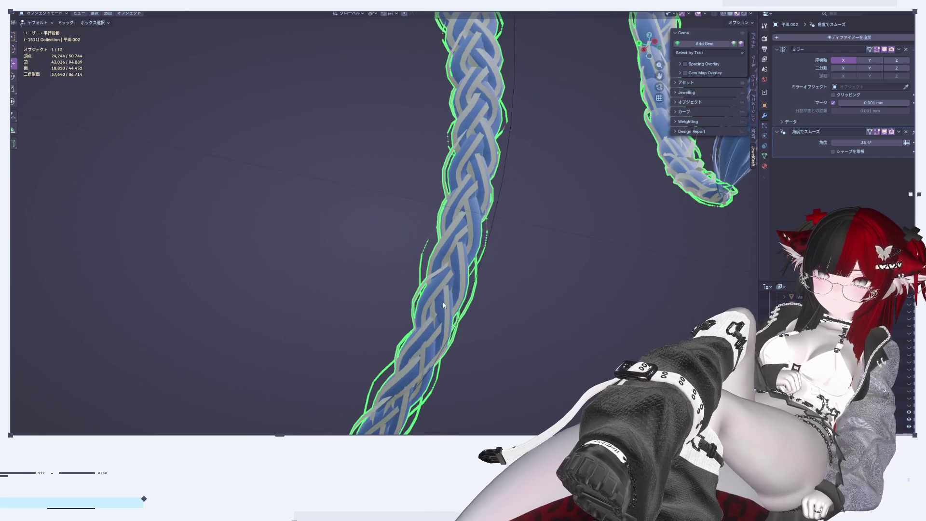
scroll(439, 320, "up", 3)
scroll(449, 303, "up", 1)
scroll(471, 269, "up", 2)
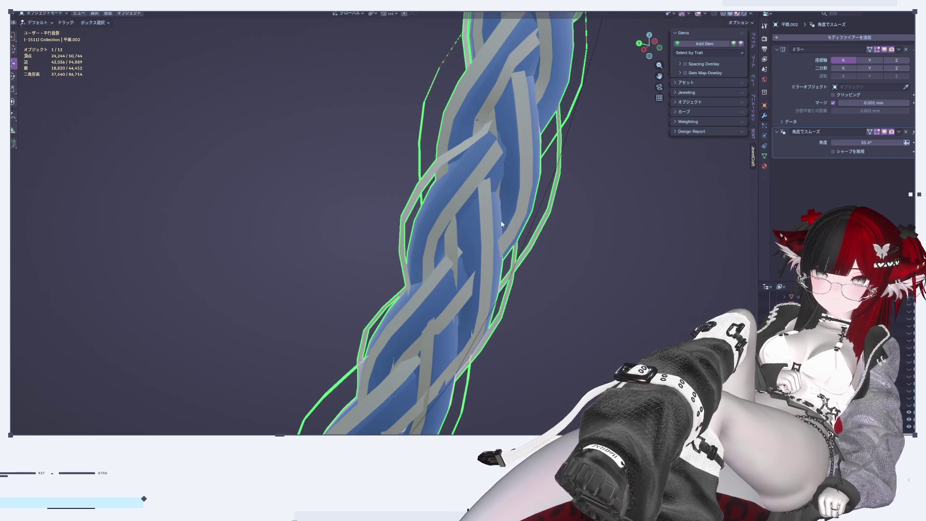
scroll(471, 244, "up", 2)
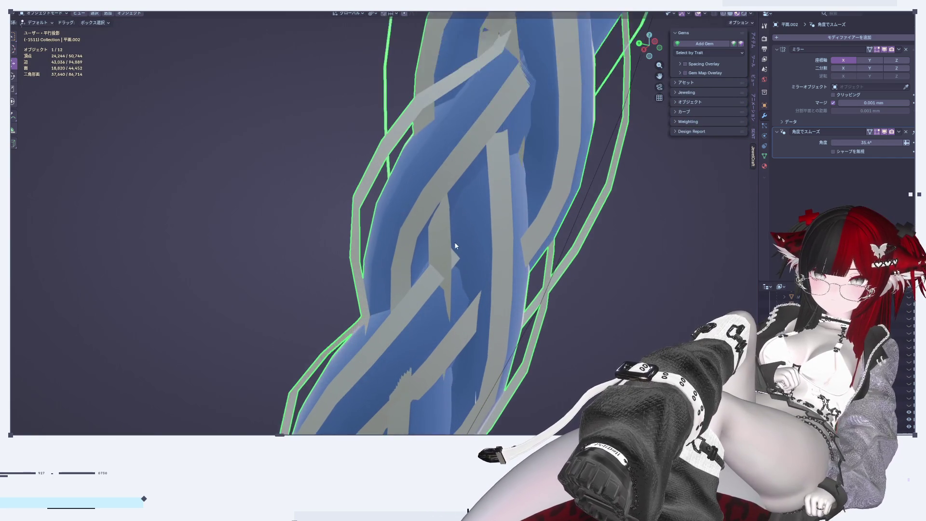
scroll(481, 196, "up", 2)
scroll(481, 196, "up", 1)
key("Tab")
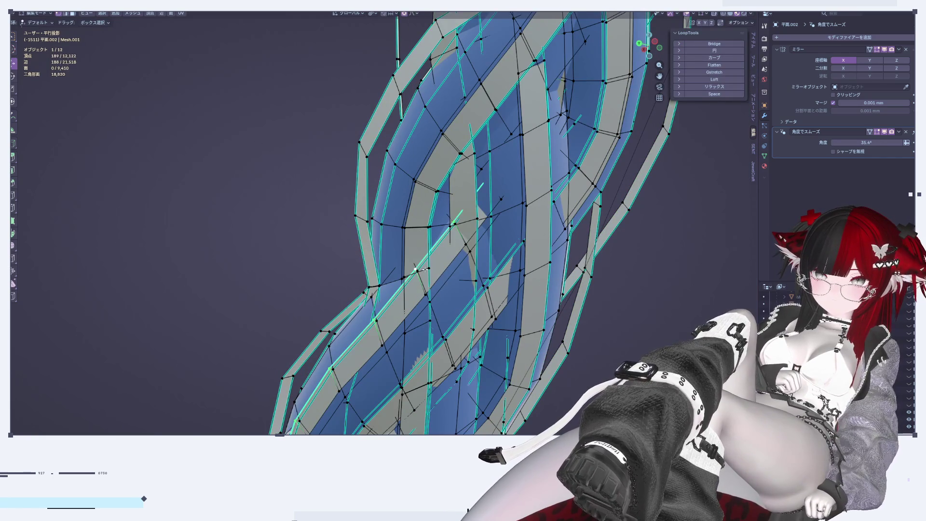
Nudge two more braid vertices with soft falloff and check the whole braid
key("g")
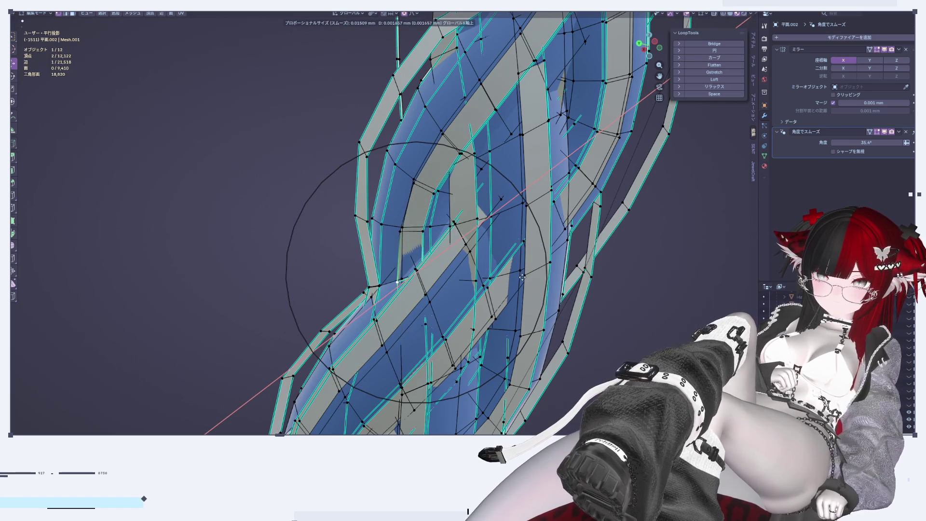
left_click(525, 277)
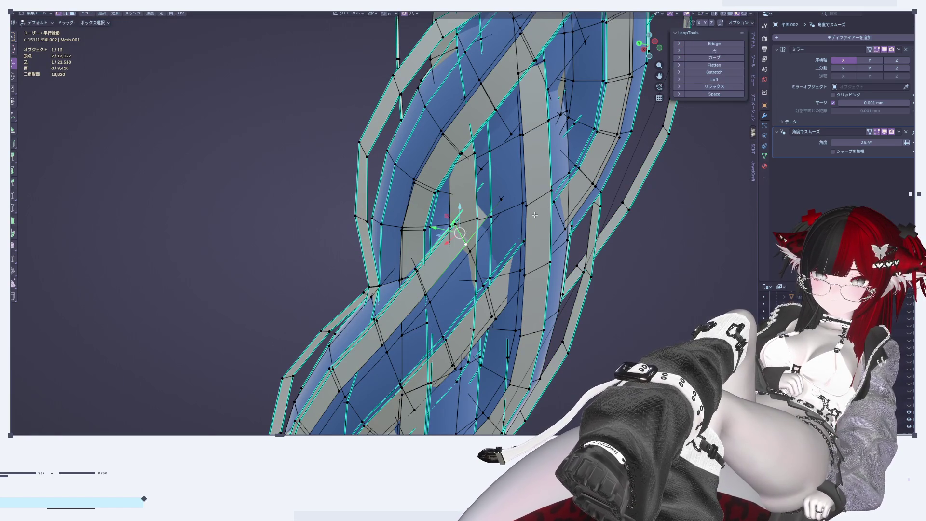
key("g")
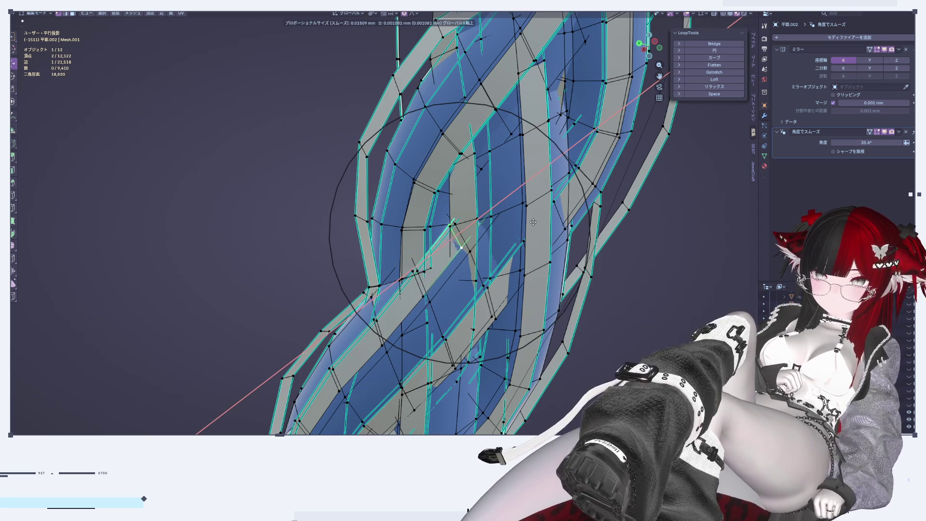
left_click(534, 221)
key("Tab")
With the strands oriented vertically, move a strand edge with soft falloff
scroll(534, 221, "down", 5)
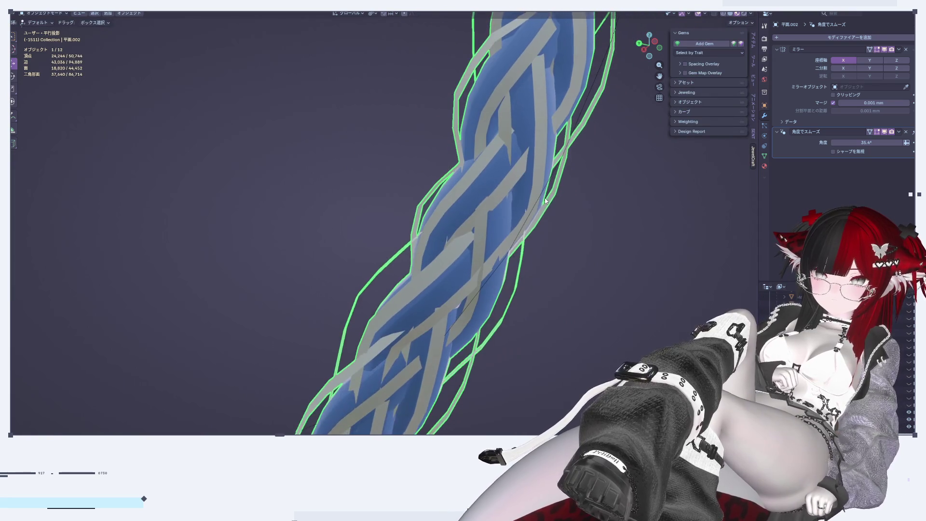
middle_click_drag(553, 240, 548, 241)
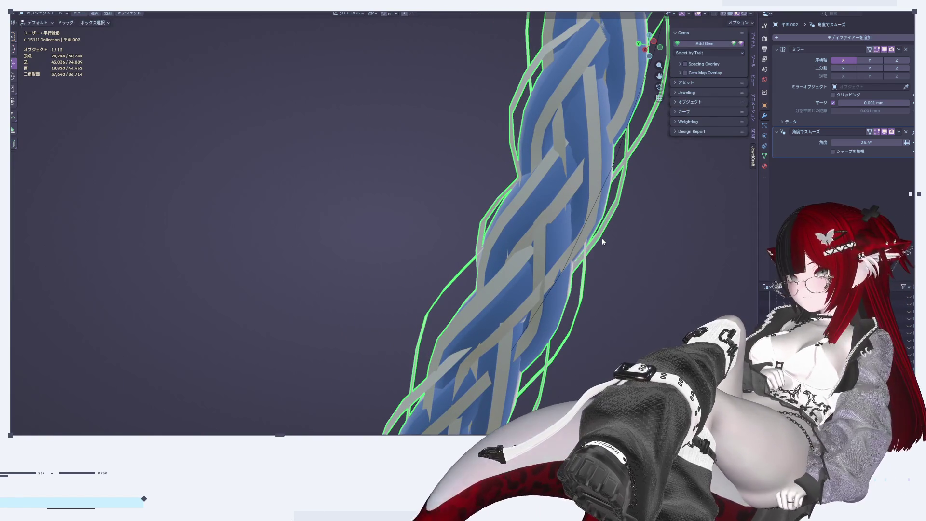
scroll(609, 242, "up", 1)
scroll(609, 242, "up", 2)
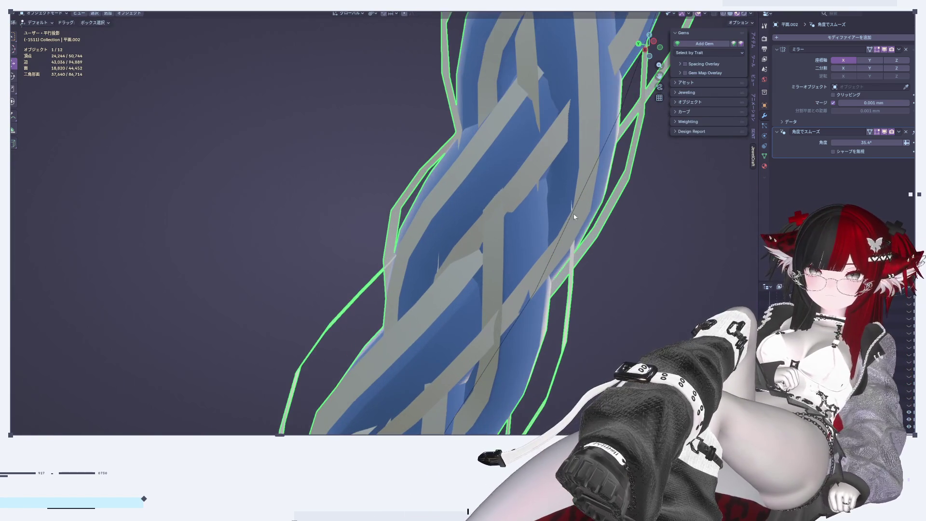
scroll(579, 193, "up", 2)
middle_click_drag(552, 141, 547, 265)
key("Tab")
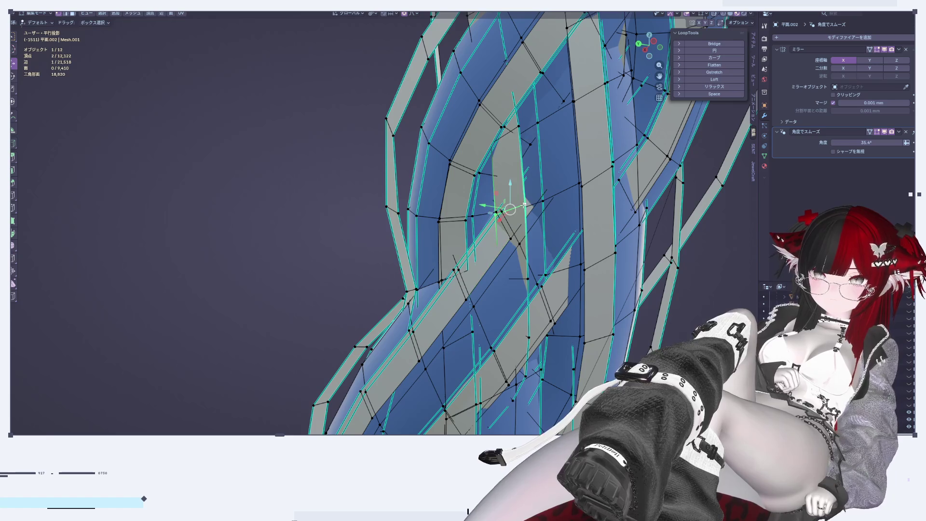
key("g")
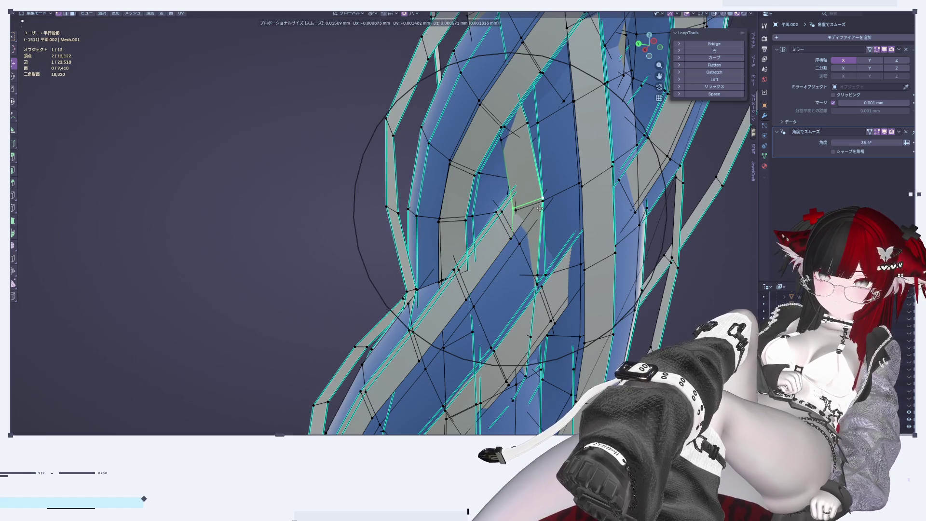
left_click(540, 207)
key("Tab")
scroll(550, 215, "down", 2)
scroll(525, 280, "up", 3)
Re-centre the braid and shift a strand face along X with soft falloff
mouse_move(524, 279)
middle_mouse_down()
mouse_move(335, 206)
mouse_move(409, 231)
mouse_move(491, 197)
mouse_move(527, 165)
mouse_move(527, 136)
mouse_move(532, 200)
middle_mouse_up()
scroll(491, 197, "up", 2)
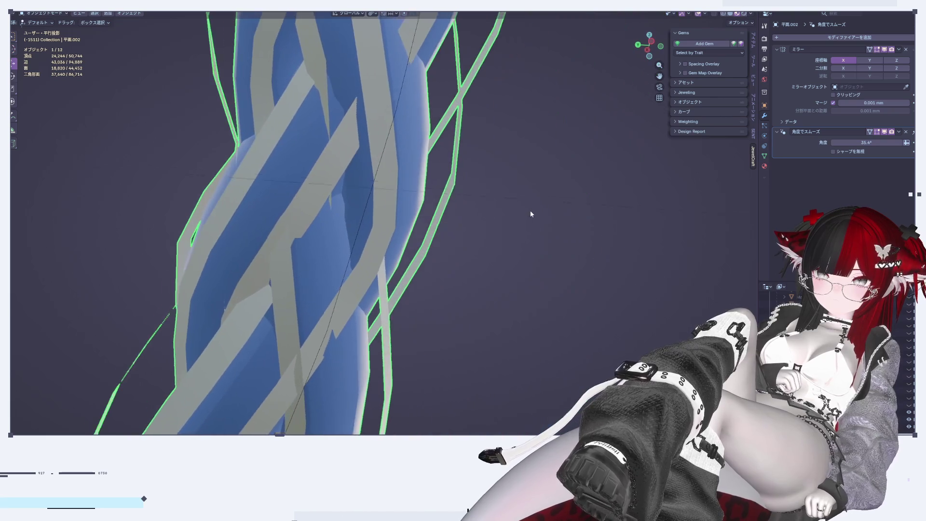
scroll(531, 212, "down", 3)
scroll(436, 238, "down", 1)
mouse_move(445, 234)
middle_mouse_down()
mouse_move(467, 227)
mouse_move(239, 243)
mouse_move(405, 184)
mouse_move(419, 203)
mouse_move(571, 217)
mouse_move(507, 235)
middle_mouse_up()
scroll(405, 183, "up", 2)
scroll(507, 236, "up", 2)
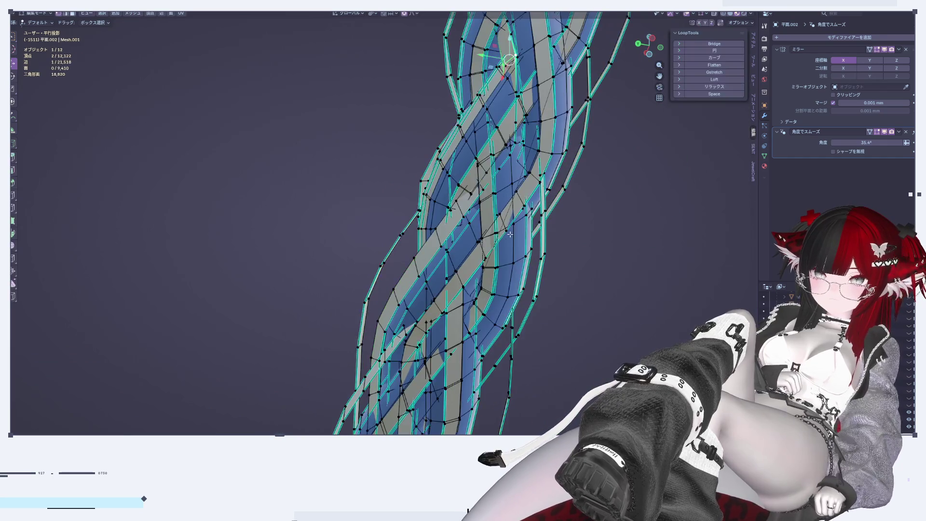
key("Tab")
scroll(532, 212, "up", 3)
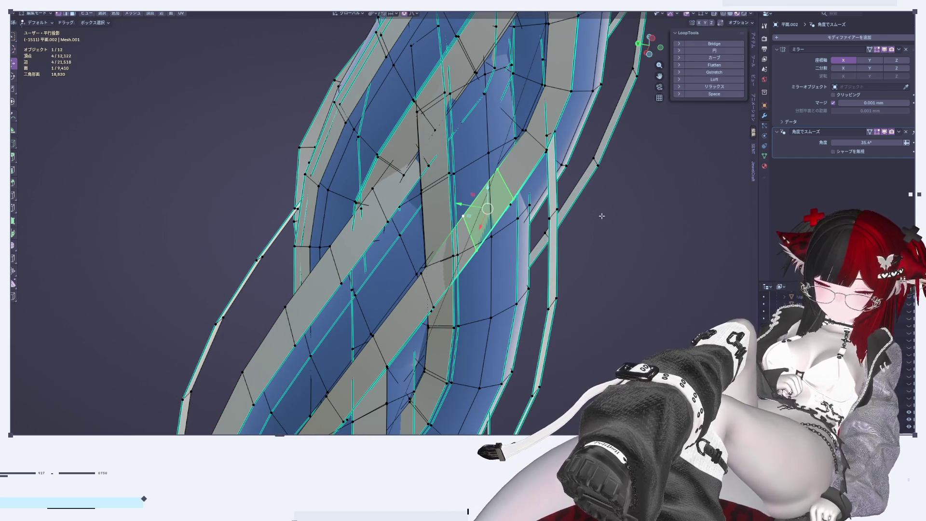
key("g")
key("x")
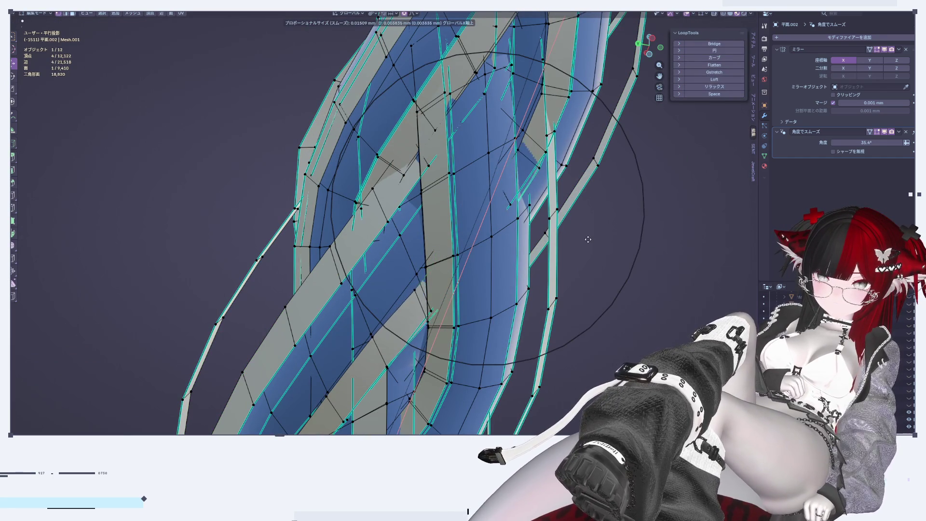
left_click(591, 234)
key("Tab")
Move another strand face leftward along X with soft falloff
scroll(592, 238, "down", 3)
scroll(593, 245, "down", 3)
scroll(598, 246, "down", 2)
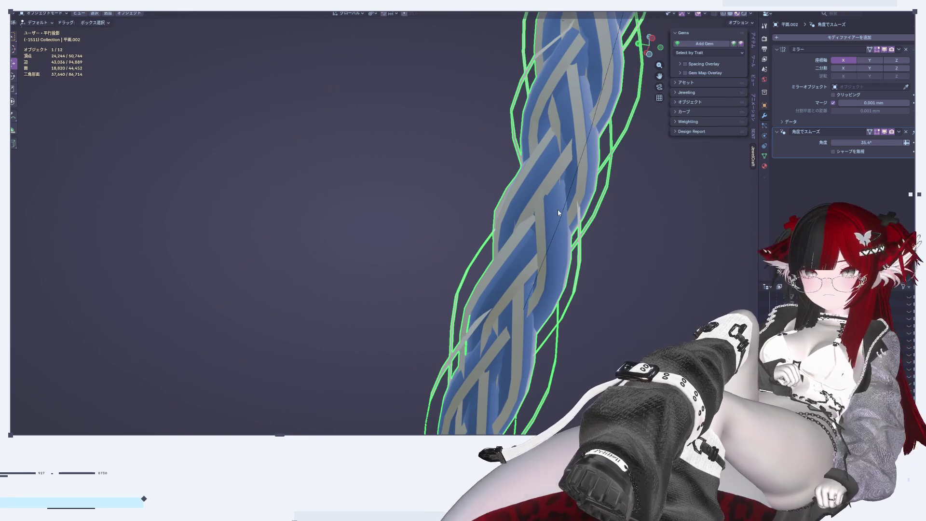
middle_click_drag(604, 250, 584, 326)
scroll(551, 273, "up", 2)
scroll(479, 232, "up", 2)
scroll(533, 275, "up", 2)
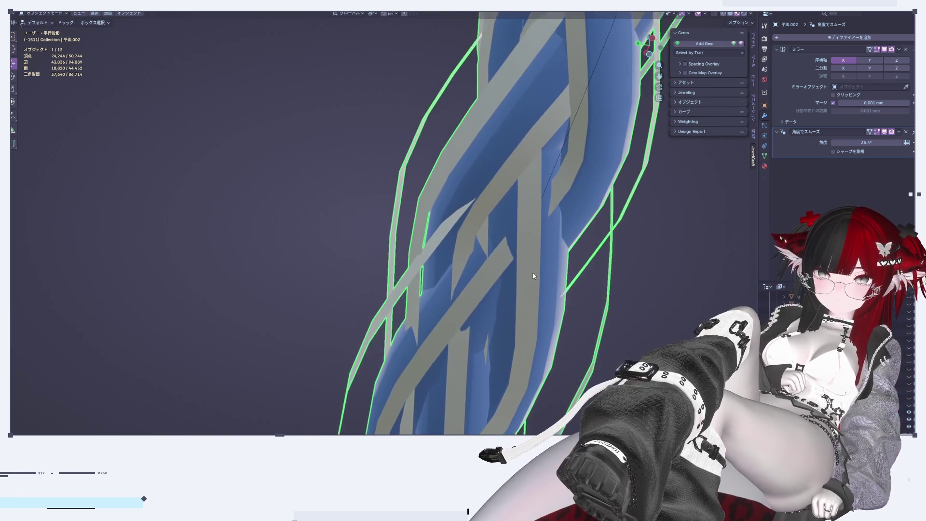
scroll(526, 279, "up", 3)
key("Tab")
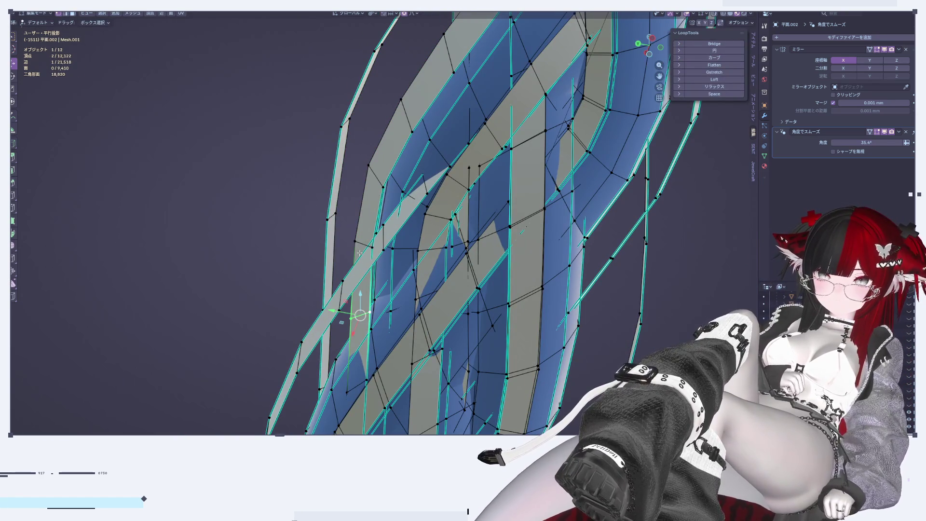
key("g")
key("x")
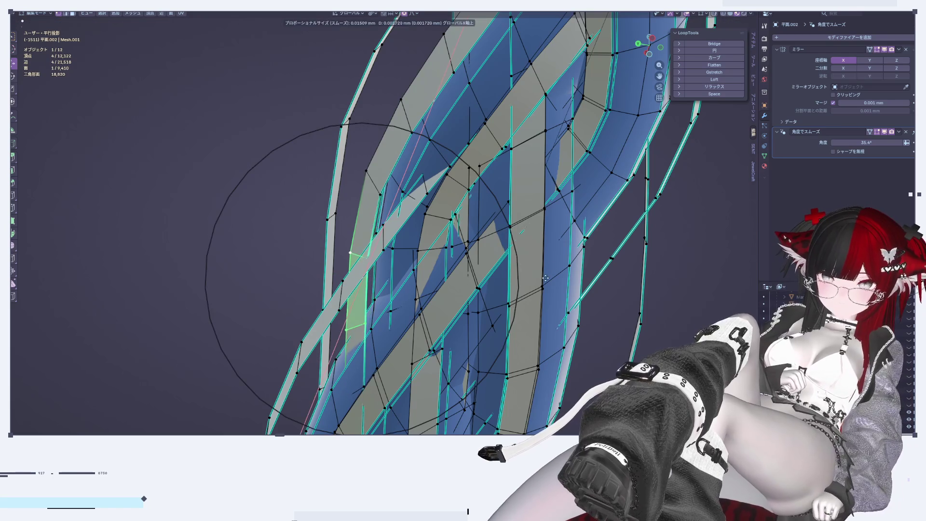
left_click(537, 301)
mouse_move(537, 301)
middle_mouse_down()
mouse_move(535, 389)
mouse_move(417, 312)
middle_mouse_up()
Nudge the selection slightly along Z and an edge along Y with soft falloff
key("g")
key("z")
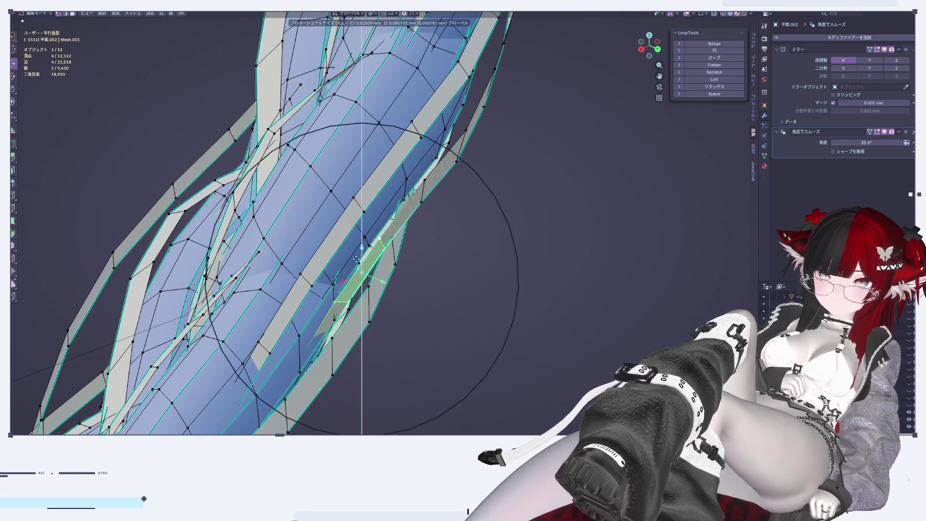
left_click(354, 254)
key("g")
key("y")
left_click(350, 296)
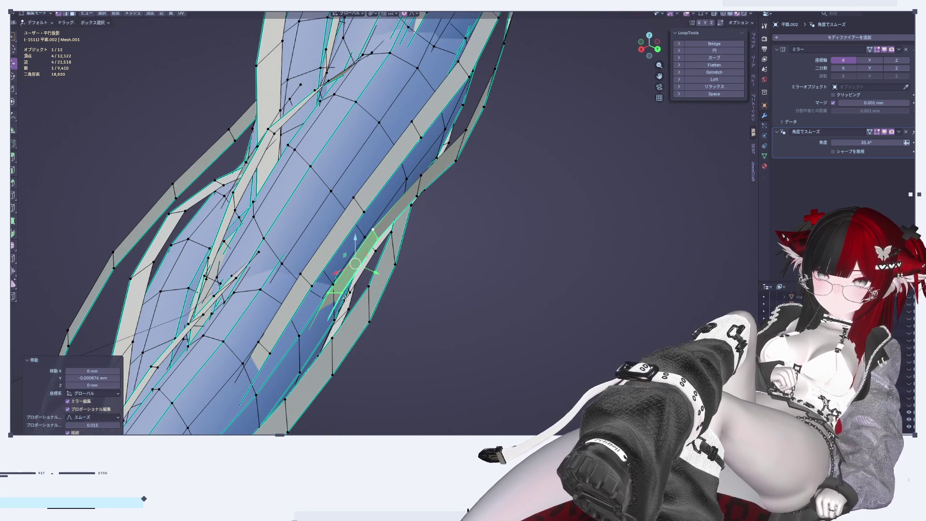
Shift two more crossing edges slightly along Y to separate the strands
left_click(335, 293)
key("g")
key("y")
left_click(371, 275)
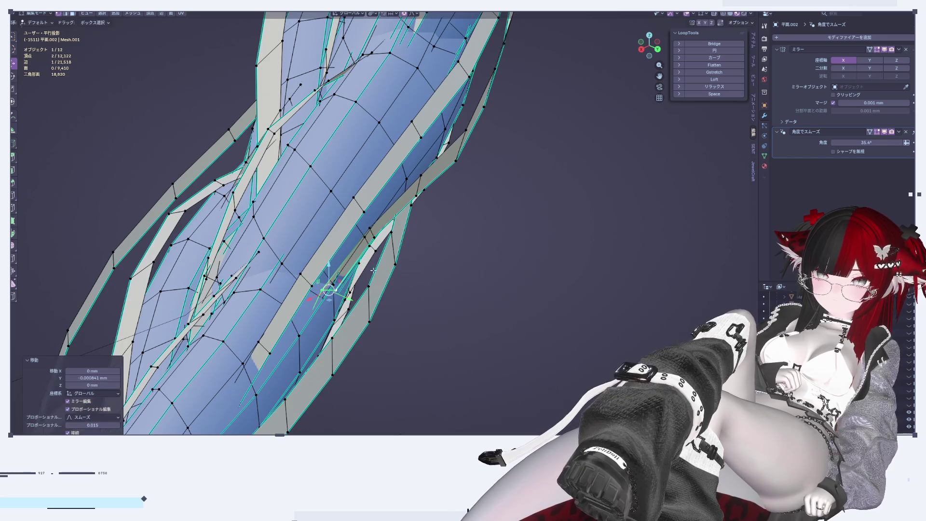
left_click(372, 234)
key("g")
key("y")
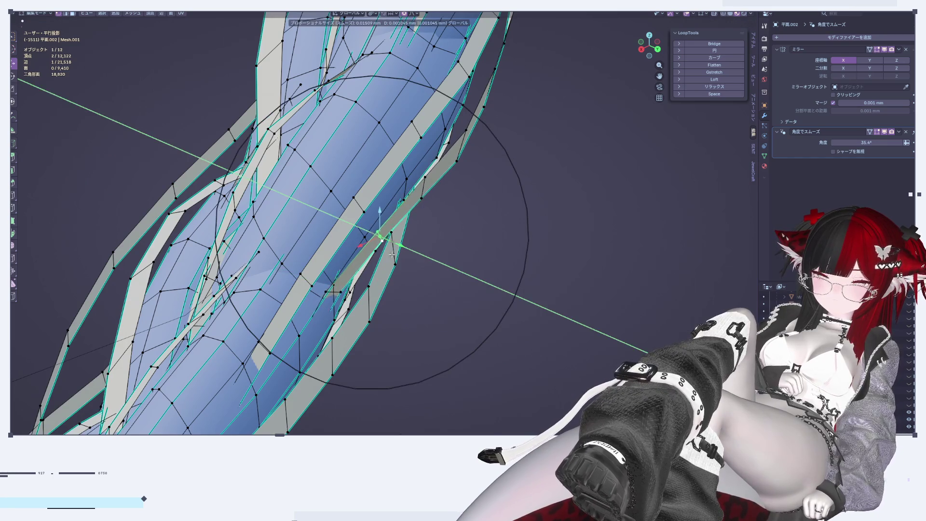
left_click(391, 254)
Preview the braid in Object Mode, orbiting and zooming along its length
scroll(391, 254, "down", 5)
key("Tab")
key("Tab")
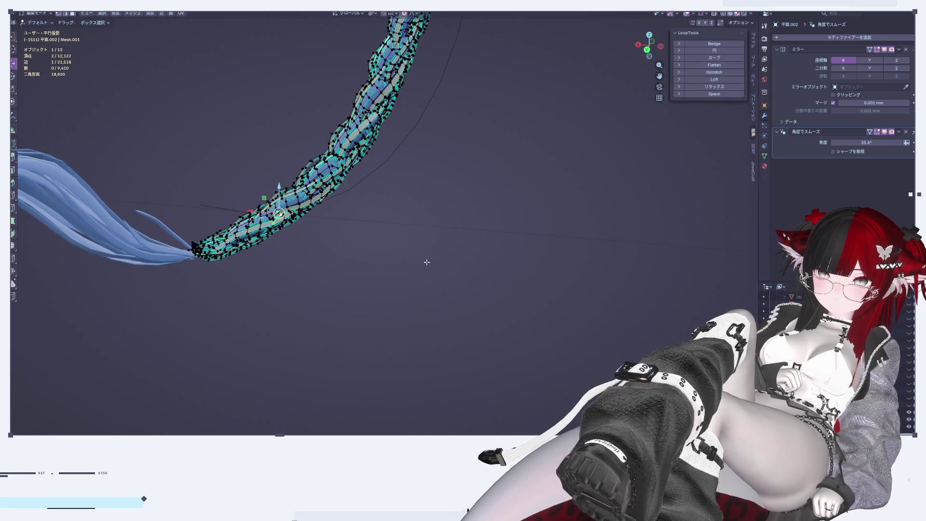
middle_click_drag(436, 269, 469, 272)
scroll(468, 271, "up", 4)
scroll(469, 272, "up", 2)
scroll(482, 272, "up", 2)
scroll(496, 274, "up", 2)
scroll(513, 276, "up", 2)
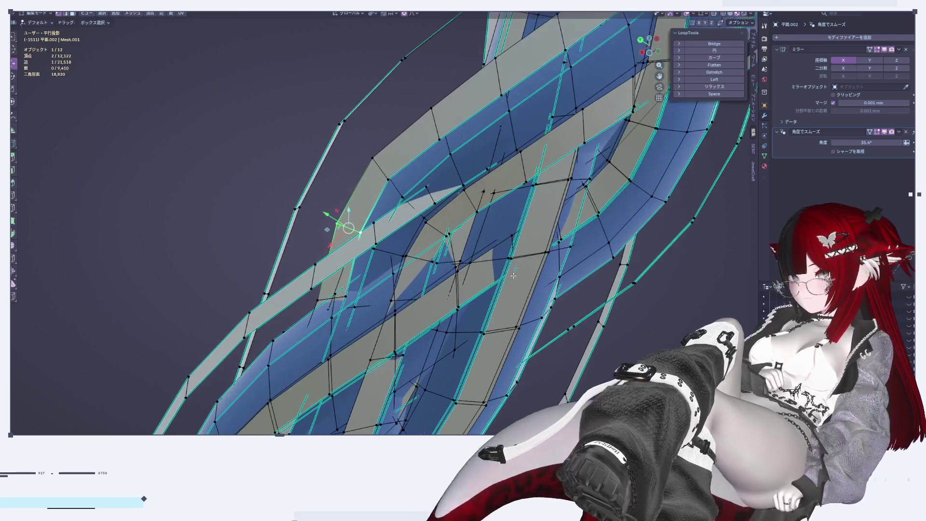
Orbit the braid to steeper and shallower angles and return to vertex editing
key("Tab")
scroll(527, 252, "down", 3)
scroll(530, 290, "up", 2)
mouse_move(530, 290)
middle_mouse_down()
mouse_move(548, 256)
mouse_move(560, 290)
mouse_move(459, 280)
middle_mouse_up()
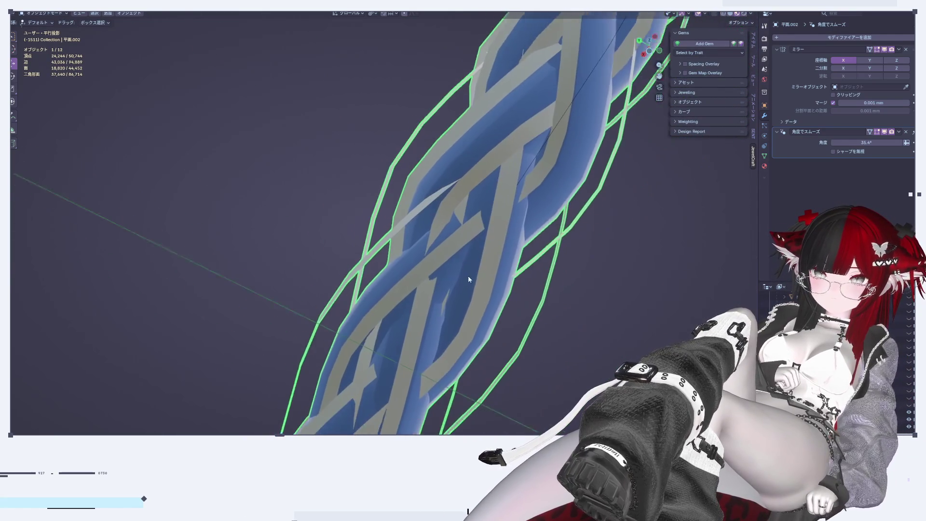
key("Tab")
scroll(455, 217, "up", 2)
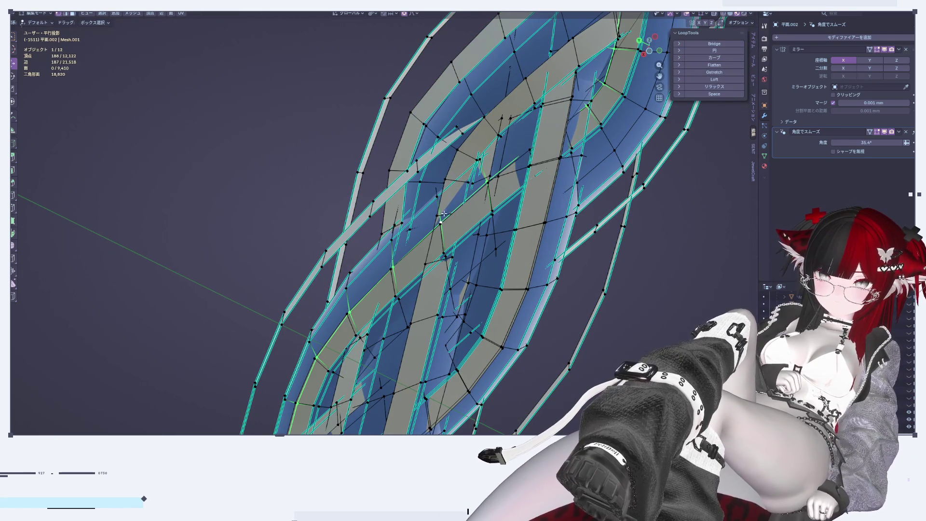
middle_click_drag(440, 214, 451, 201)
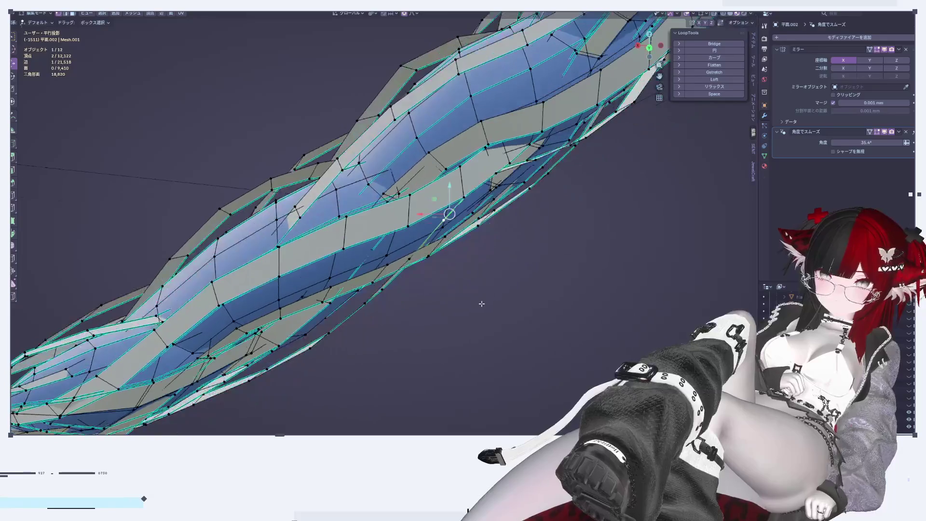
Nudge a strand edge along Z and inspect the whole braid in Object Mode
key("g")
key("z")
left_click(506, 315)
key("Tab")
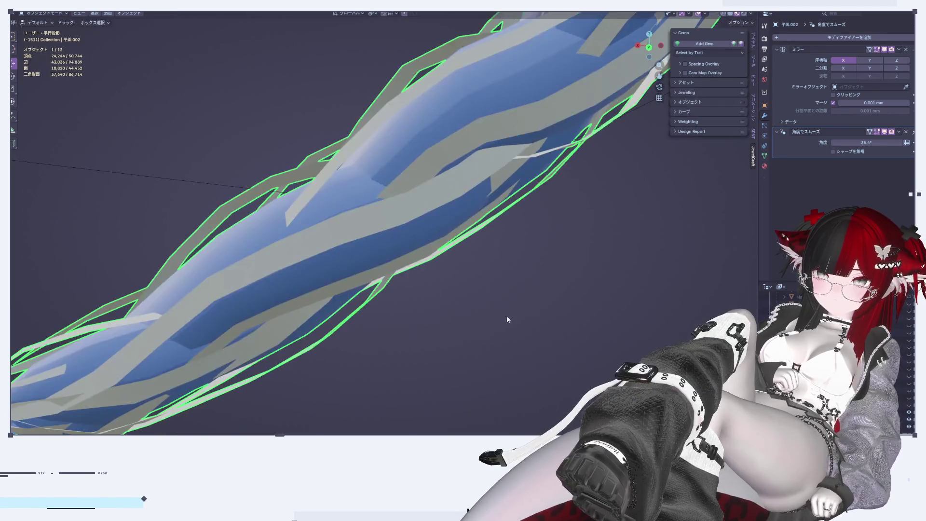
middle_click_drag(506, 316, 501, 300)
scroll(490, 280, "up", 3)
scroll(490, 279, "down", 3)
mouse_move(480, 219)
middle_mouse_down()
mouse_move(510, 202)
mouse_move(542, 220)
mouse_move(512, 218)
mouse_move(477, 193)
middle_mouse_up()
Move another crossing edge with soft falloff from a new viewing angle
key("Tab")
scroll(542, 221, "up", 3)
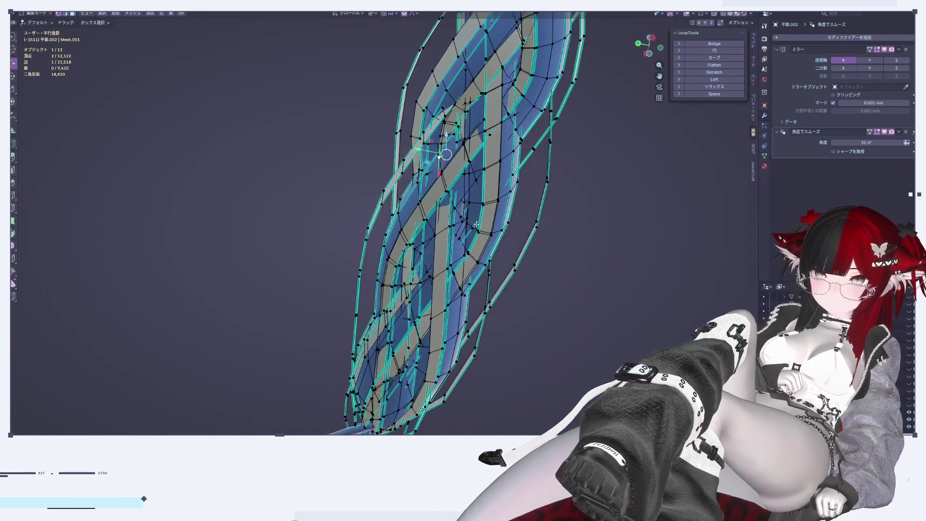
key("Tab")
scroll(459, 178, "up", 3)
key("Tab")
middle_click_drag(438, 106, 464, 180)
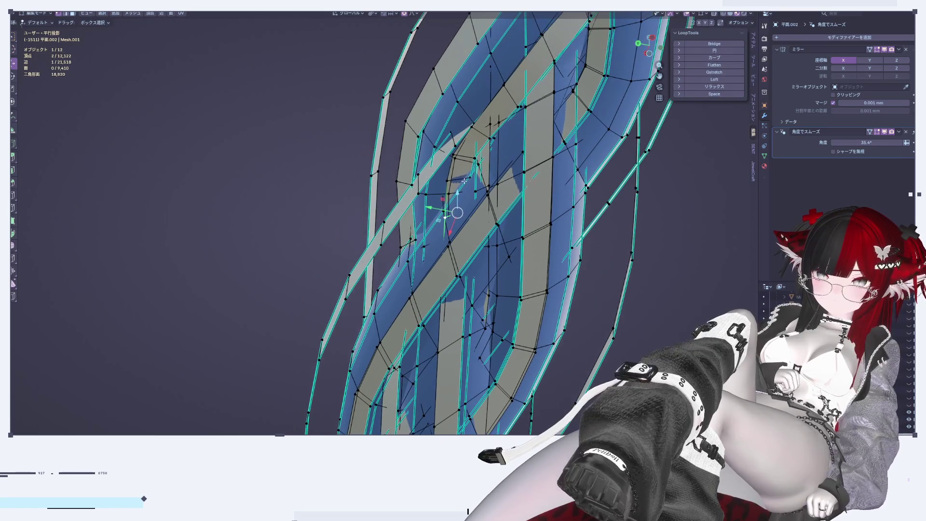
key("g")
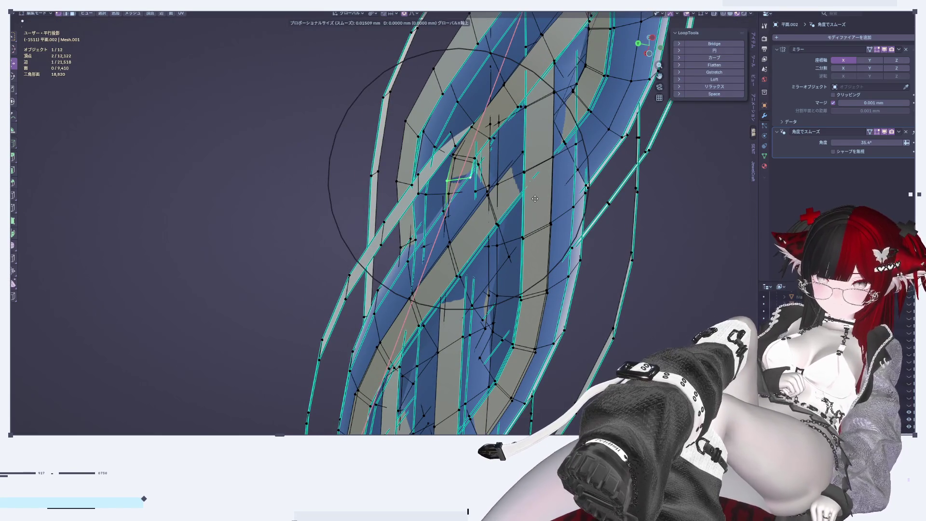
left_click(536, 198)
Preview the braid in Object Mode, orbiting closer around the crossing
scroll(536, 198, "down", 3)
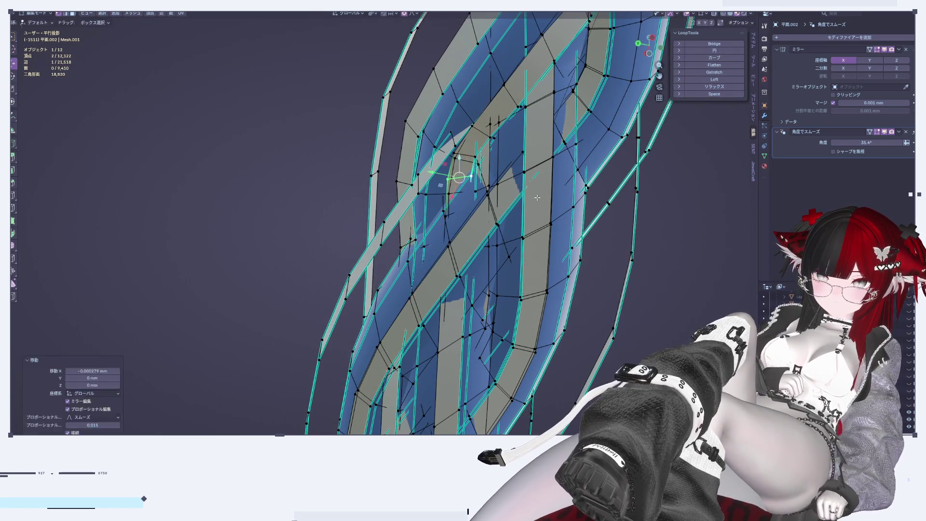
key("Tab")
middle_click_drag(536, 198, 495, 197)
scroll(495, 198, "up", 2)
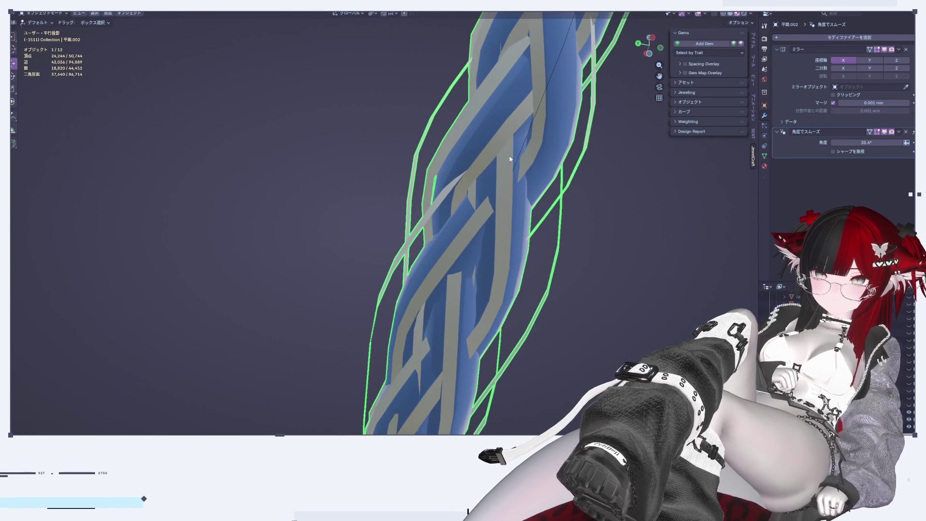
mouse_move(528, 147)
middle_mouse_down()
mouse_move(494, 160)
mouse_move(477, 193)
middle_mouse_up()
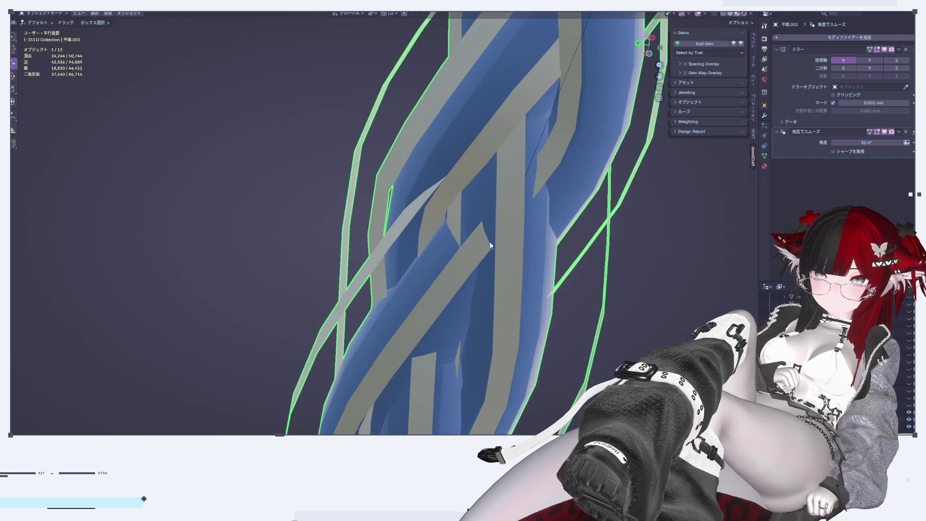
key("Tab")
scroll(476, 195, "up", 2)
key("Tab")
mouse_move(459, 280)
middle_mouse_down()
mouse_move(463, 268)
mouse_move(474, 282)
mouse_move(470, 306)
mouse_move(484, 297)
middle_mouse_up()
Apply another soft-falloff strand move with the strands viewed upright
key("Tab")
scroll(305, 288, "up", 5)
middle_click_drag(305, 288, 450, 247)
key("Tab")
key("Tab")
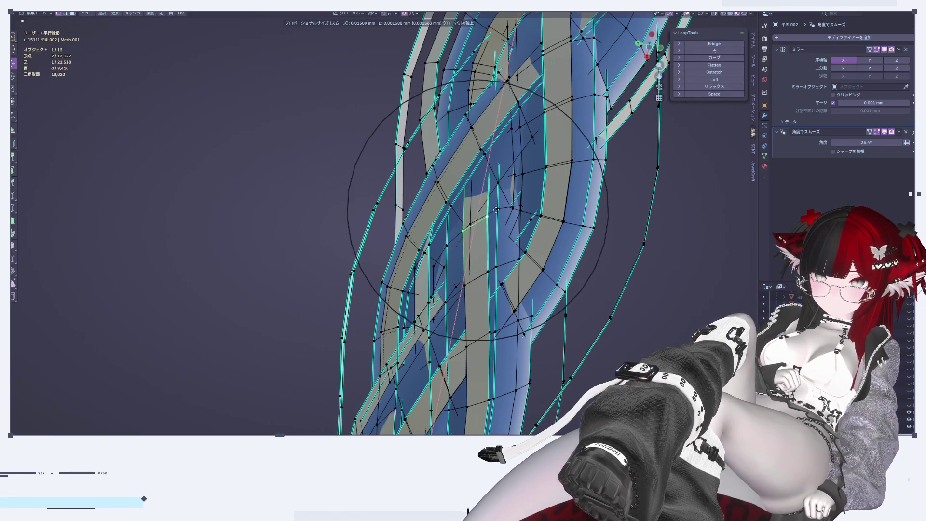
left_click(498, 211)
key("Tab")
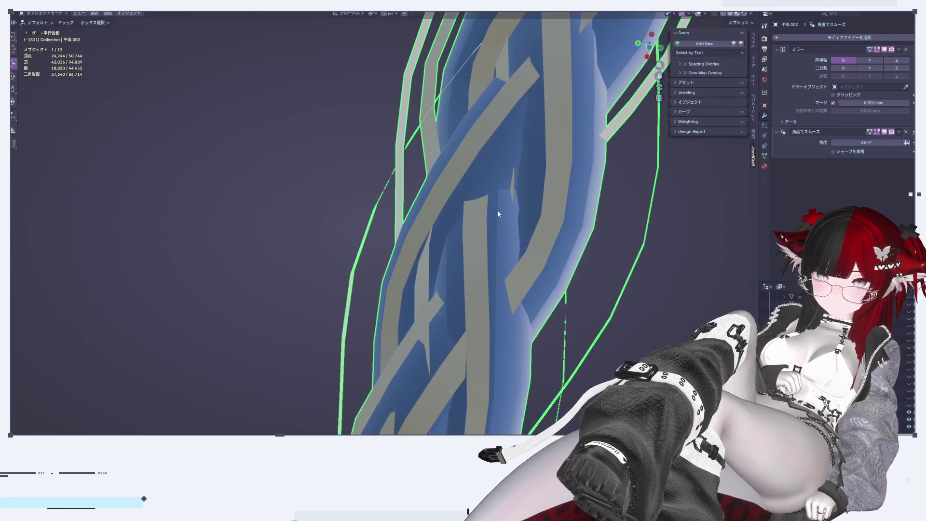
Check the strands up close, then make another small strand adjustment
scroll(510, 176, "down", 2)
scroll(482, 212, "down", 1)
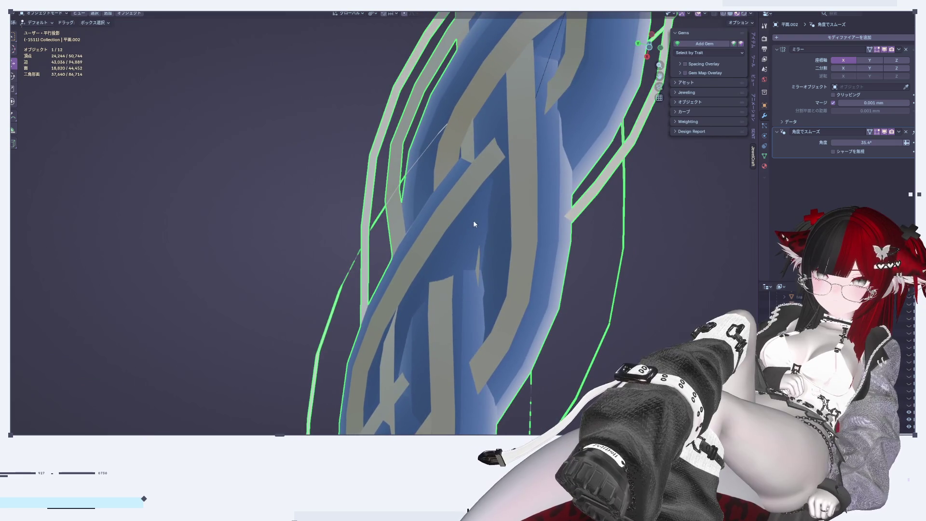
scroll(470, 246, "up", 2)
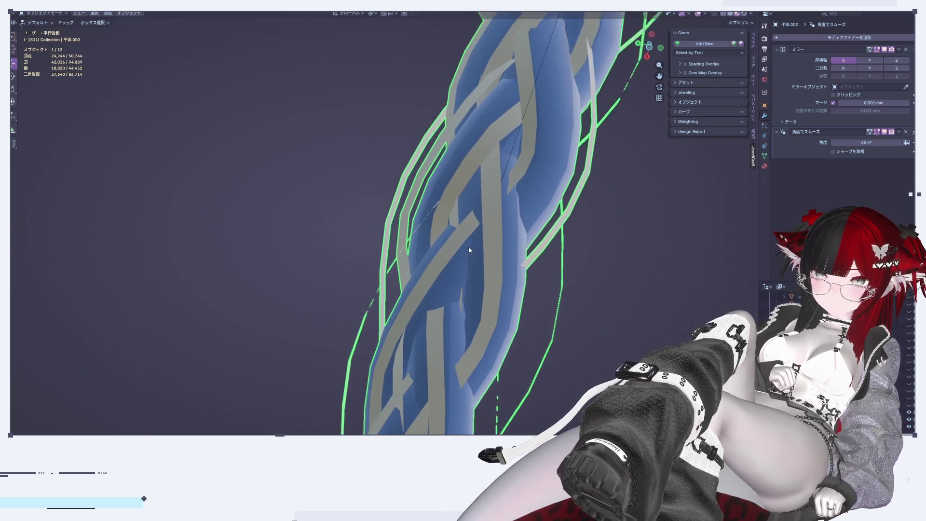
scroll(469, 246, "up", 2)
key("Tab")
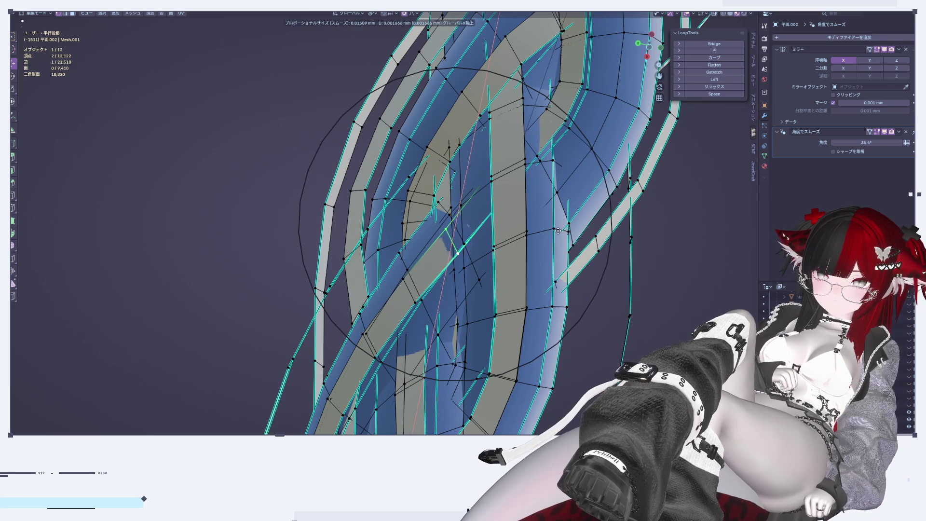
left_click(558, 230)
key("Tab")
Make a final soft-falloff X-axis nudge of an edge and preview the whole braid
scroll(558, 230, "down", 2)
scroll(558, 230, "down", 2)
scroll(547, 231, "up", 2)
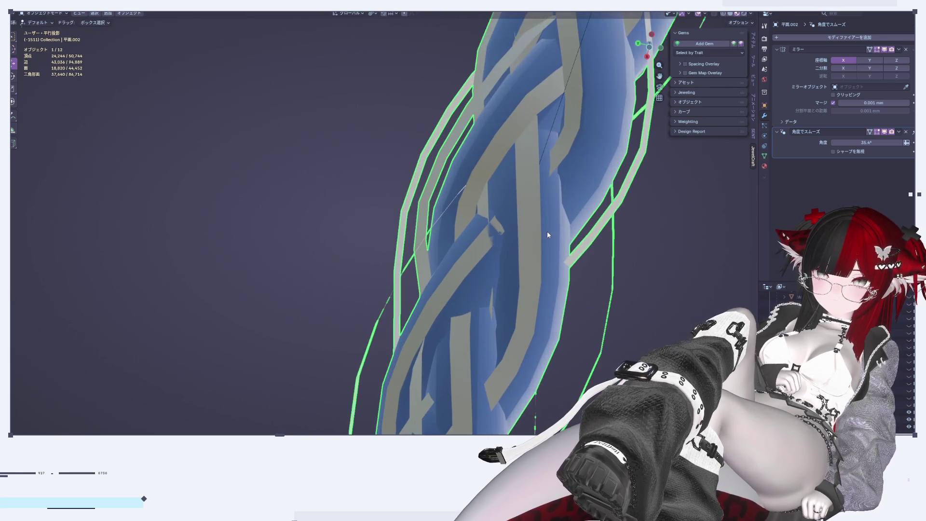
scroll(538, 234, "up", 2)
key("Tab")
middle_click_drag(564, 157, 516, 218)
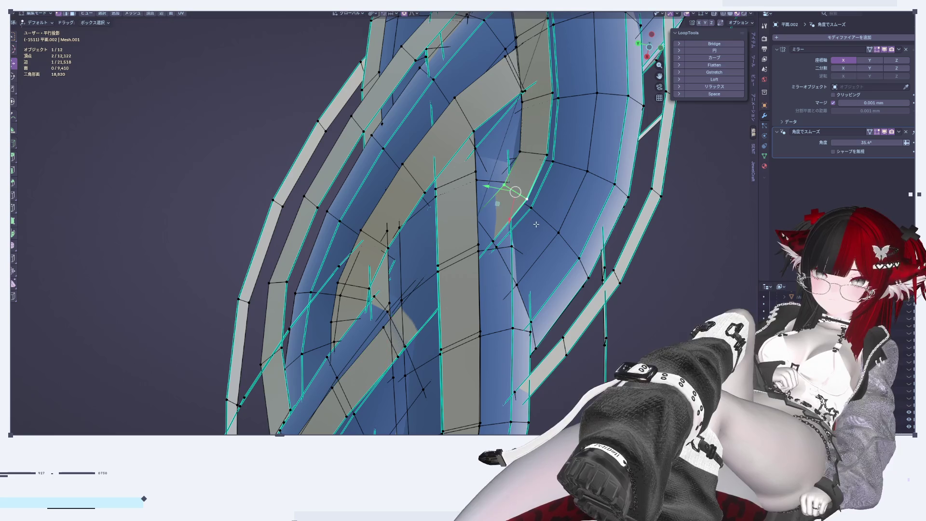
left_click(549, 203)
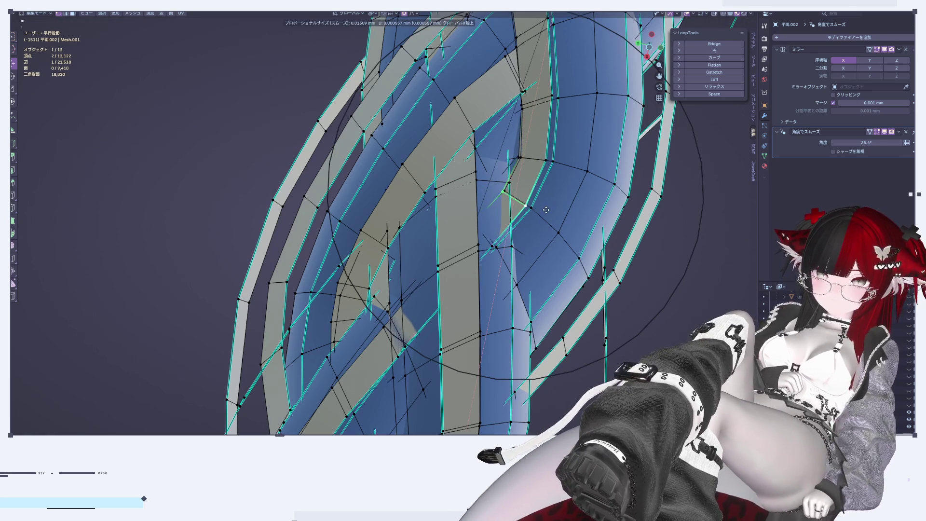
left_click(542, 220)
key("Tab")
scroll(542, 220, "down", 5)
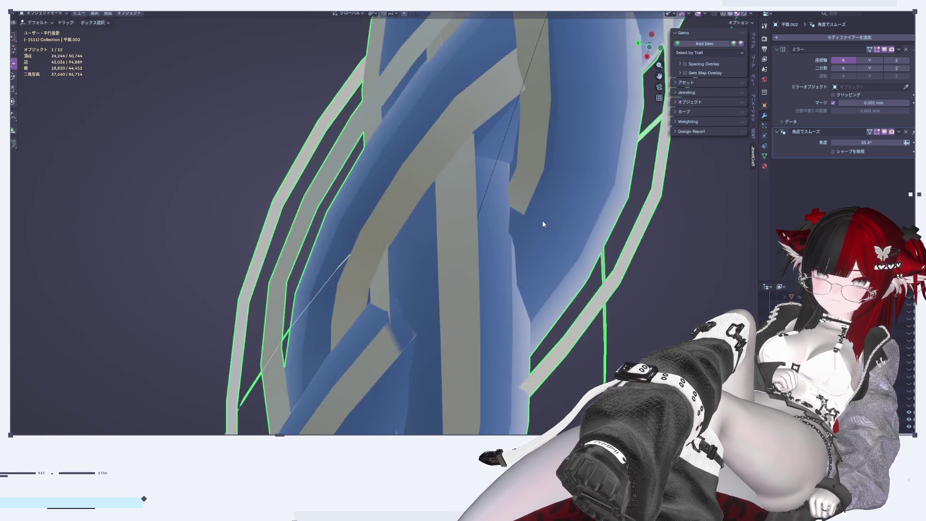
middle_click_drag(543, 220, 520, 213)
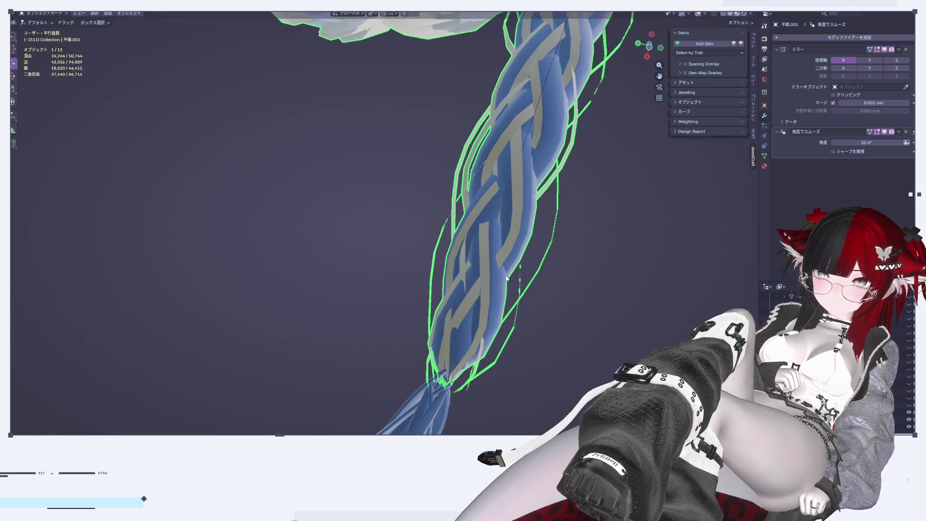
Bring the braid's lower end into view in Edit Mode, looking up into its tip
middle_click_drag(507, 275, 500, 263)
scroll(499, 260, "up", 2)
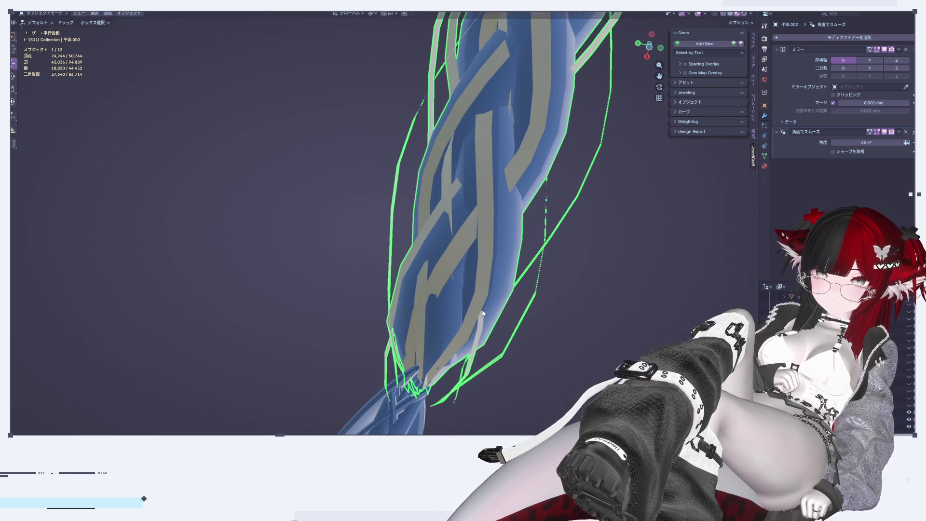
scroll(472, 334, "up", 1)
key("Tab")
scroll(508, 253, "up", 2)
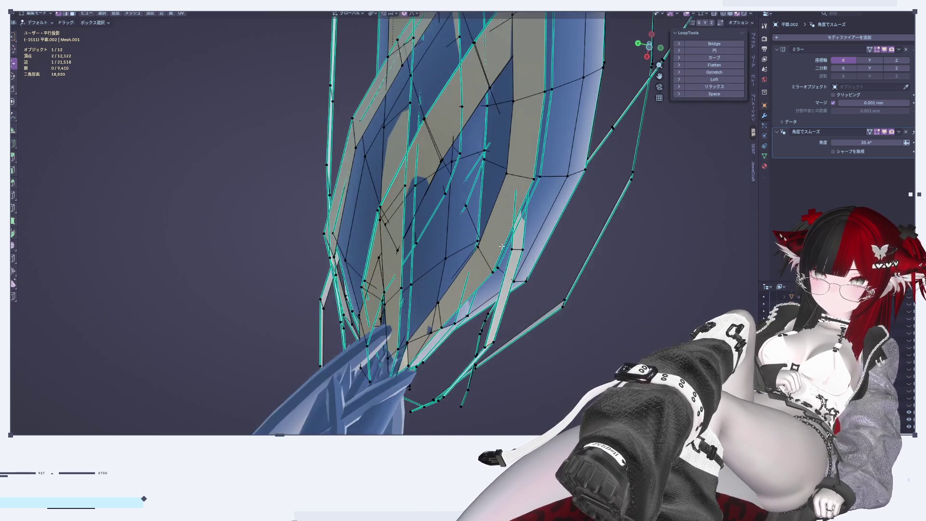
scroll(508, 253, "up", 2)
middle_click_drag(507, 254, 541, 226, "shift")
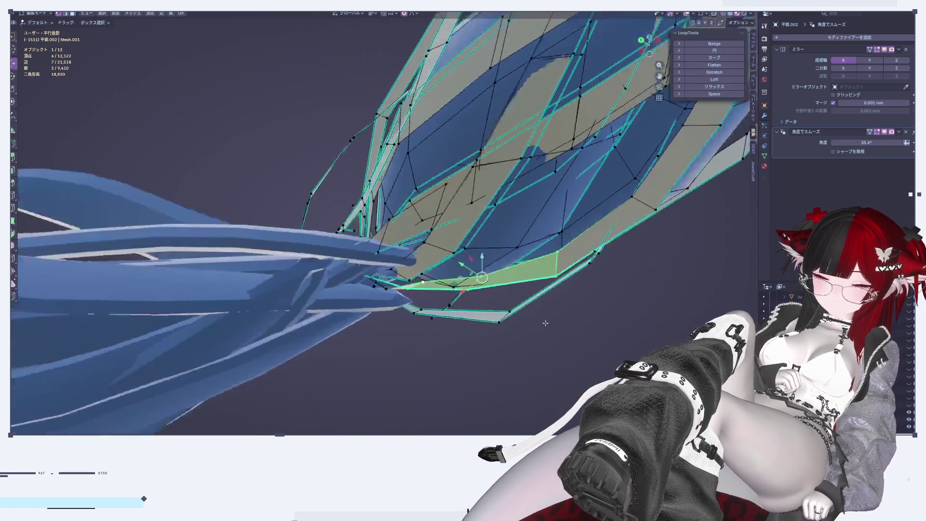
middle_click_drag(524, 279, 482, 227)
Move the tip vertices with soft falloff and view the braid side-on
key("g")
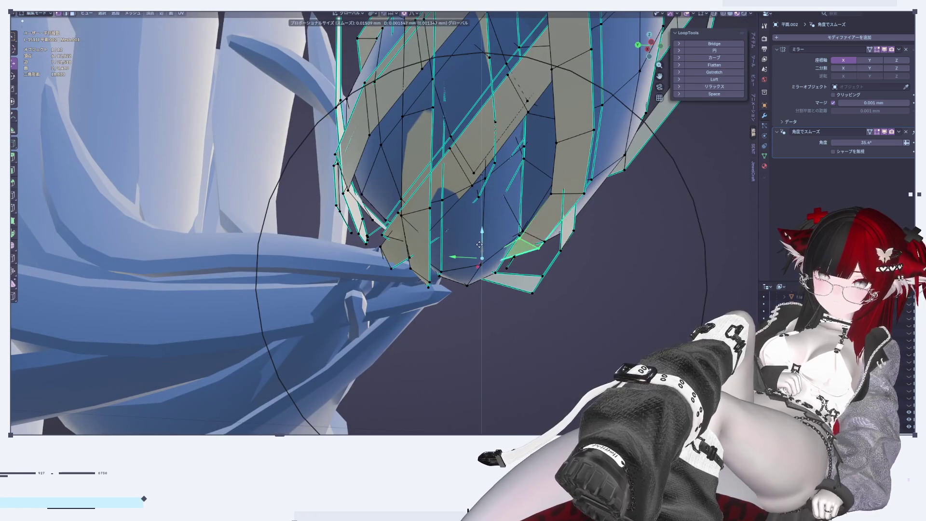
left_click(482, 240)
key("q")
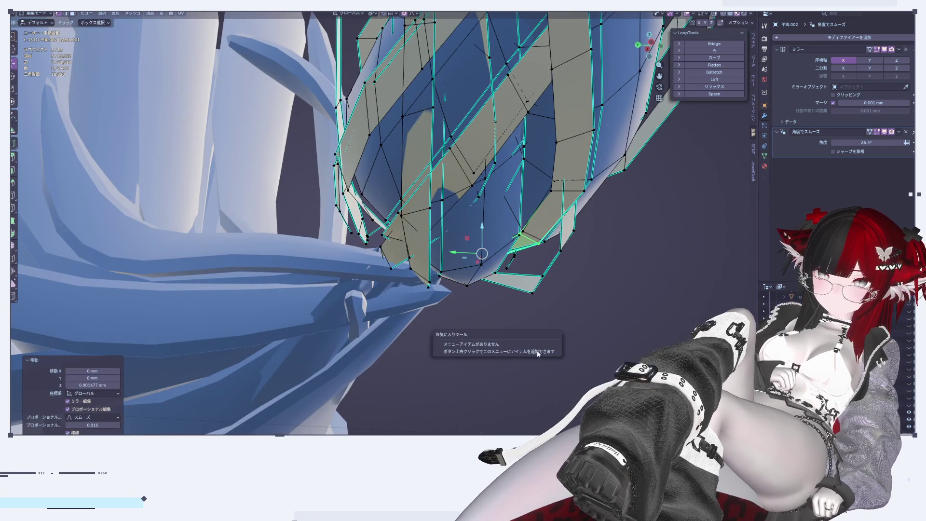
mouse_move(600, 326)
middle_mouse_down()
mouse_move(544, 70)
mouse_move(426, 268)
mouse_move(571, 205)
mouse_move(671, 306)
middle_mouse_up()
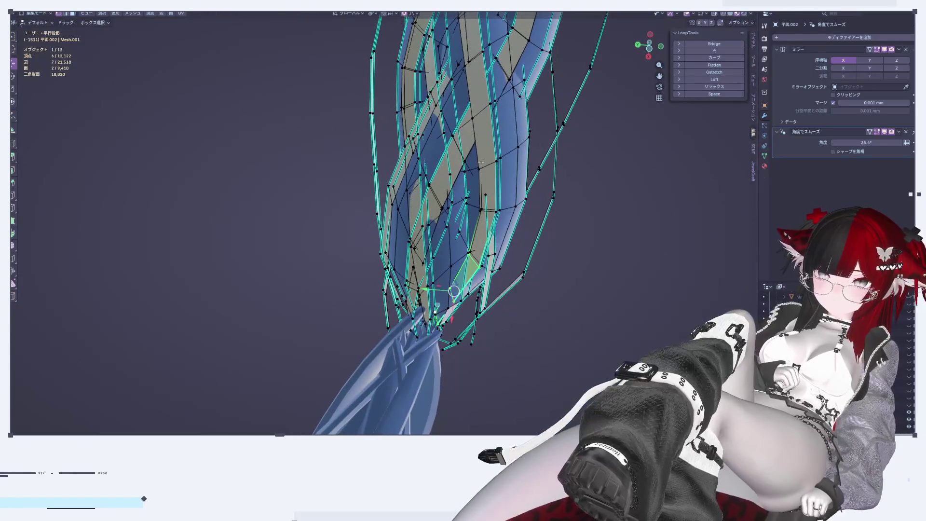
mouse_move(672, 305)
middle_mouse_down()
mouse_move(494, 262)
mouse_move(575, 313)
mouse_move(566, 316)
mouse_move(504, 200)
middle_mouse_up()
mouse_move(456, 270)
middle_mouse_down()
mouse_move(410, 279)
mouse_move(583, 172)
middle_mouse_up()
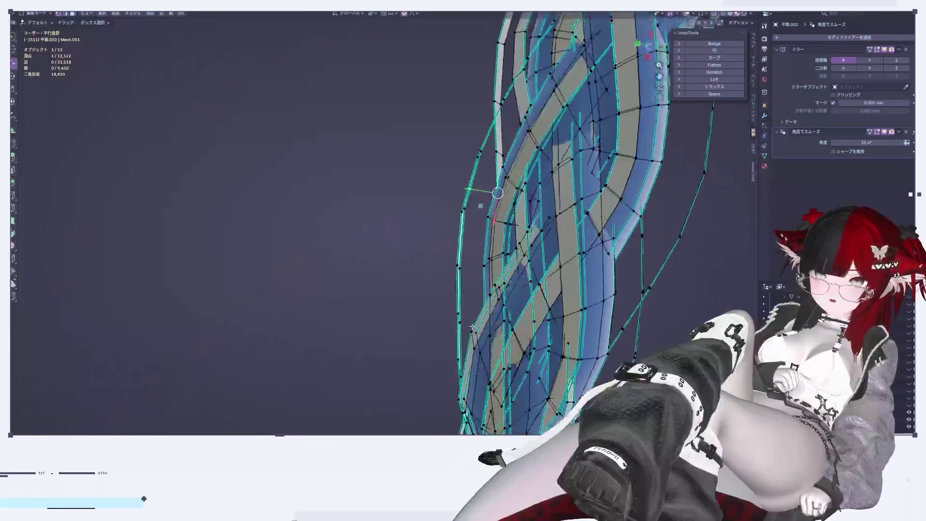
Adjust the strand vertices once more, then zoom out over the full braid
key("Tab")
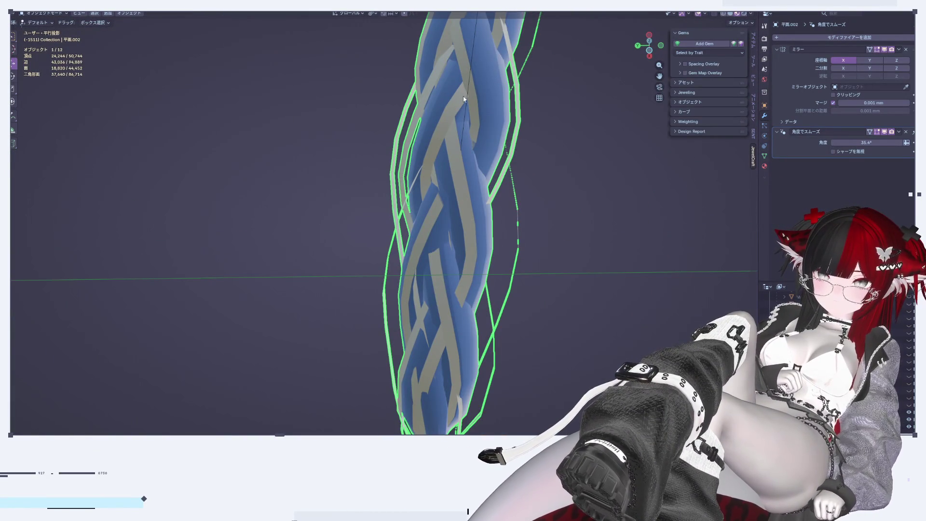
scroll(456, 222, "up", 5)
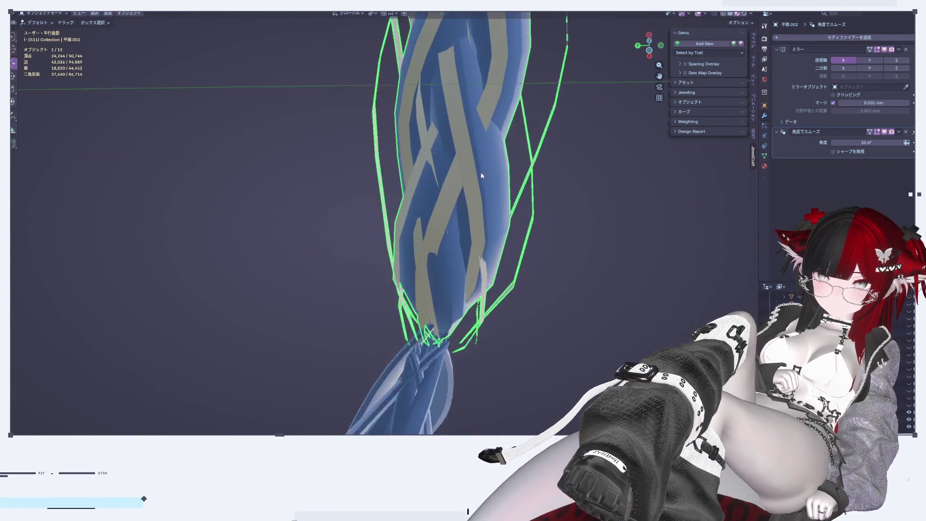
key("Tab")
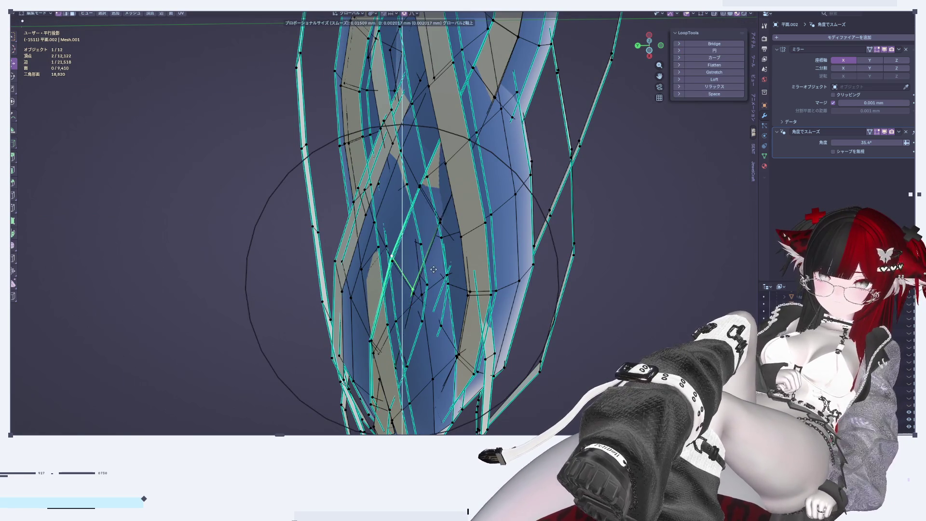
key("Escape")
key("Tab")
key("Tab")
key("Tab")
scroll(530, 284, "down", 2)
scroll(535, 287, "down", 2)
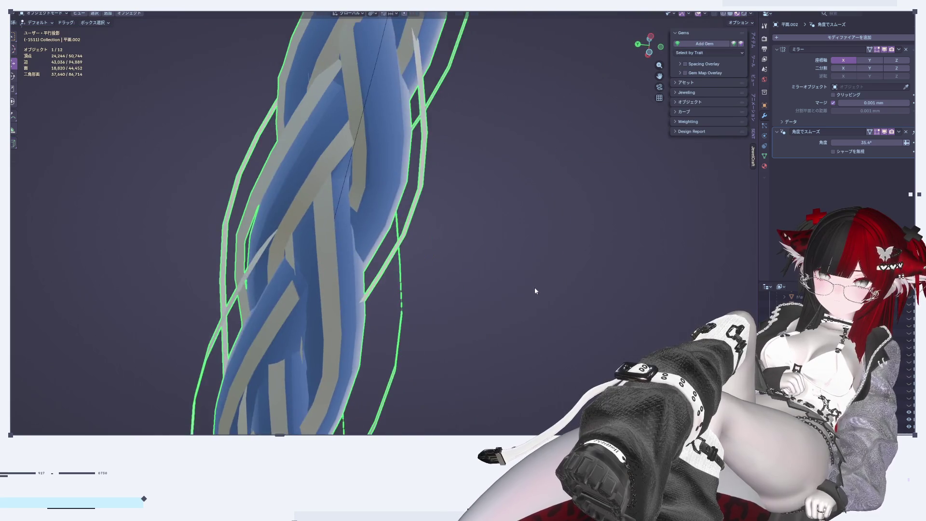
scroll(534, 285, "down", 3)
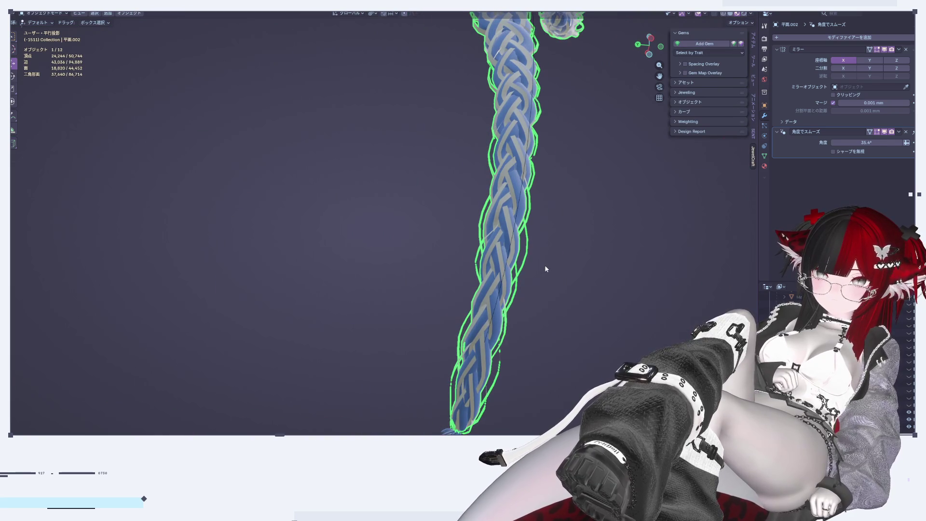
Undo the last change and orbit around the head to inspect both mirrored braids
key("ctrl+z")
mouse_move(545, 268)
middle_mouse_down()
mouse_move(690, 308)
mouse_move(668, 248)
mouse_move(581, 321)
mouse_move(587, 238)
mouse_move(514, 248)
mouse_move(409, 231)
mouse_move(432, 221)
middle_mouse_up()
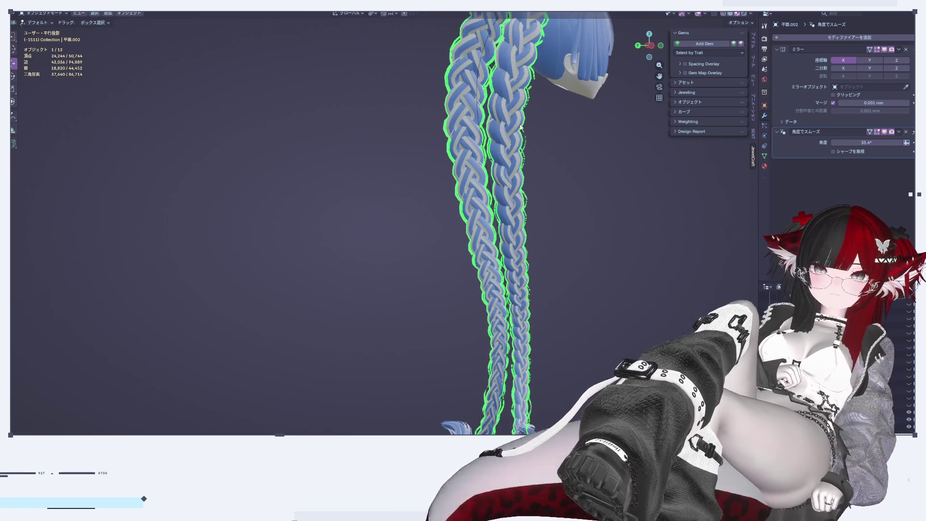
middle_click_drag(468, 189, 481, 222)
scroll(481, 222, "up", 3)
scroll(514, 270, "up", 2)
mouse_move(513, 270)
middle_mouse_down()
mouse_move(585, 285)
mouse_move(583, 268)
mouse_move(477, 269)
mouse_move(481, 222)
mouse_move(423, 230)
middle_mouse_up()
scroll(476, 269, "up", 2)
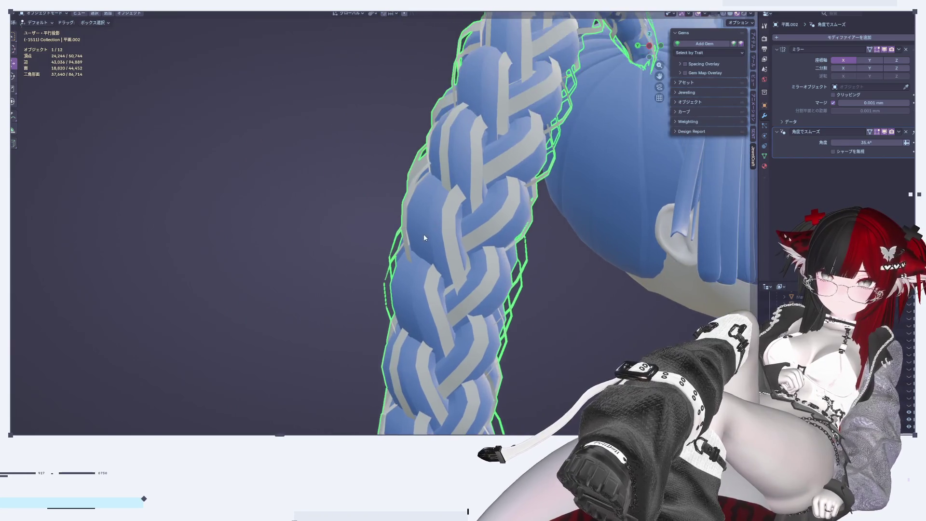
scroll(479, 250, "down", 2)
middle_click_drag(478, 249, 610, 248)
Toggle Edit Mode on the braid and orbit to a side view of the head
key("Tab")
scroll(495, 255, "up", 2)
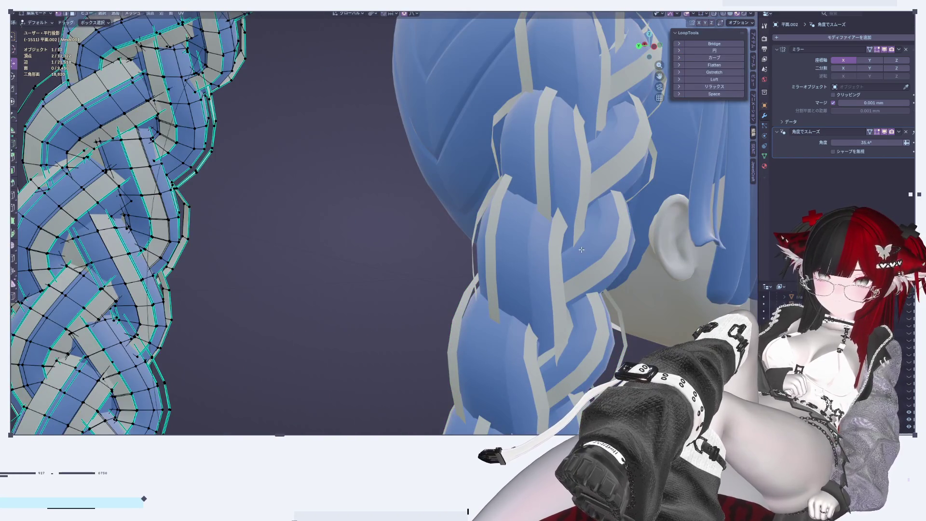
key("Tab")
scroll(268, 182, "down", 3)
mouse_move(269, 182)
middle_mouse_down()
mouse_move(541, 248)
mouse_move(424, 240)
mouse_move(432, 230)
mouse_move(406, 264)
mouse_move(466, 311)
mouse_move(458, 241)
mouse_move(530, 231)
middle_mouse_up()
scroll(407, 264, "up", 2)
Deselect the braid and snap to Front Orthographic view of both braids
left_click(465, 311)
scroll(464, 313, "down", 3)
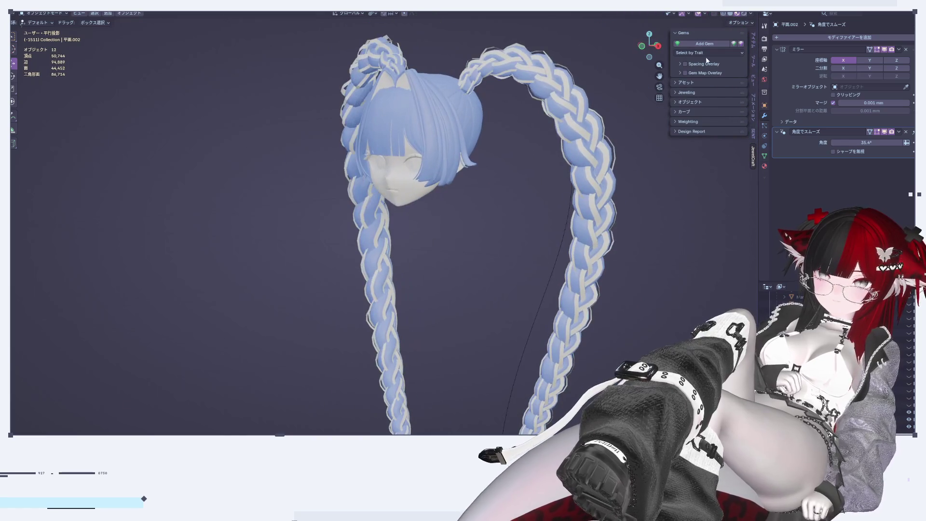
left_click(657, 46)
left_click(638, 46)
scroll(546, 212, "up", 3)
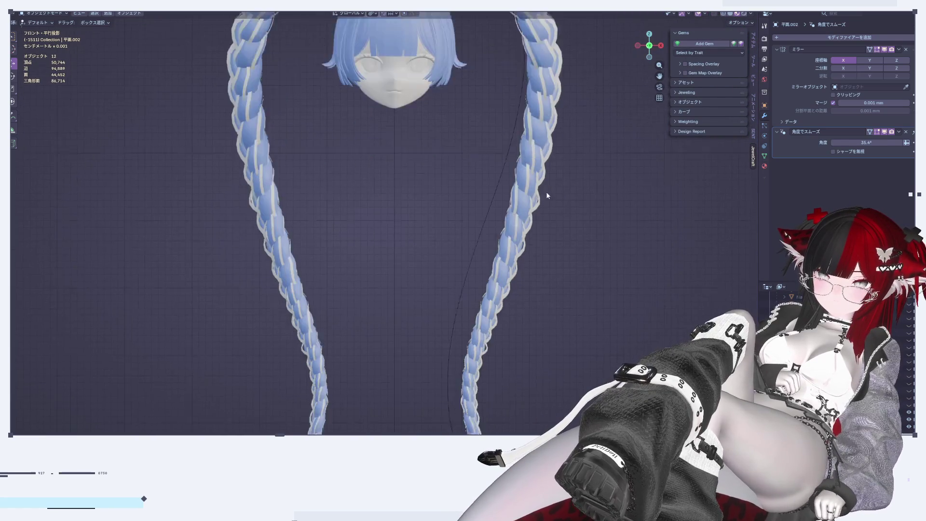
mouse_move(532, 187)
middle_mouse_down()
mouse_move(528, 175)
mouse_move(609, 174)
mouse_move(641, 158)
mouse_move(606, 267)
mouse_move(596, 95)
mouse_move(574, 214)
mouse_move(566, 174)
mouse_move(547, 200)
mouse_move(459, 242)
mouse_move(605, 272)
mouse_move(560, 297)
mouse_move(570, 166)
mouse_move(552, 161)
mouse_move(549, 279)
mouse_move(583, 198)
mouse_move(669, 216)
mouse_move(670, 187)
mouse_move(531, 238)
mouse_move(528, 229)
middle_mouse_up()
Shift a strand vertex near the braid crossing using proportional editing, then preview the braid
key("Tab")
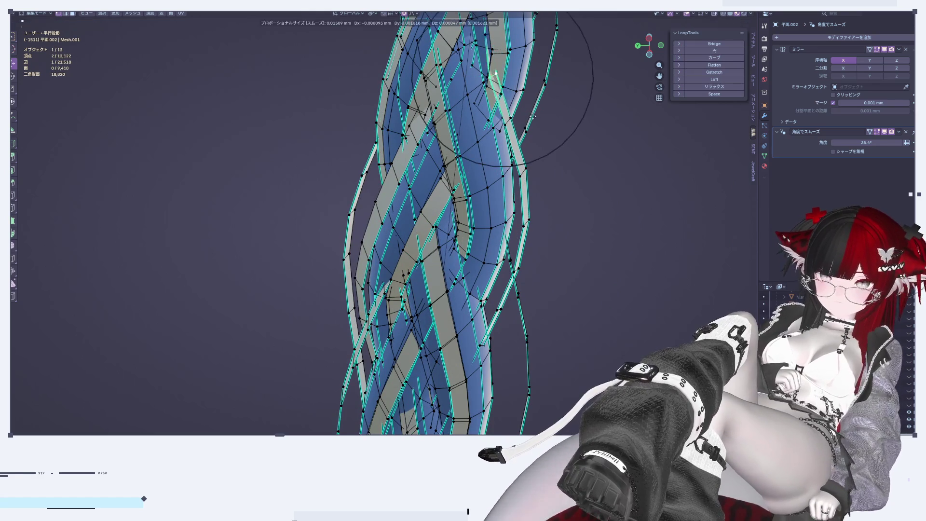
mouse_move(527, 115)
middle_mouse_down()
mouse_move(511, 52)
mouse_move(527, 166)
middle_mouse_up()
left_click(517, 36)
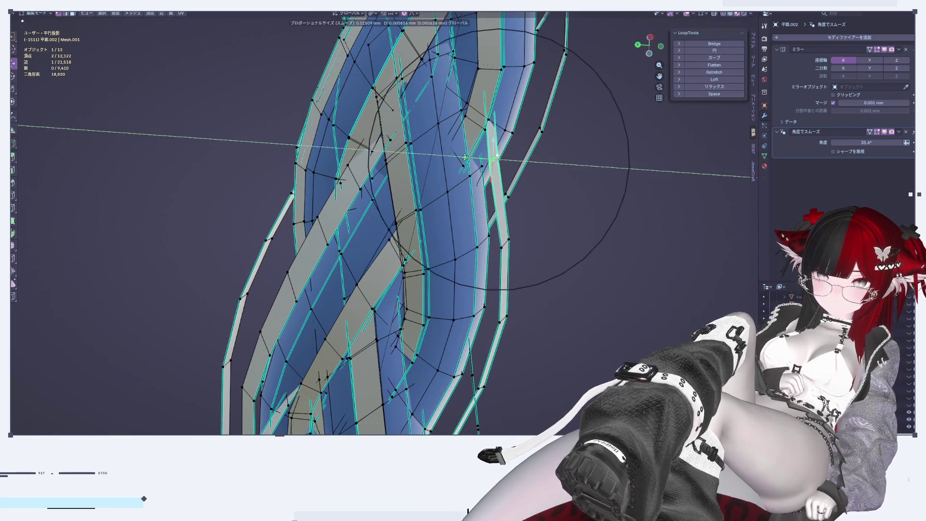
left_click(456, 153)
key("Tab")
mouse_move(515, 198)
middle_mouse_down()
mouse_move(689, 155)
mouse_move(596, 212)
mouse_move(561, 198)
mouse_move(572, 206)
middle_mouse_up()
Move another selected strand vertex along Y and check the braid shaded
key("Tab")
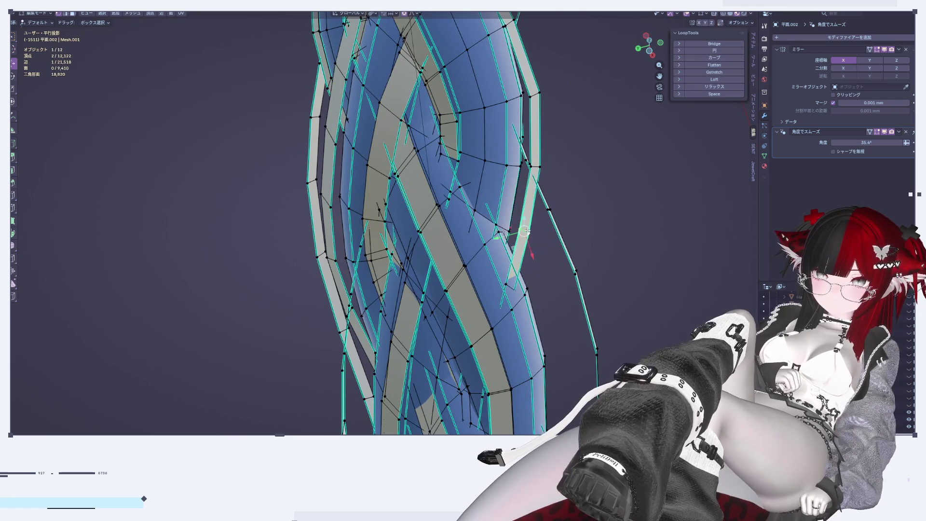
middle_click_drag(526, 231, 555, 227)
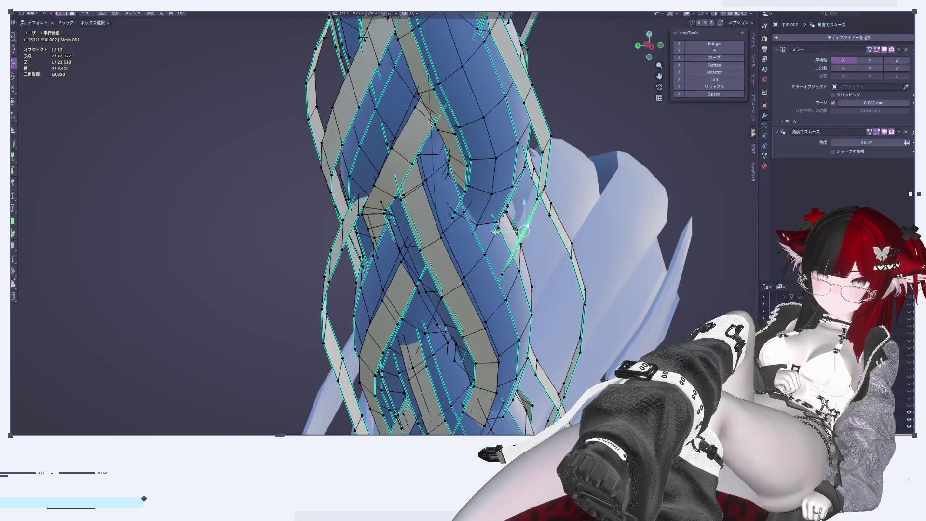
left_click(462, 220)
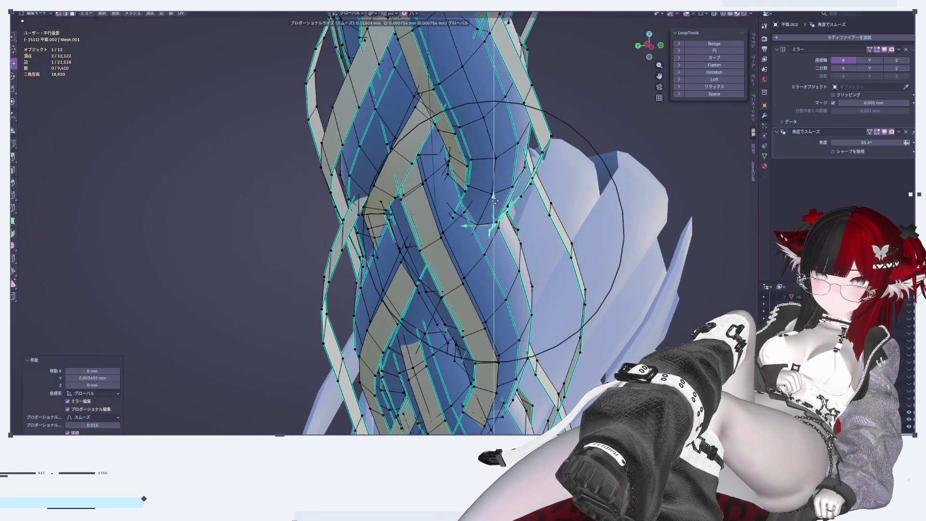
left_click(495, 201)
key("Tab")
mouse_move(495, 201)
middle_mouse_down()
mouse_move(517, 291)
mouse_move(635, 213)
middle_mouse_up()
Pull the selected braid tip vertices with soft falloff so the strand tapers into the tuft
key("Tab")
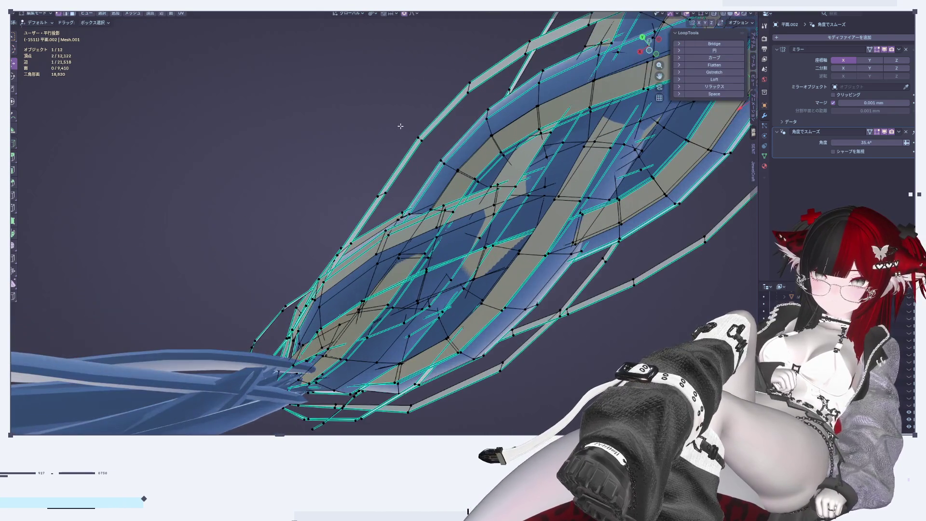
key("g")
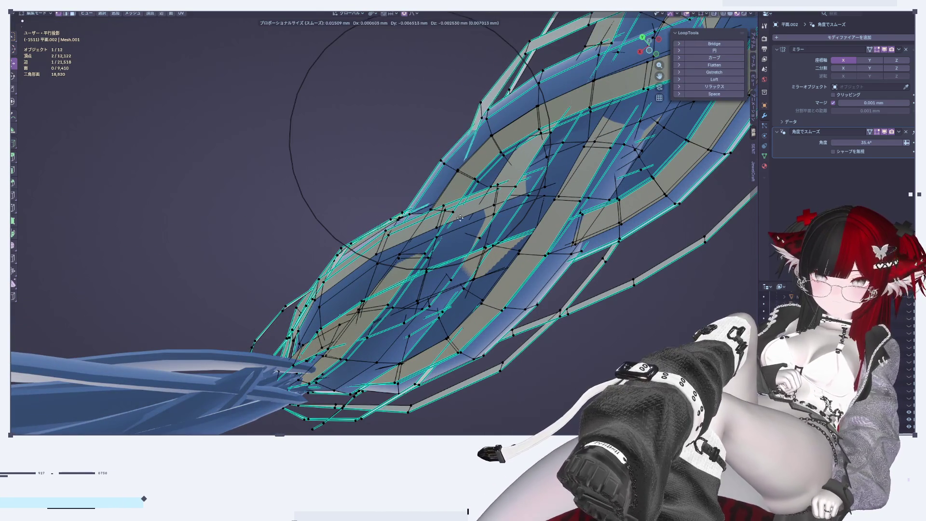
left_click(416, 246)
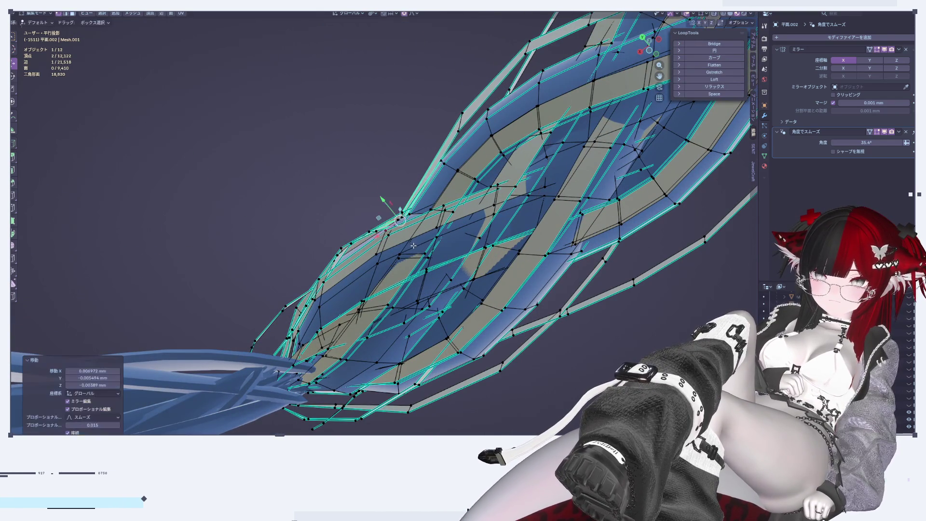
key("Tab")
mouse_move(403, 253)
middle_mouse_down()
mouse_move(438, 317)
mouse_move(481, 338)
mouse_move(458, 331)
middle_mouse_up()
key("Tab")
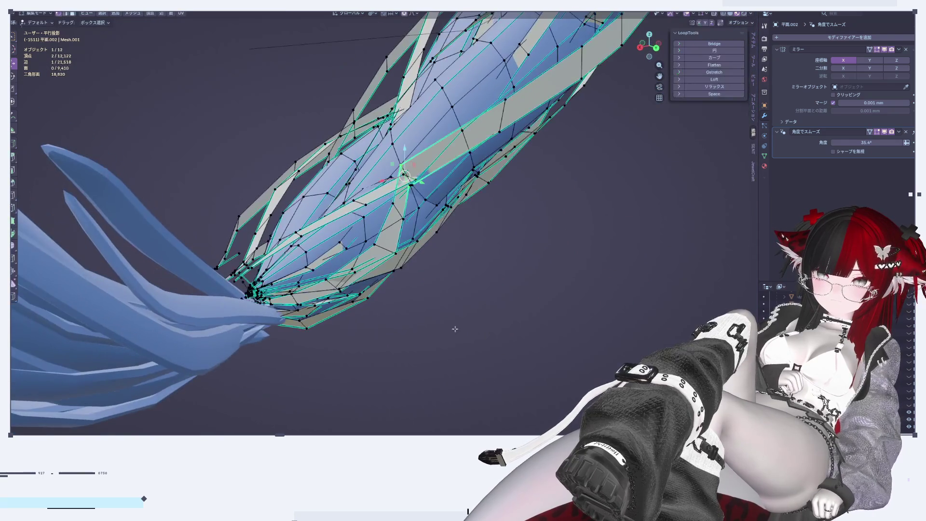
left_click(451, 195)
middle_click_drag(451, 196, 408, 237)
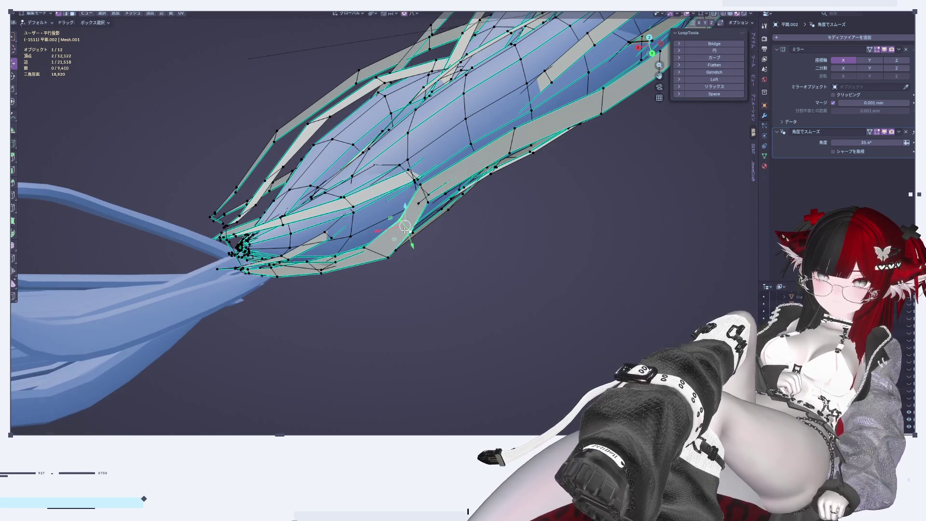
Delete the leftover tip vertices, first two and then 13, and adjust a remaining vertex
key("x")
left_click(370, 180)
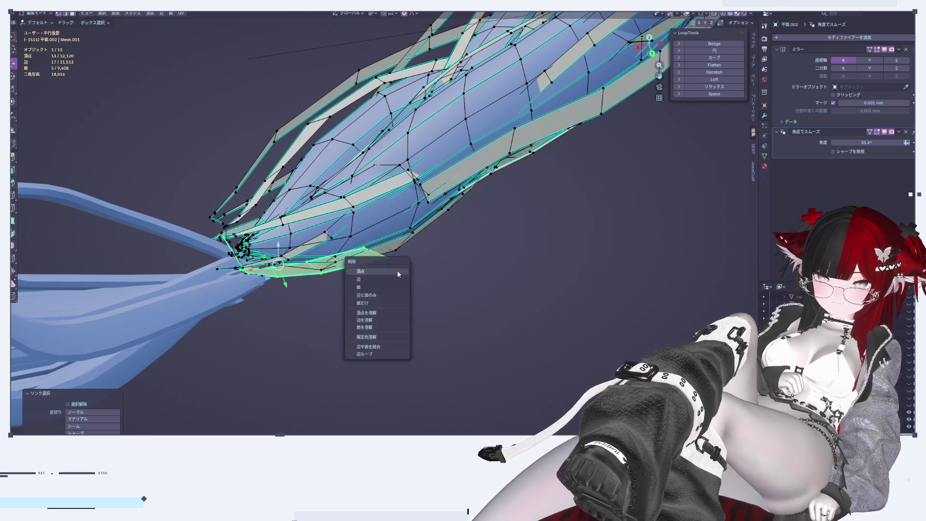
left_click(398, 272)
mouse_move(449, 212)
middle_mouse_down()
mouse_move(500, 219)
mouse_move(472, 195)
middle_mouse_up()
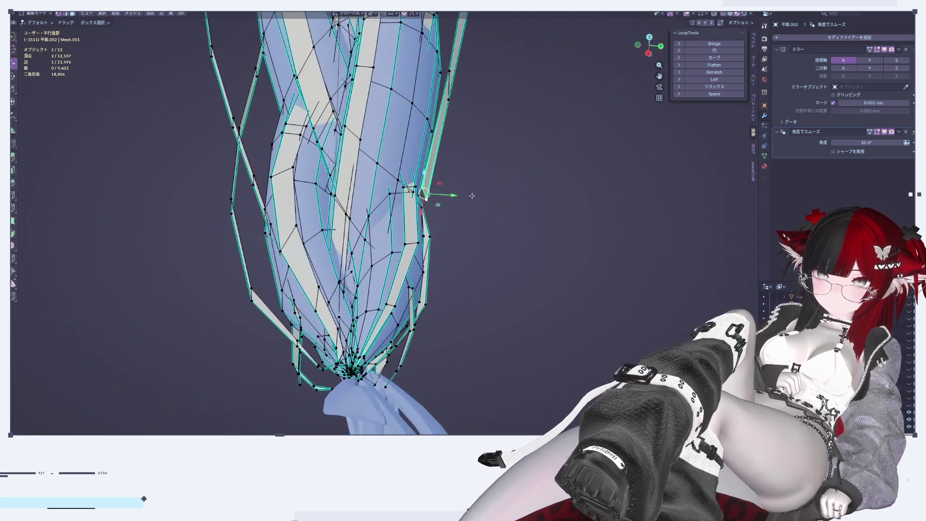
left_click(443, 214)
key("Tab")
Edge-slide a loop along the strand near the tip and preview the braid
mouse_move(549, 285)
middle_mouse_down()
mouse_move(486, 256)
mouse_move(459, 196)
mouse_move(568, 293)
middle_mouse_up()
scroll(421, 233, "up", 3)
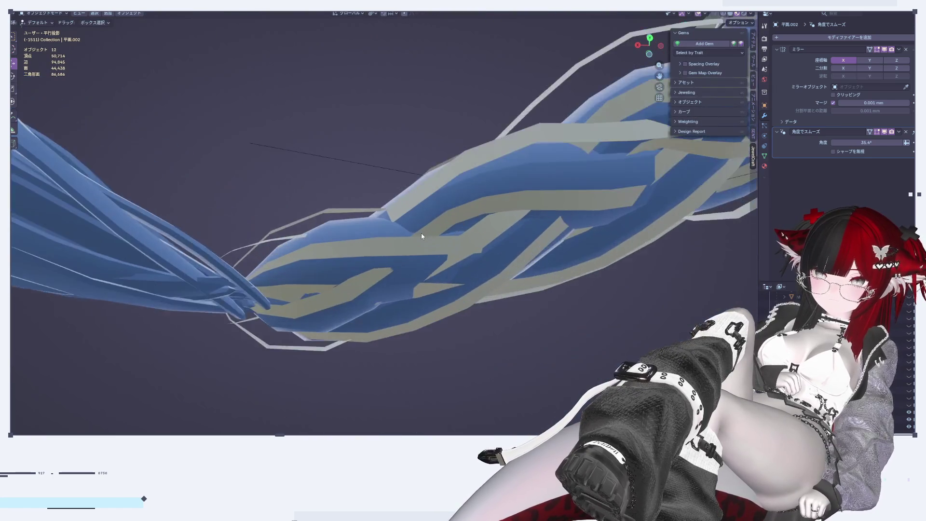
key("Tab")
scroll(416, 207, "up", 2)
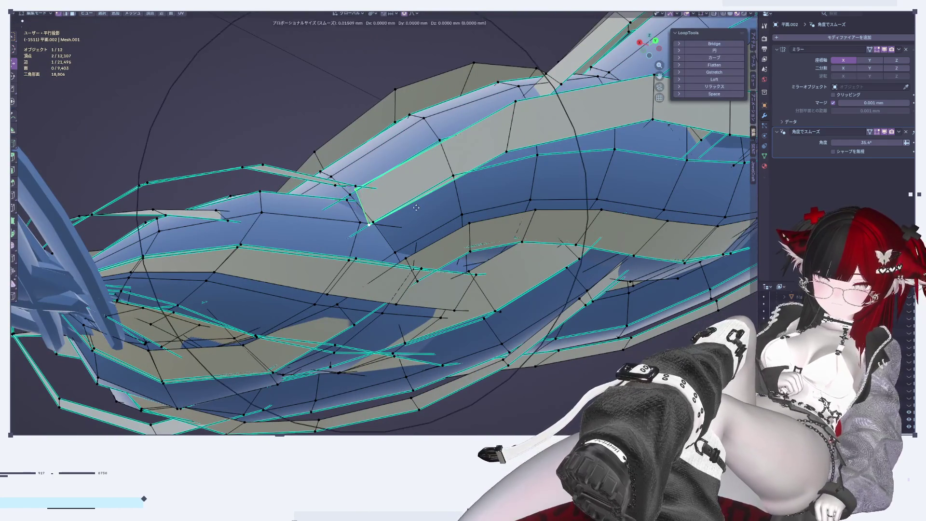
left_click(364, 226)
key("Tab")
scroll(374, 244, "down", 3)
mouse_move(374, 244)
middle_mouse_down()
mouse_move(359, 254)
mouse_move(412, 172)
mouse_move(360, 293)
middle_mouse_up()
Push a face and a vertex of the next crossing apart with soft falloff, then exit Edit Mode
scroll(359, 254, "up", 2)
key("Tab")
scroll(456, 192, "up", 2)
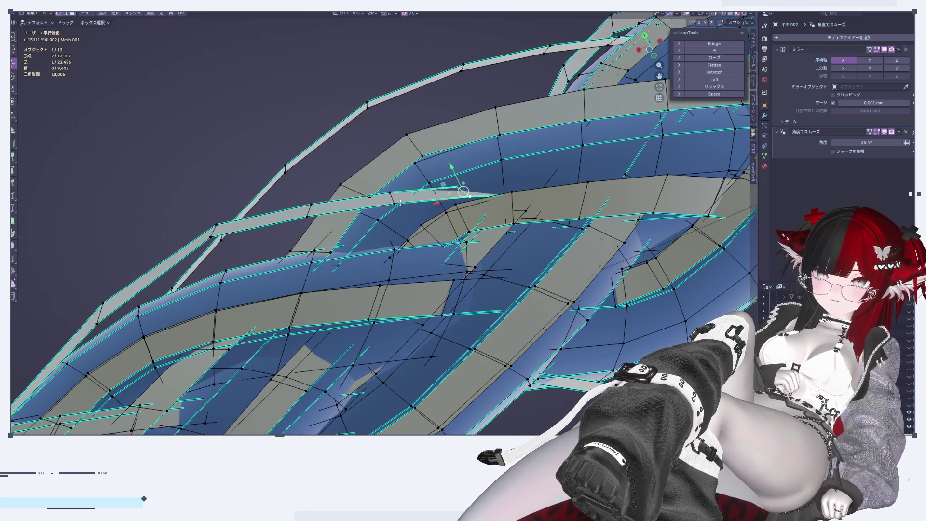
key("g")
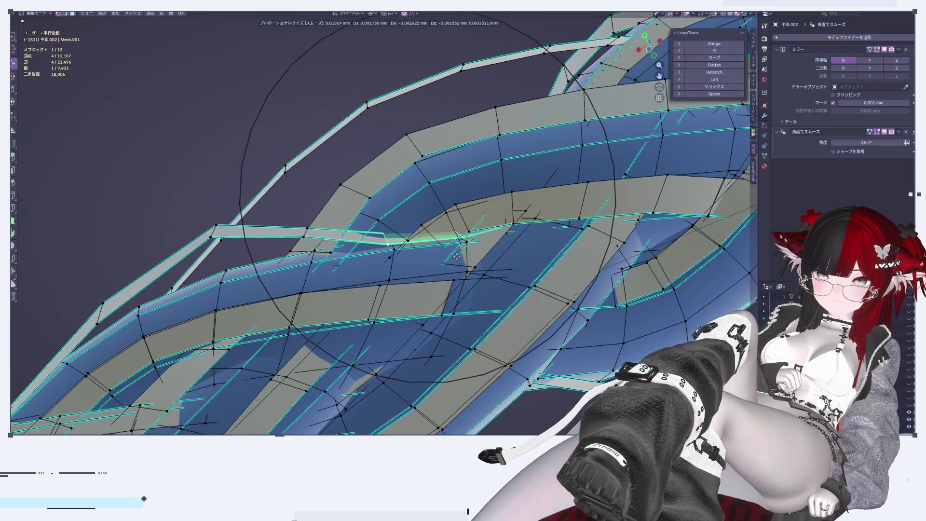
left_click(456, 256)
middle_click_drag(456, 256, 389, 199)
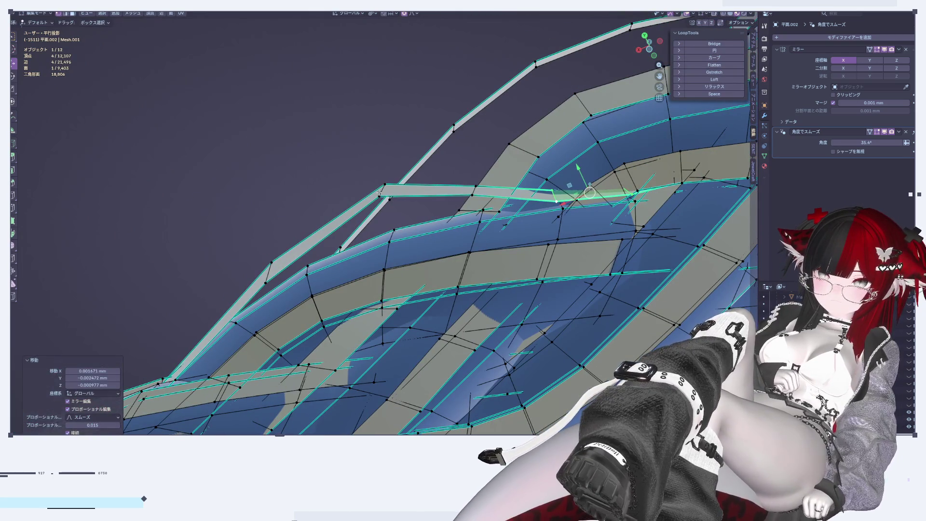
key("g")
left_click(366, 235)
key("Tab")
scroll(366, 235, "down", 5)
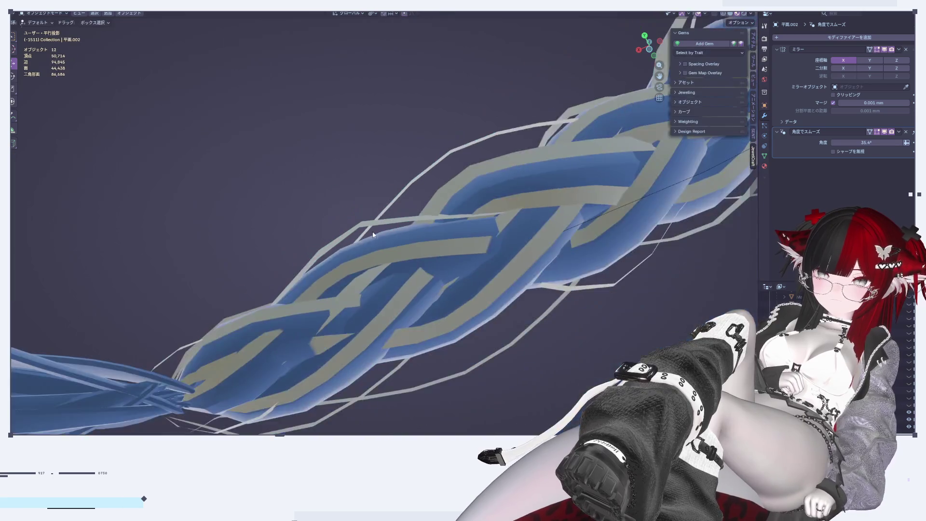
Grow the strand selection to a face and nudge its vertices with falloff
middle_click_drag(416, 250, 508, 321)
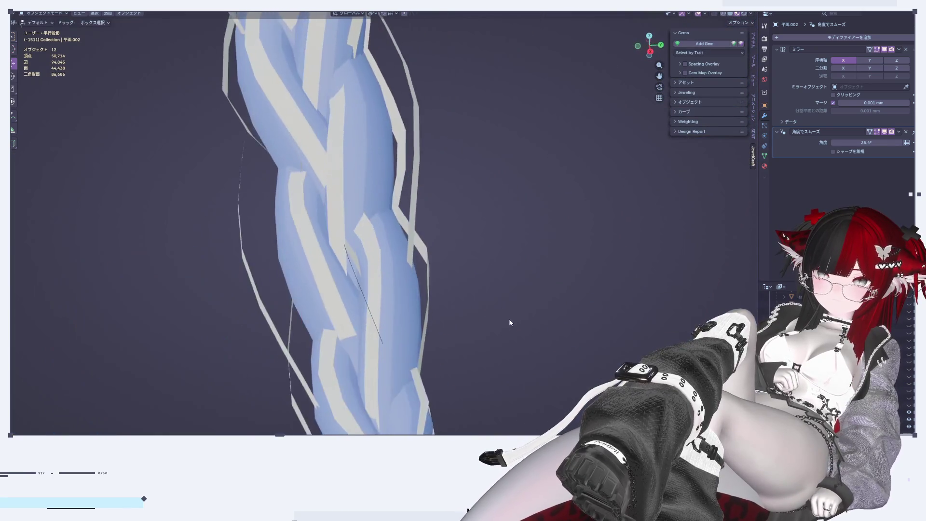
scroll(364, 281, "up", 4)
middle_click_drag(479, 266, 459, 257)
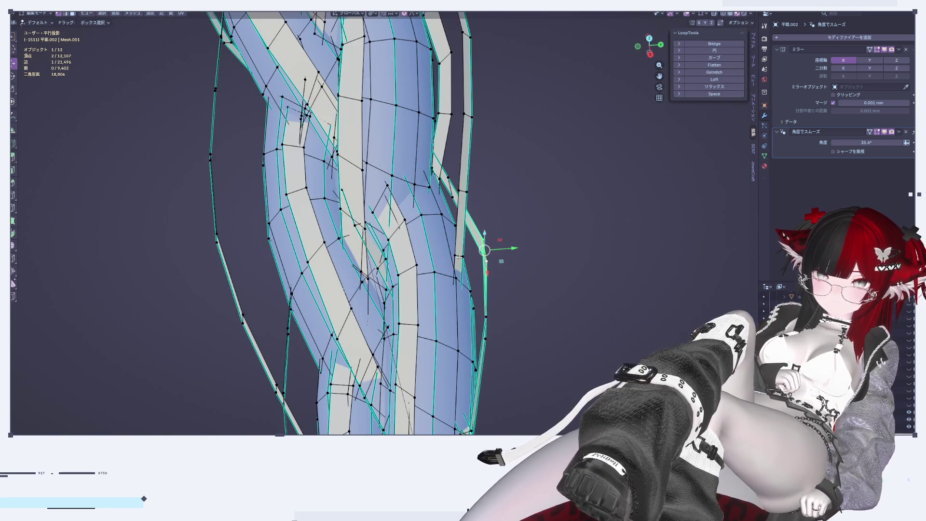
left_click(461, 192, "shift")
middle_click_drag(462, 193, 550, 245)
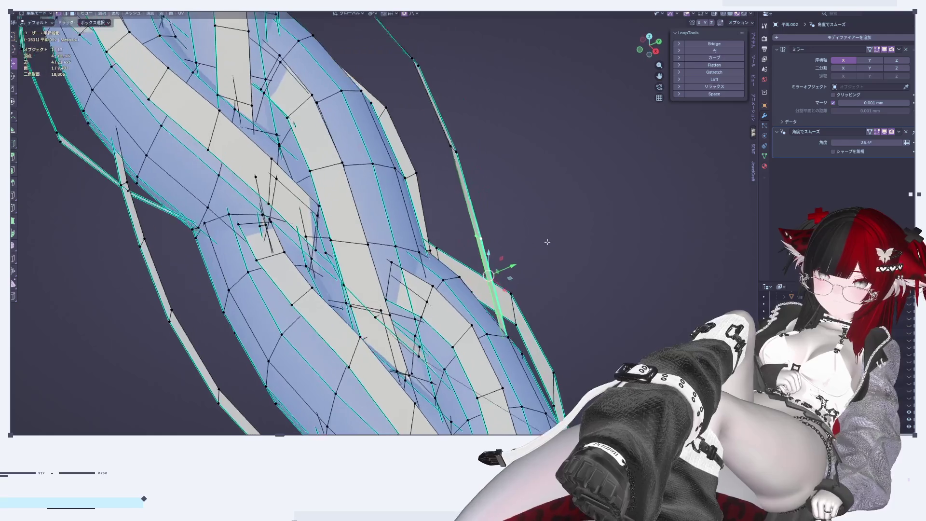
key("g")
left_click(520, 258)
key("Tab")
Apply a smooth falloff nudge to the strand vertices and view the braid upright
middle_click_drag(439, 271, 398, 245)
key("Tab")
key("g")
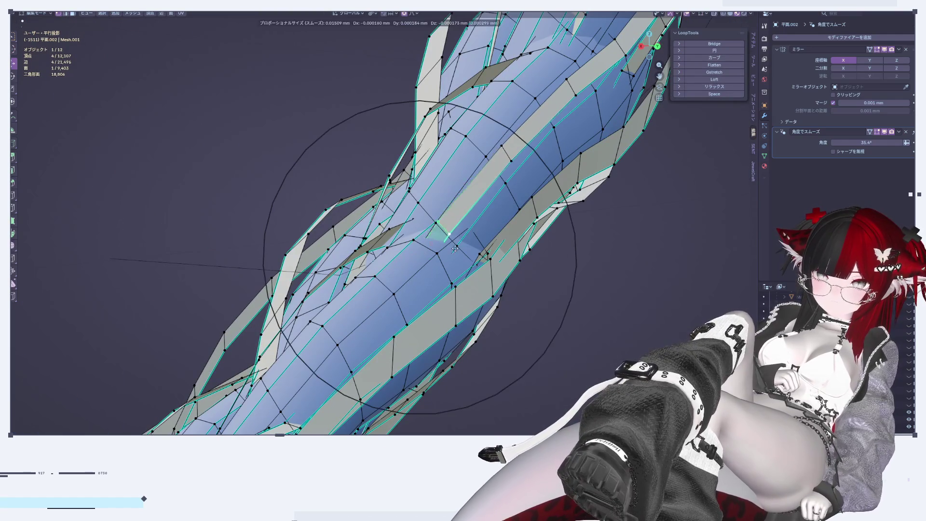
left_click(464, 257)
key("Tab")
middle_click_drag(513, 203, 457, 288)
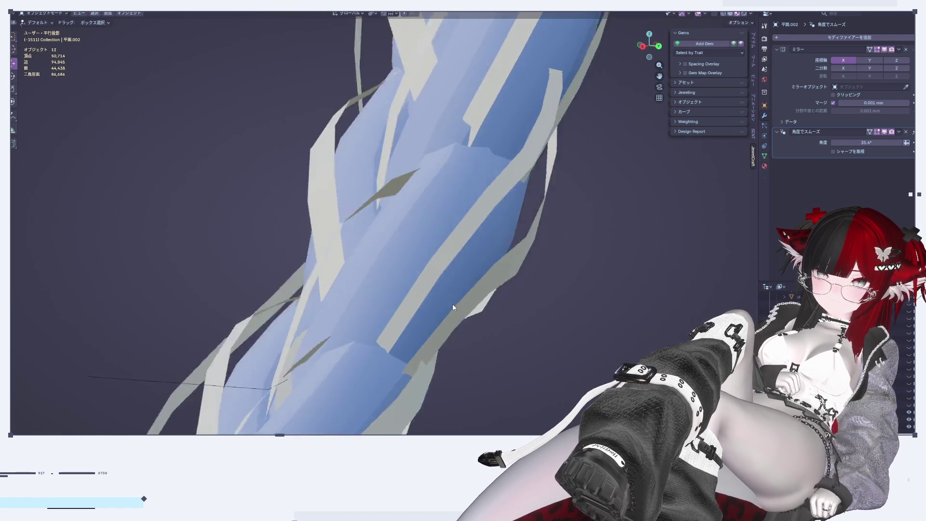
Move the vertices along the strand edge with falloff and check the shape
key("Tab")
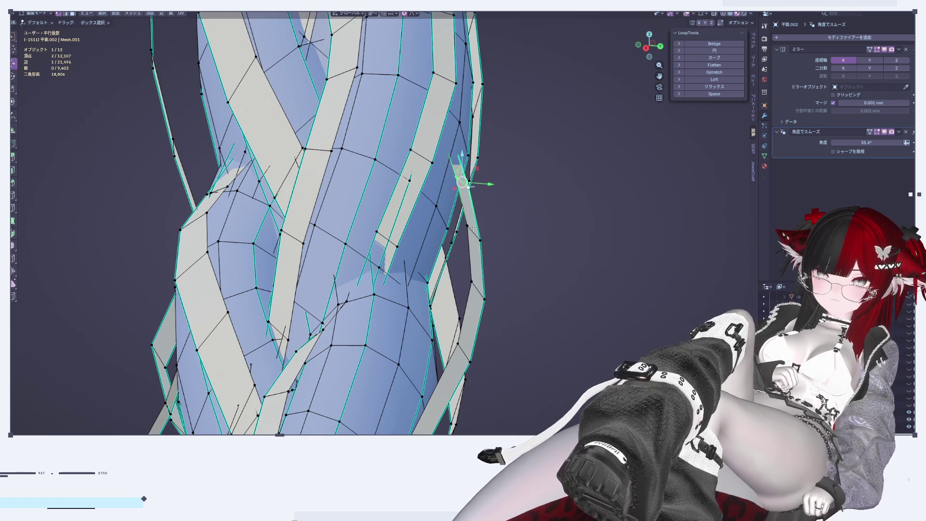
middle_click_drag(475, 239, 496, 239)
key("g")
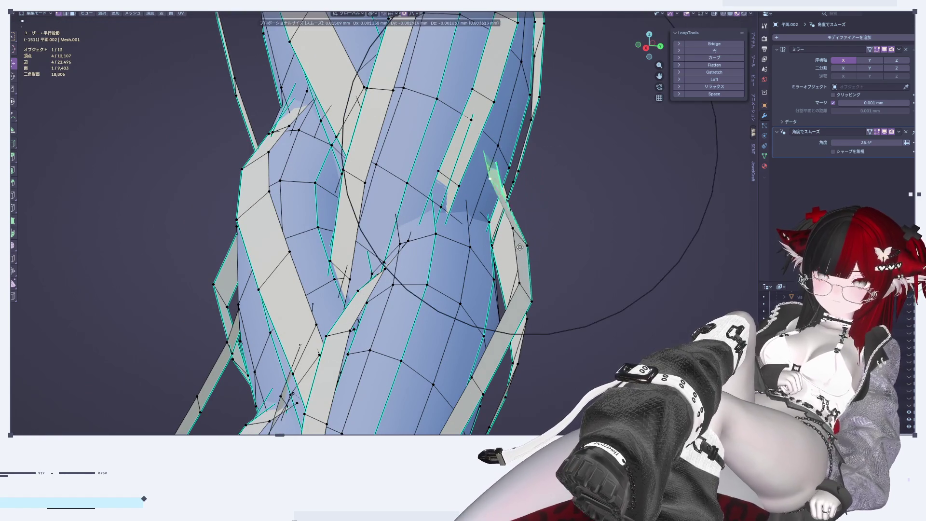
left_click(501, 276)
key("Tab")
mouse_move(501, 275)
middle_mouse_down()
mouse_move(592, 297)
mouse_move(518, 325)
mouse_move(524, 320)
middle_mouse_up()
Push the strand edge outward to the right, then nudge it slightly once more
key("Tab")
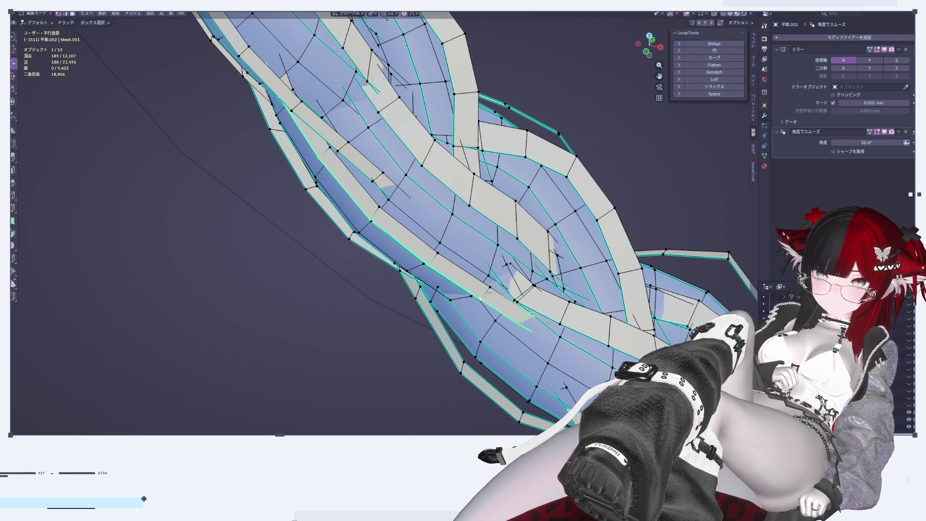
middle_click_drag(488, 295, 440, 307)
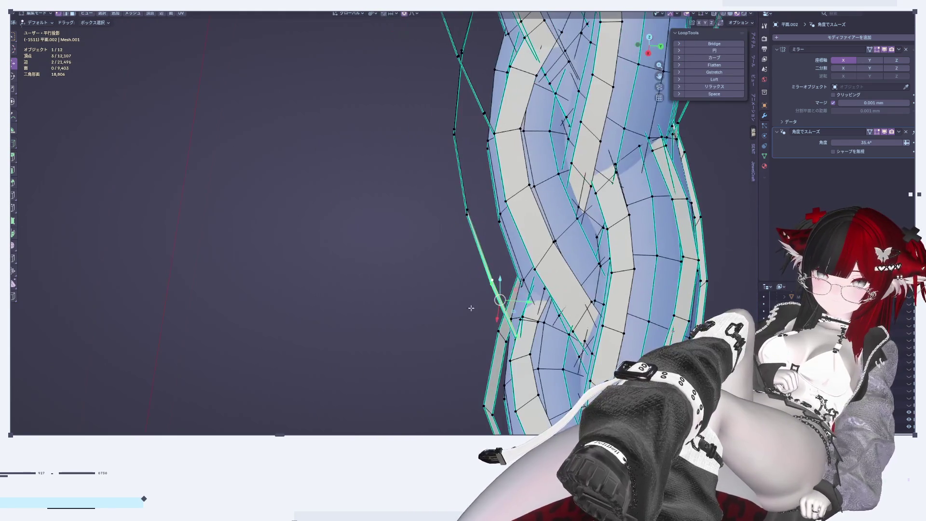
left_click_drag(496, 301, 530, 296)
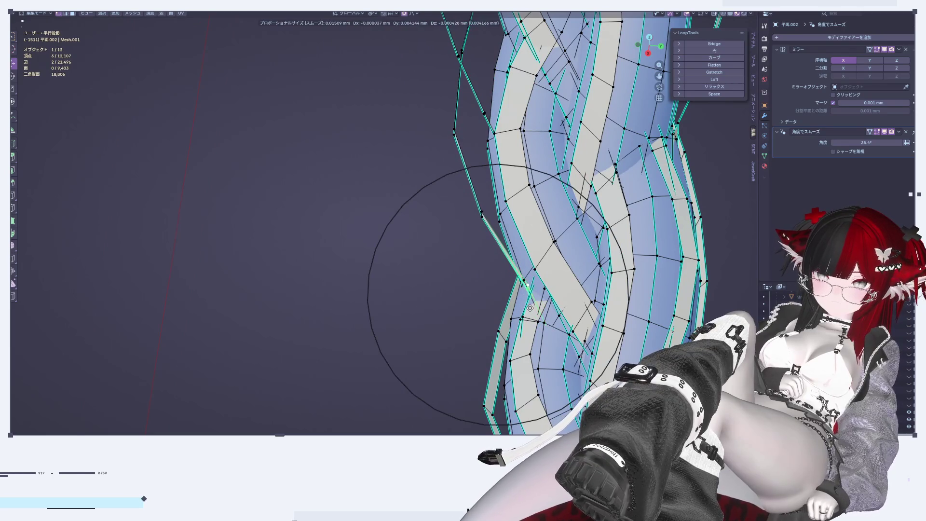
left_click(530, 308)
middle_click_drag(530, 308, 516, 279)
left_click_drag(514, 281, 515, 278)
mouse_move(516, 279)
middle_mouse_down()
mouse_move(567, 248)
mouse_move(588, 261)
middle_mouse_up()
Select a different pair of strand vertices and move them with falloff
left_click(444, 228, "shift")
mouse_move(444, 229)
middle_mouse_down()
mouse_move(441, 262)
mouse_move(510, 248)
middle_mouse_up()
key("g")
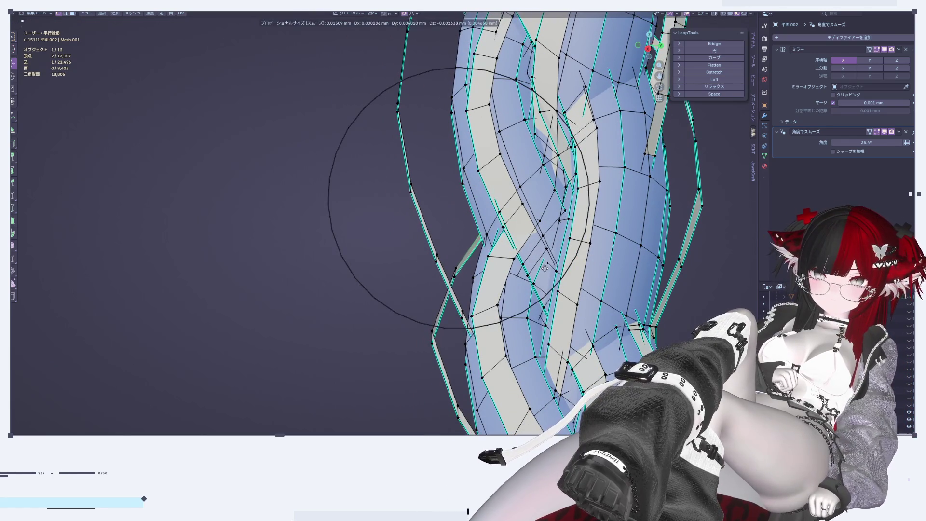
left_click(545, 268)
scroll(519, 239, "down", 3)
middle_click_drag(512, 212, 491, 329)
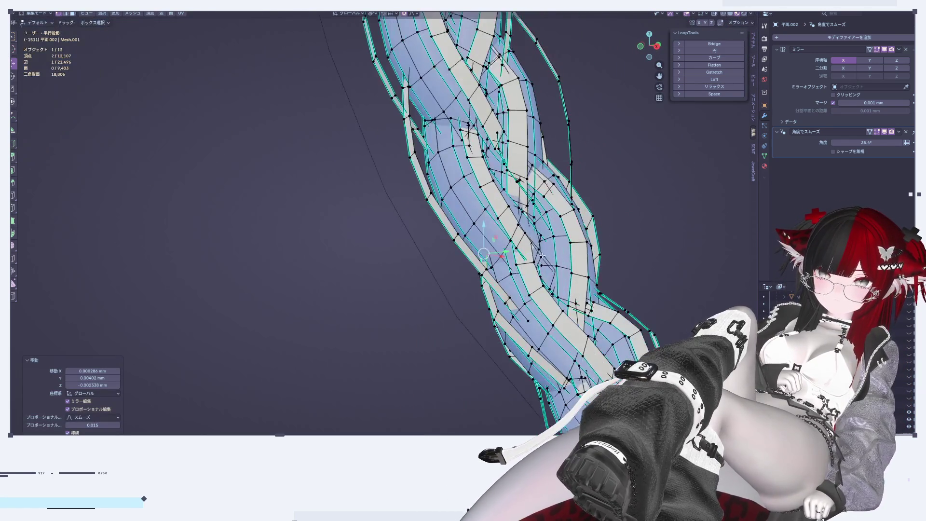
scroll(491, 330, "up", 5)
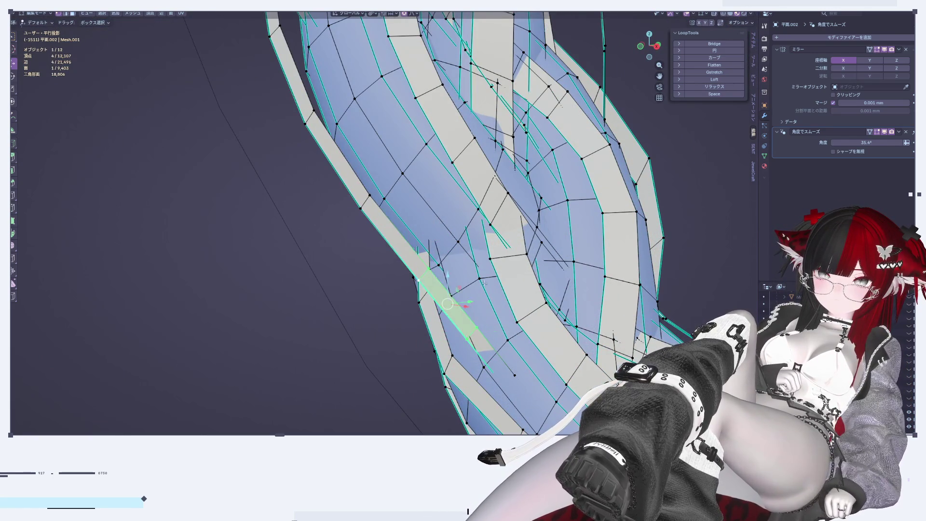
middle_click_drag(456, 274, 491, 294)
Shift the selected vertices along Y, then refine to a smaller Y-only offset
key("g")
key("y")
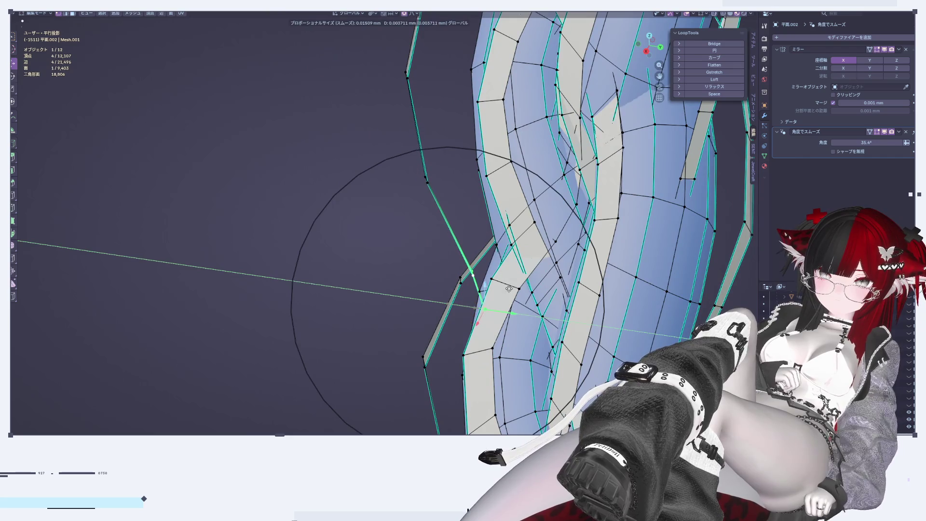
left_click(509, 288)
key("g")
key("y")
left_click(512, 285)
mouse_move(512, 285)
middle_mouse_down()
mouse_move(402, 248)
mouse_move(350, 197)
middle_mouse_up()
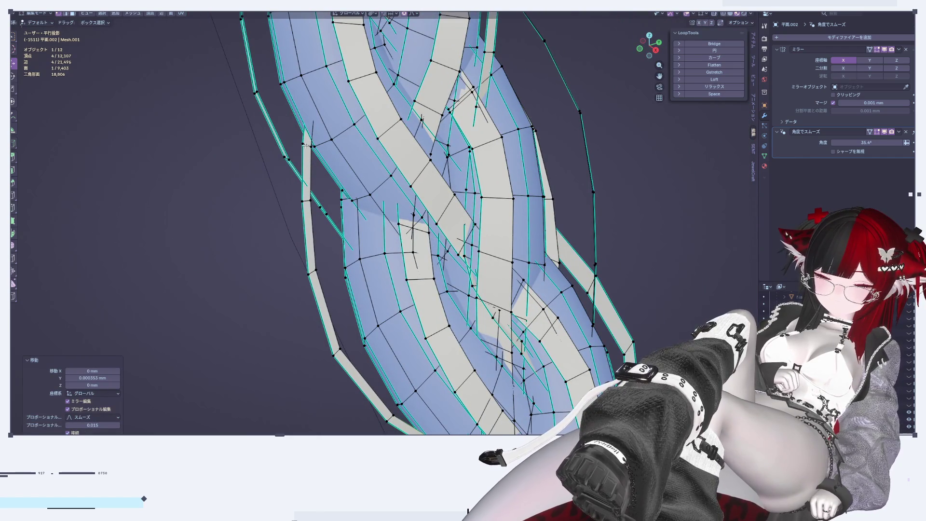
Extend the selection to a whole face and move that face along Y
left_click(305, 199, "shift")
middle_click_drag(305, 199, 446, 213)
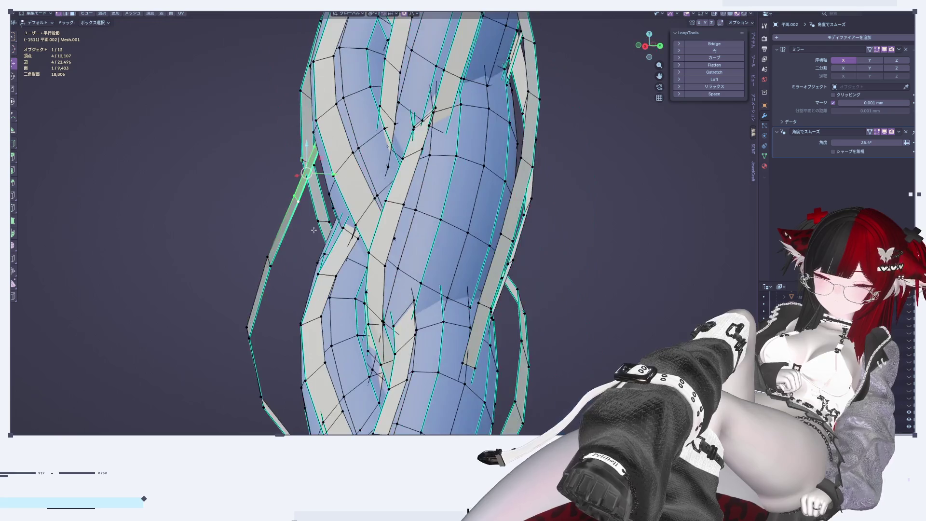
key("g")
key("y")
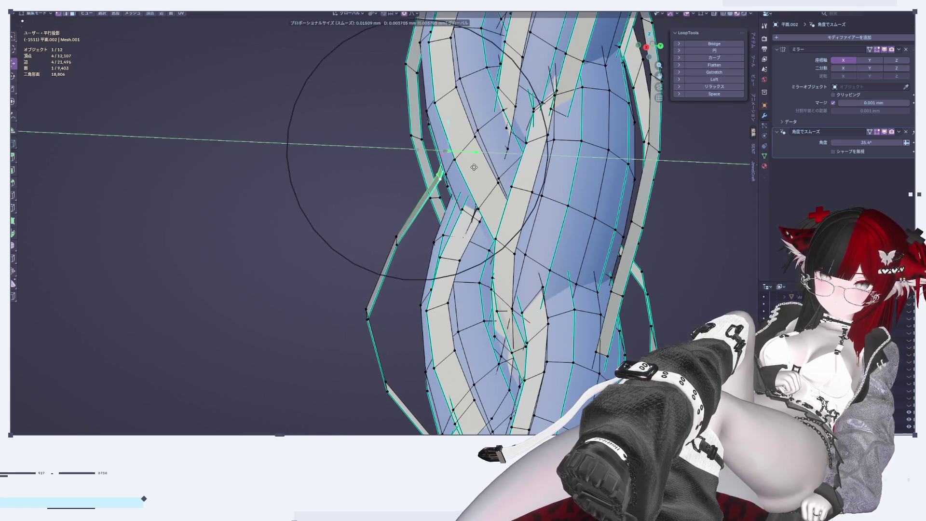
left_click(415, 193)
middle_click_drag(414, 193, 425, 202)
Move the left strand's whole edge loop along the Y axis
left_click(419, 209, "alt")
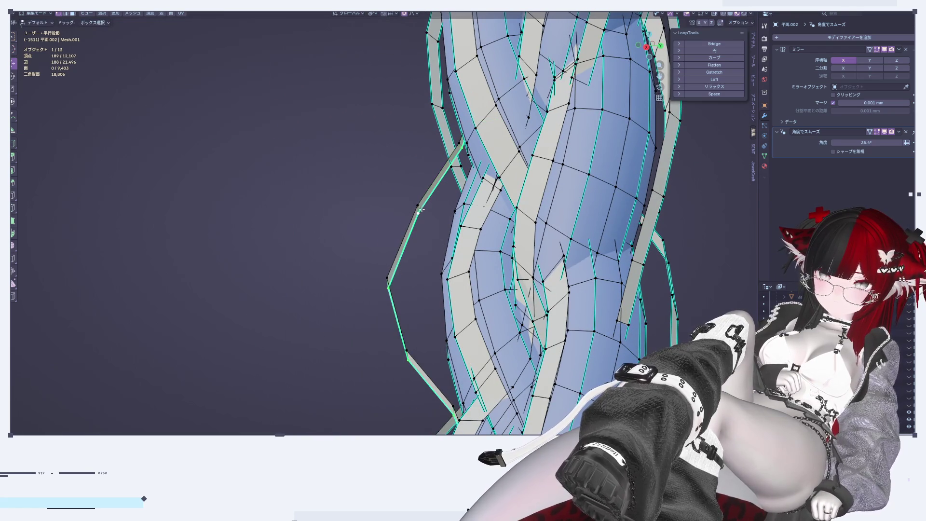
key("g")
key("y")
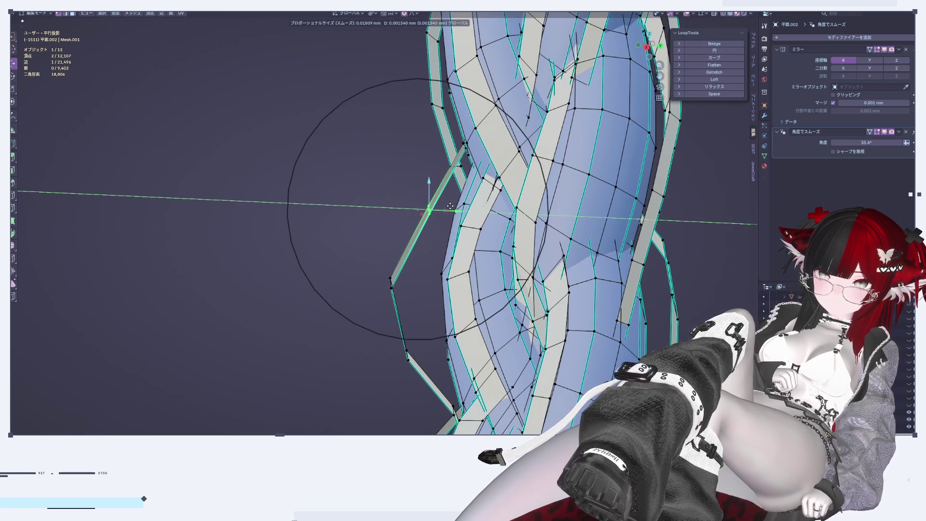
left_click(450, 207)
middle_click_drag(449, 206, 519, 189)
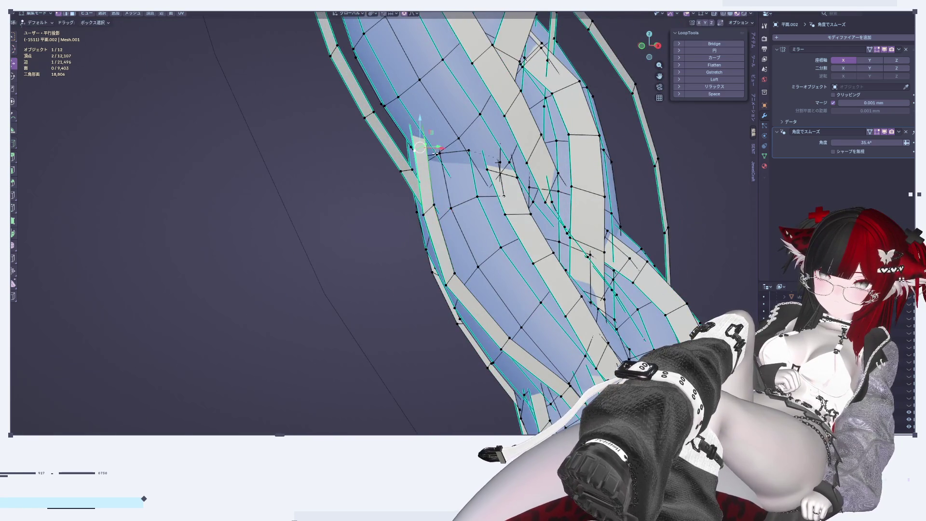
middle_click_drag(436, 153, 395, 148)
Nudge strand vertices along Z, then along Y, so they clear the braid
key("g")
key("z")
left_click(482, 151)
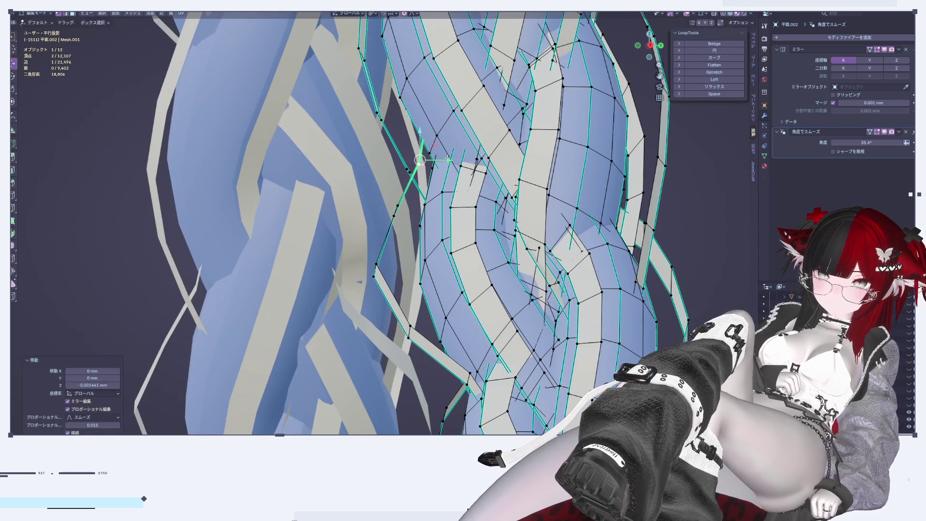
key("g")
key("y")
left_click(419, 161)
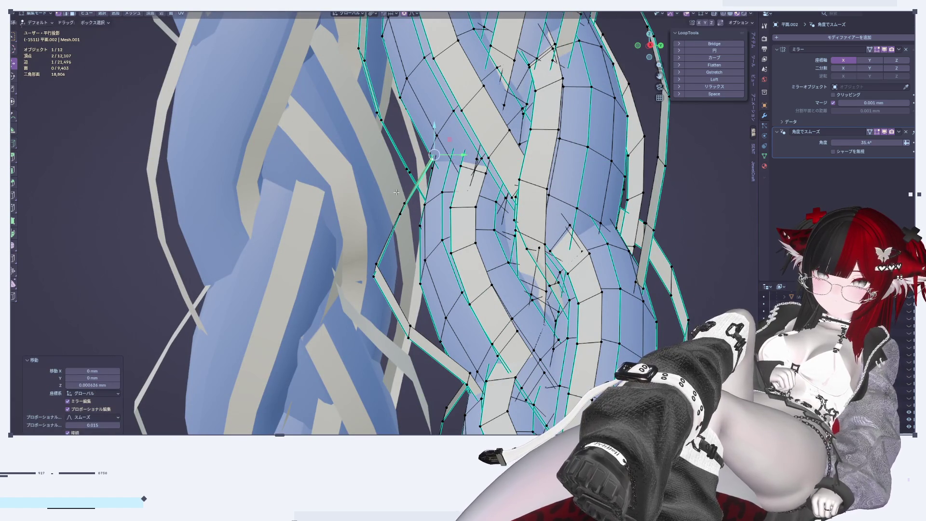
Move a final stray strand vertex along Y and return to Object Mode to view the braid
key("g")
key("y")
left_click(354, 254)
scroll(431, 236, "down", 2)
scroll(430, 236, "down", 2)
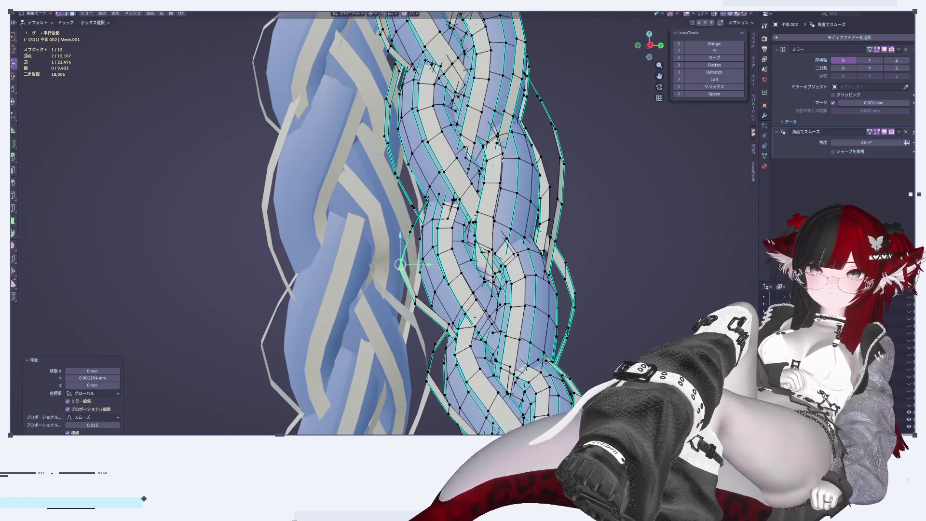
key("Tab")
middle_click_drag(569, 250, 576, 293)
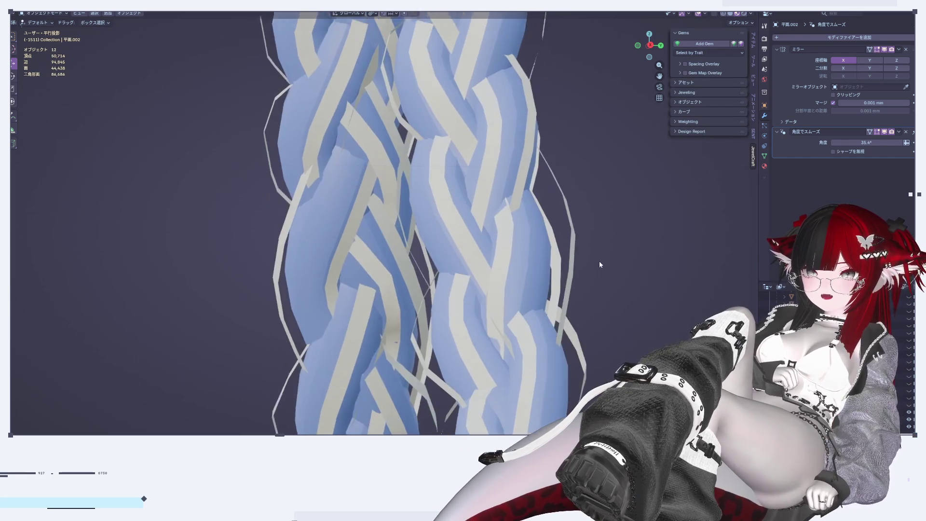
Slide the strand vertex along Y with proportional falloff, then check it in Object Mode
scroll(583, 289, "down", 3)
scroll(526, 192, "down", 1)
scroll(551, 285, "up", 2)
scroll(511, 270, "up", 2)
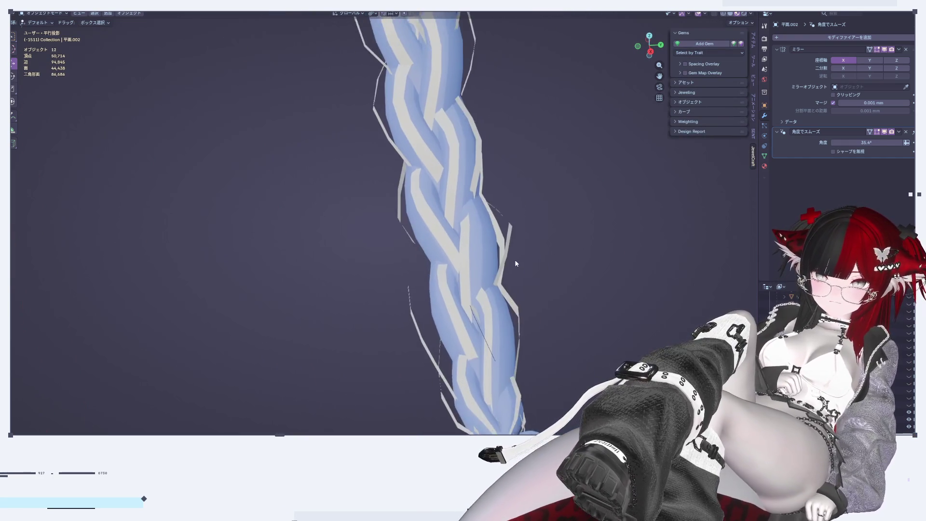
scroll(514, 252, "up", 2)
key("Tab")
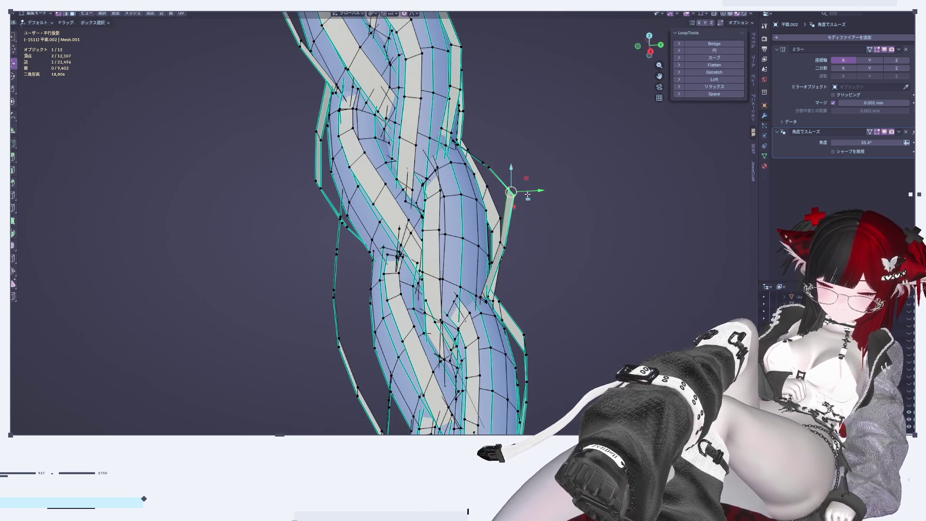
left_click_drag(541, 187, 559, 187)
key("Tab")
Select a braid face and shift its edge sideways with falloff, cancelling a second trial move
scroll(545, 242, "down", 2)
scroll(454, 258, "up", 3)
key("Tab")
scroll(439, 222, "up", 1)
scroll(437, 219, "up", 2)
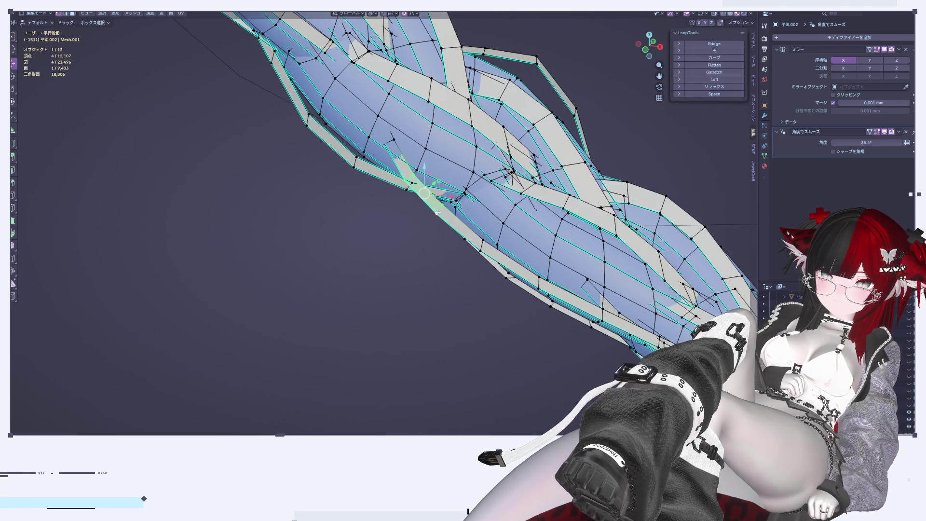
left_click(438, 211, "shift")
middle_click_drag(438, 211, 449, 271)
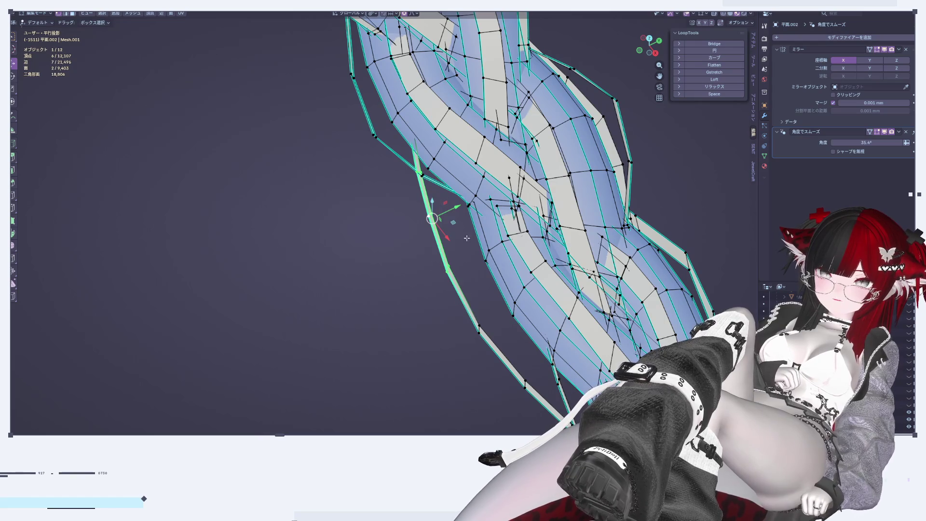
left_click_drag(455, 215, 495, 202)
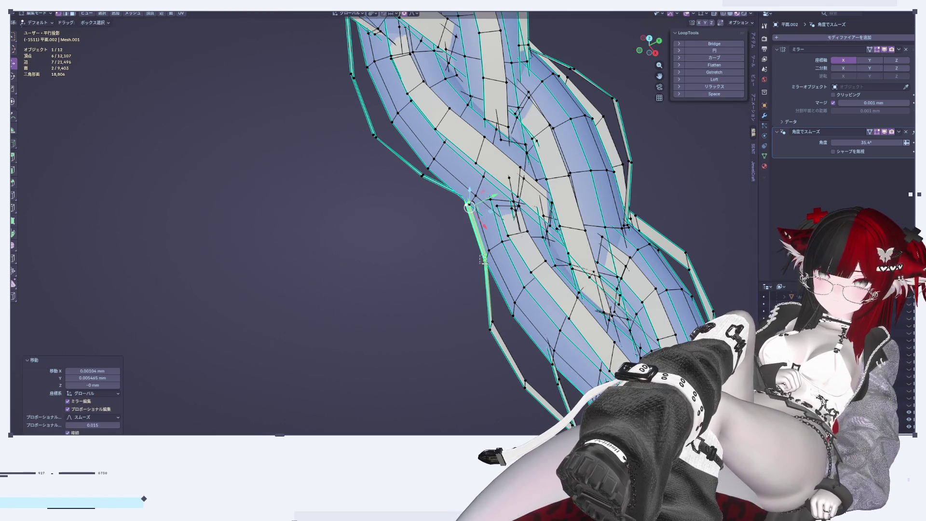
left_click_drag(488, 268, 471, 265)
right_click(481, 266)
Select the left boundary edge loop, then narrow the selection to one strand edge
scroll(471, 265, "down", 4)
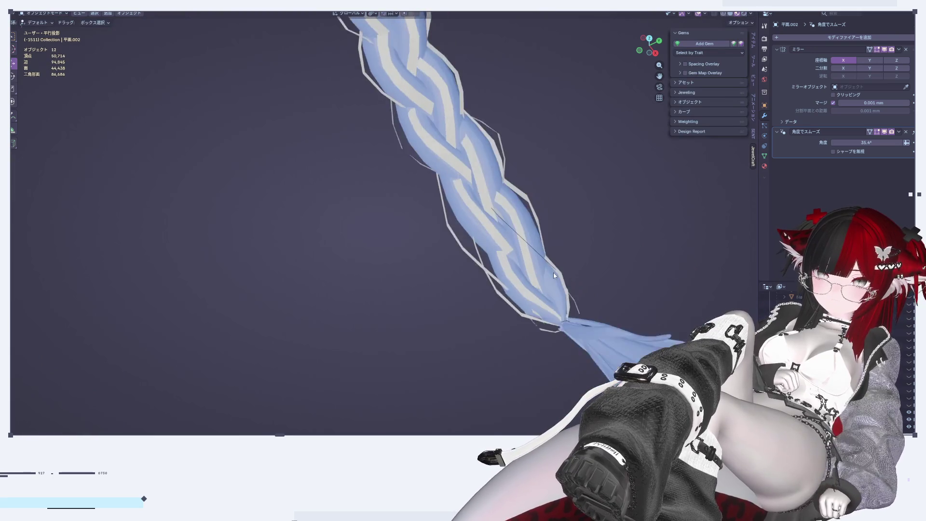
scroll(497, 293, "up", 5)
scroll(497, 293, "up", 2)
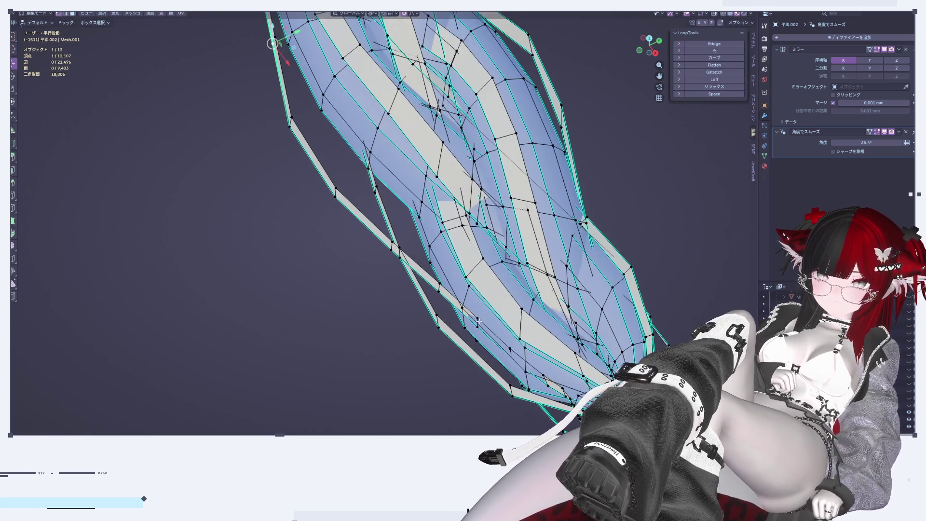
left_click(438, 288, "alt")
scroll(458, 286, "up", 2)
left_click_drag(460, 281, 474, 312)
middle_click_drag(475, 313, 399, 244)
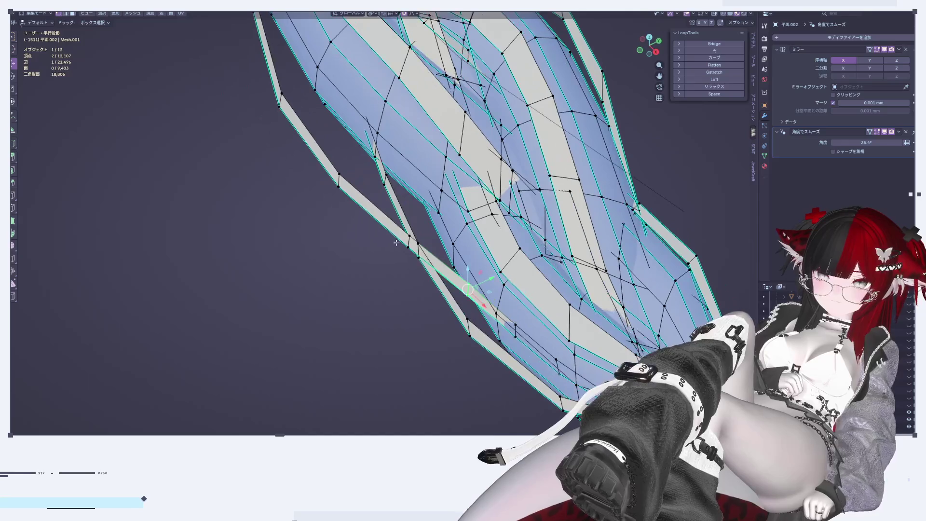
middle_click_drag(501, 264, 471, 257)
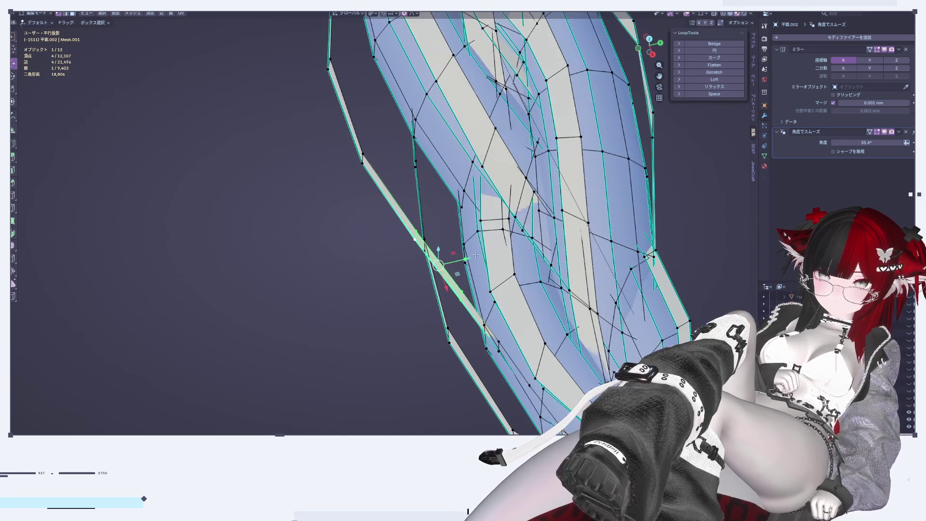
Move the selected vertex along Y with soft falloff and exit to Object Mode
key("g")
key("y")
left_click(491, 260)
key("g")
left_click(491, 261)
key("Tab")
key("Tab")
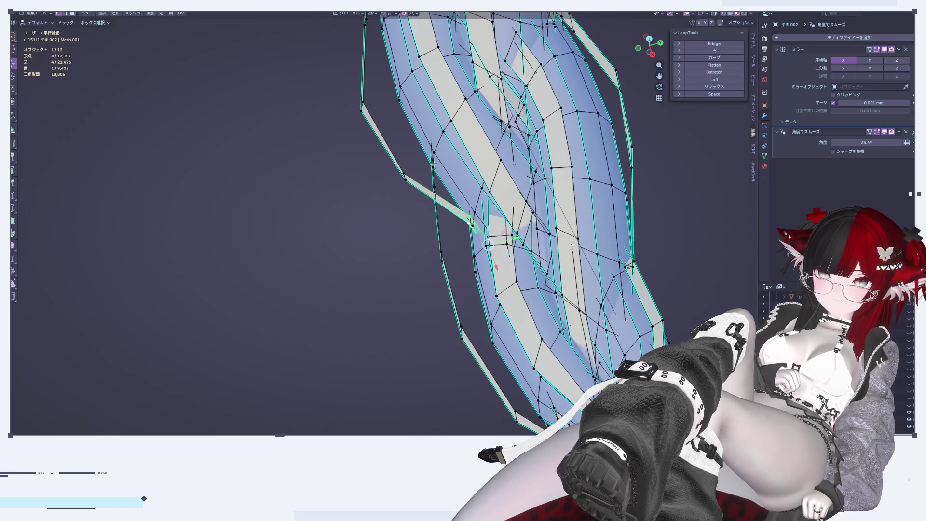
From a vertical view, nudge the strand vertex along Y with soft falloff and review the braid
middle_click_drag(491, 261, 539, 232)
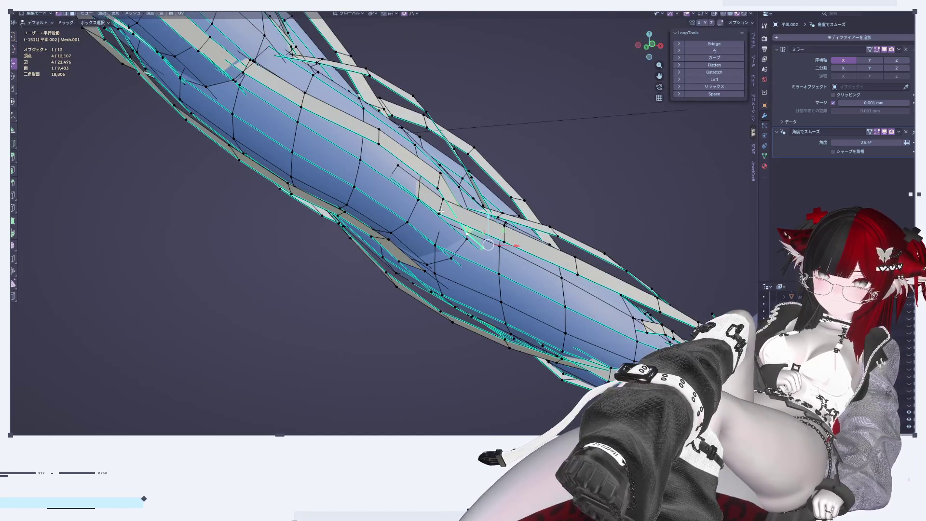
middle_click_drag(480, 210, 467, 208)
key("g")
key("y")
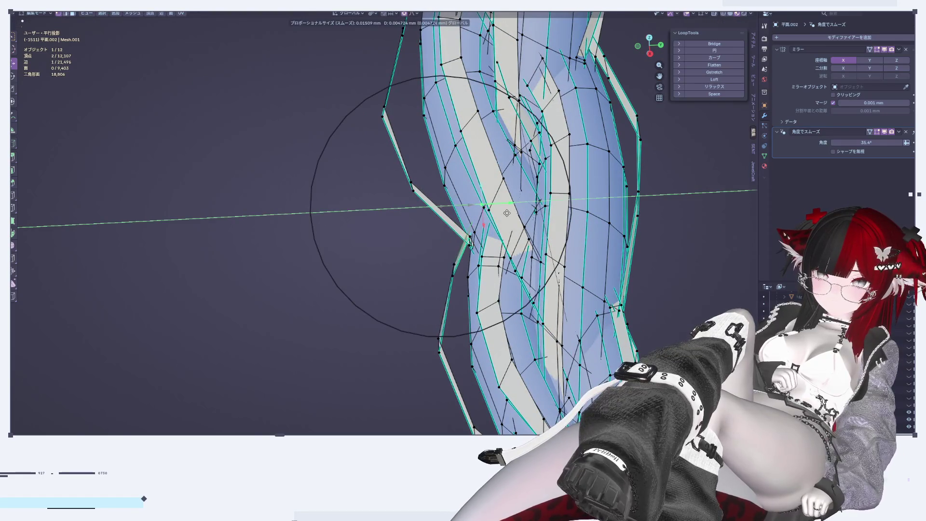
left_click(507, 212)
key("Tab")
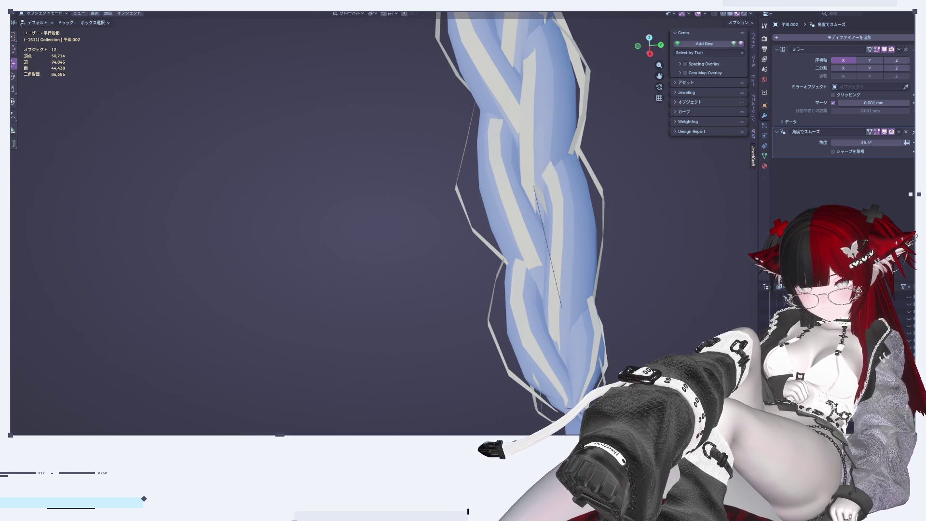
scroll(575, 238, "down", 3)
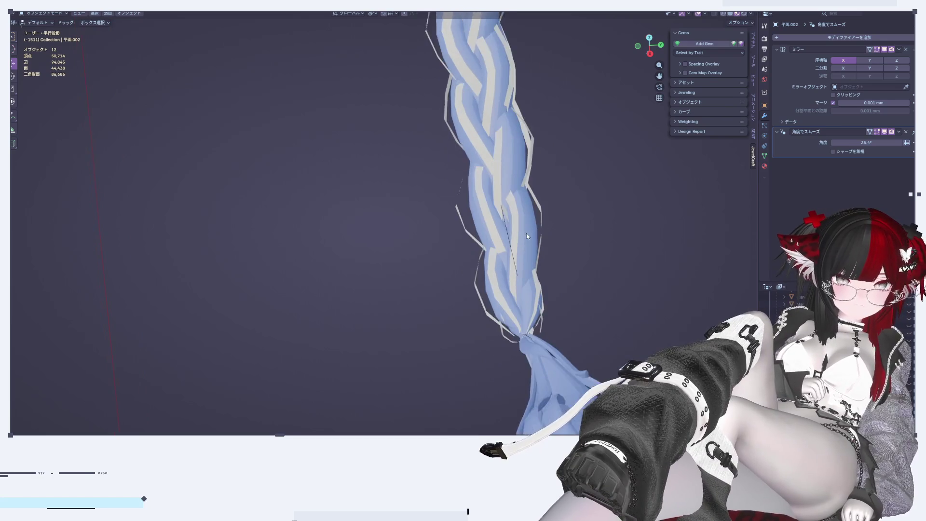
scroll(525, 233, "up", 5)
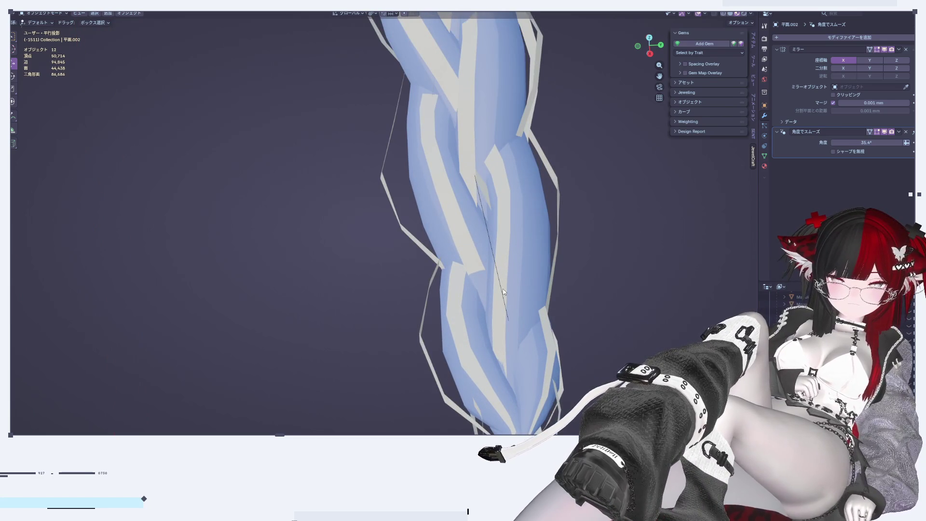
scroll(591, 271, "down", 3)
mouse_move(594, 325)
middle_mouse_down()
mouse_move(546, 302)
mouse_move(561, 281)
mouse_move(569, 369)
middle_mouse_up()
mouse_move(532, 254)
middle_mouse_down()
mouse_move(527, 220)
mouse_move(626, 185)
mouse_move(571, 192)
mouse_move(600, 149)
middle_mouse_up()
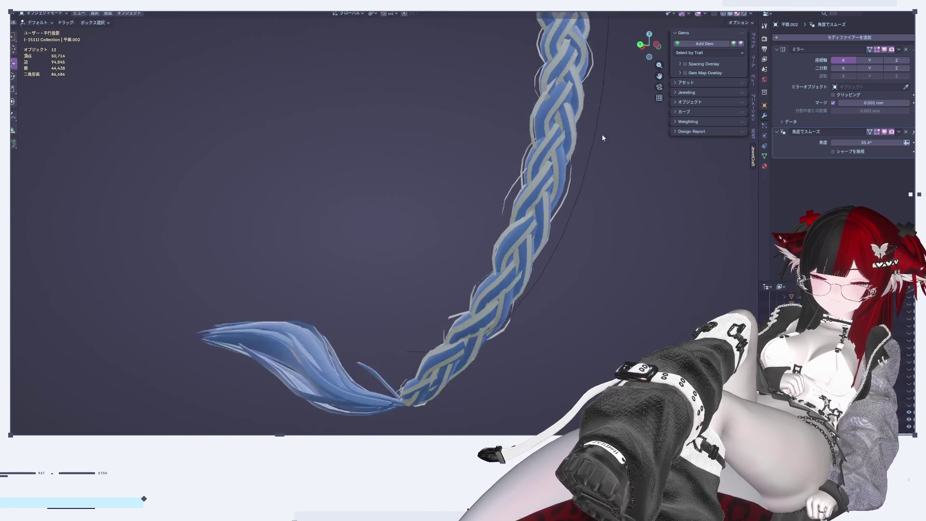
scroll(535, 178, "up", 6)
mouse_move(539, 228)
middle_mouse_down()
mouse_move(611, 241)
mouse_move(589, 224)
mouse_move(579, 345)
mouse_move(554, 128)
mouse_move(541, 207)
mouse_move(566, 268)
middle_mouse_up()
scroll(535, 166, "up", 4)
scroll(535, 166, "down", 3)
key("a")
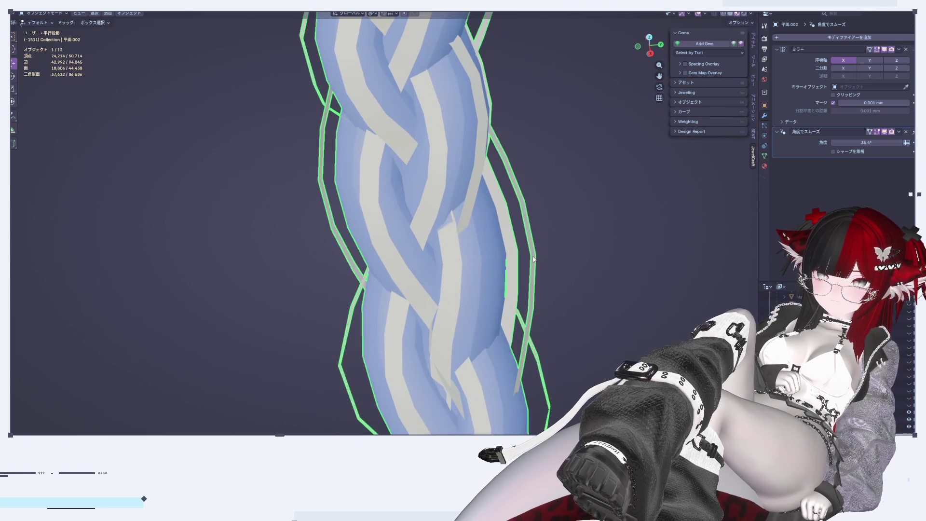
Enter Edit Mode on the braid and soft-move a crossing vertex freely
key("Tab")
scroll(520, 313, "up", 3)
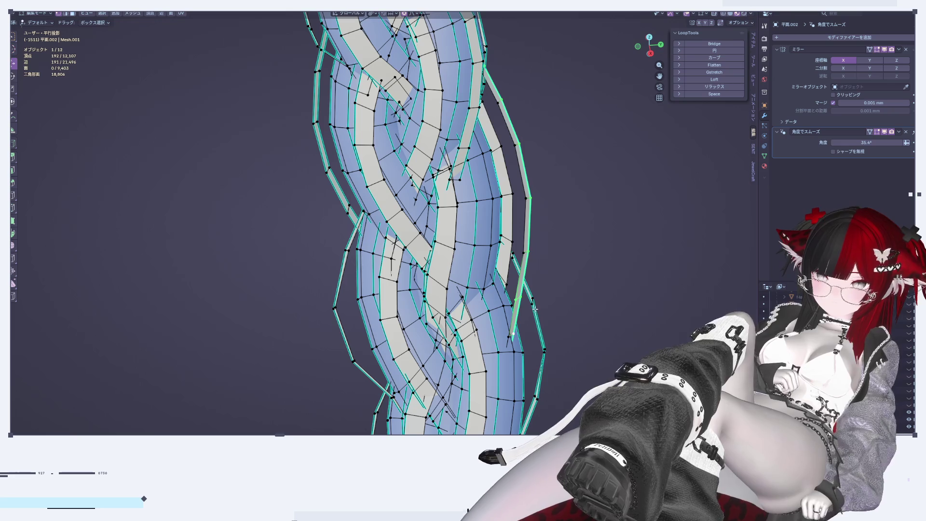
key("g")
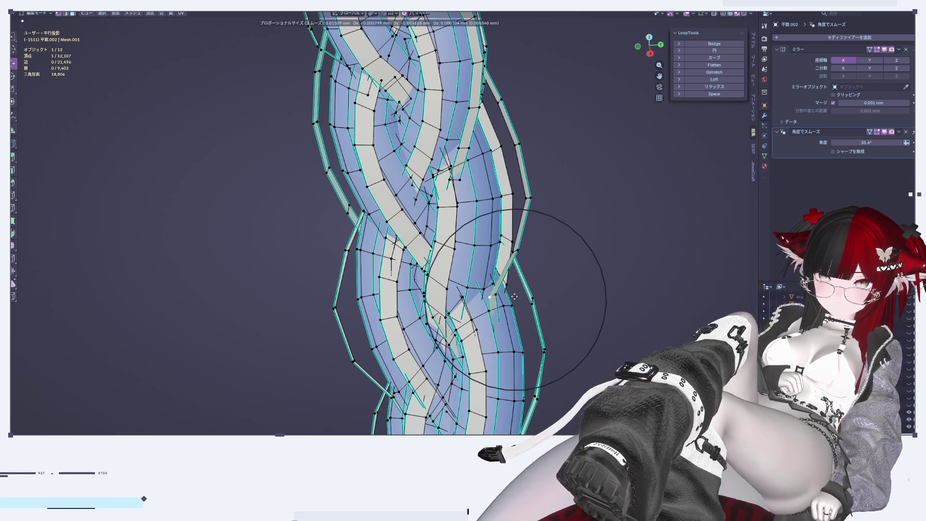
left_click(520, 288)
middle_click_drag(519, 288, 465, 256)
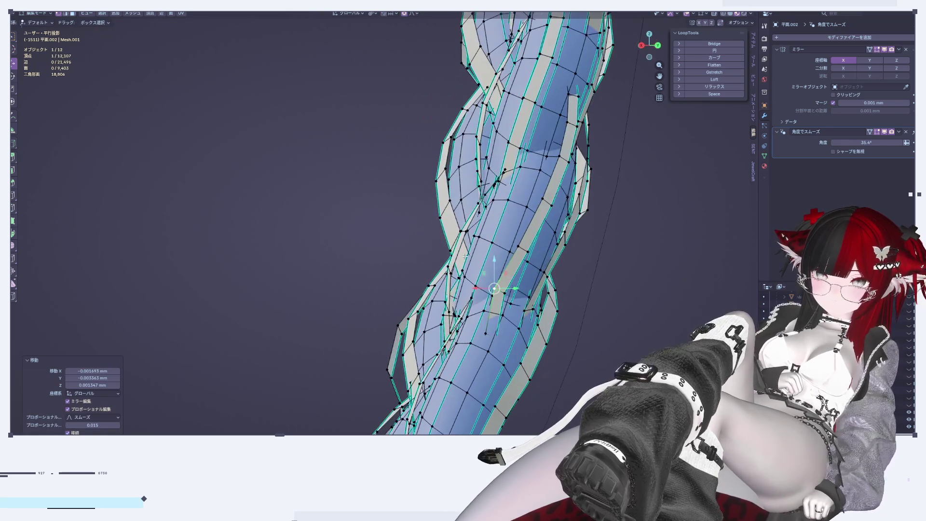
Nudge braid vertices along X twice with soft falloff, checking each result in Object Mode
key("g")
key("x")
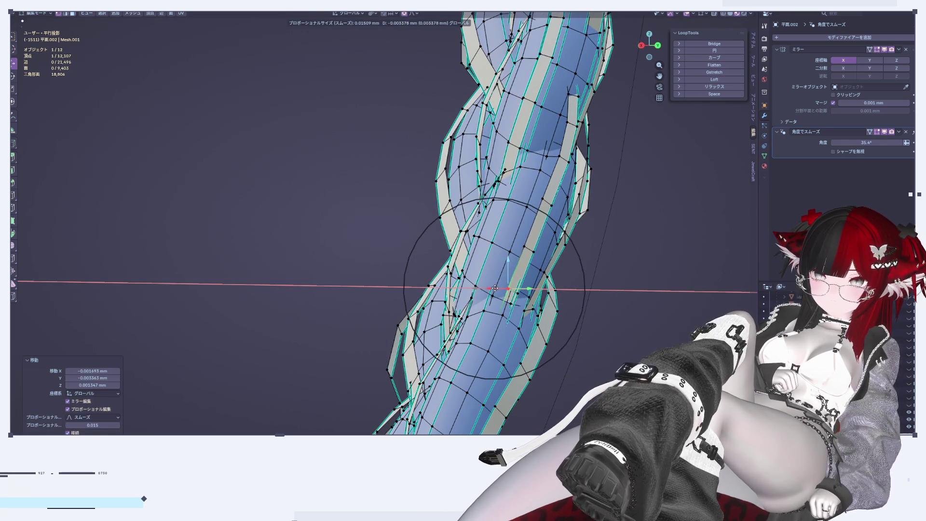
left_click(495, 288)
mouse_move(495, 288)
middle_mouse_down()
mouse_move(577, 329)
mouse_move(549, 372)
middle_mouse_up()
key("Tab")
scroll(577, 329, "up", 3)
key("Tab")
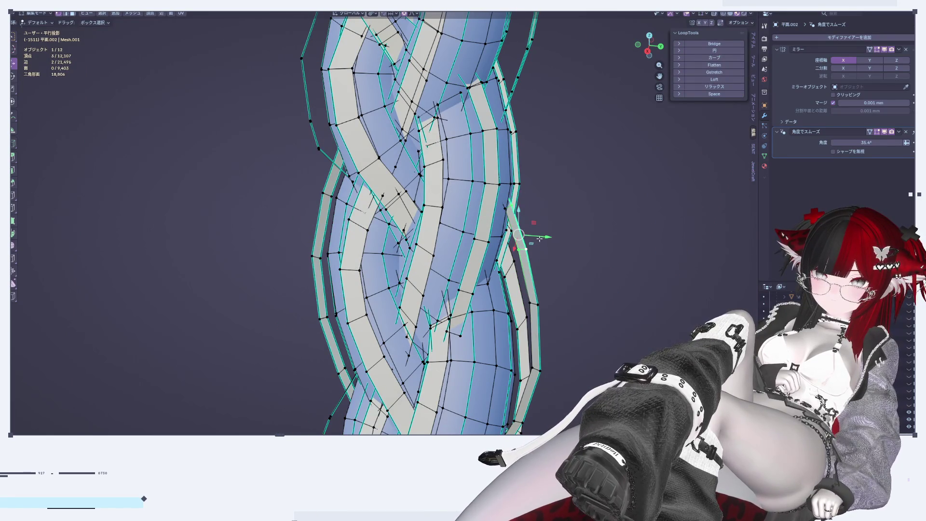
key("g")
key("x")
left_click(540, 238)
key("Tab")
scroll(563, 351, "up", 2)
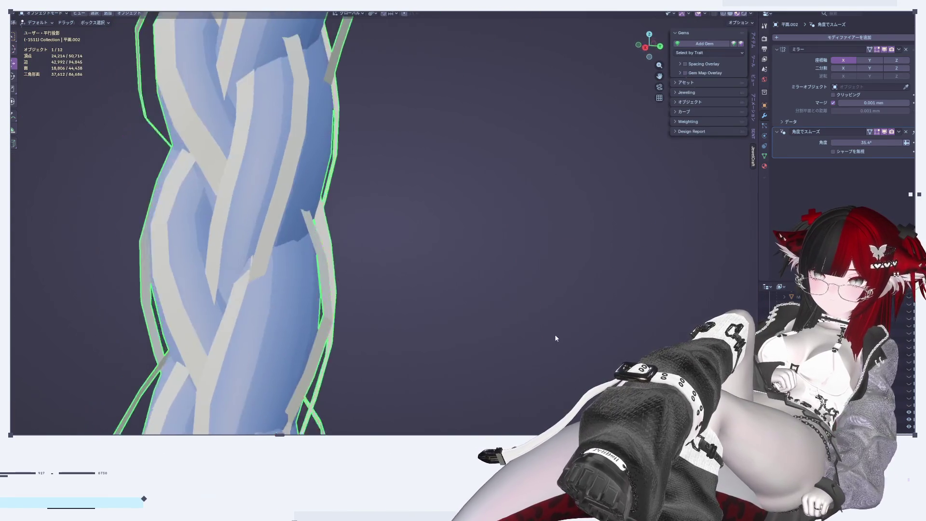
Soft-move a braid vertex freely and then along Y, then compare both braids
key("Tab")
middle_click_drag(553, 334, 552, 289)
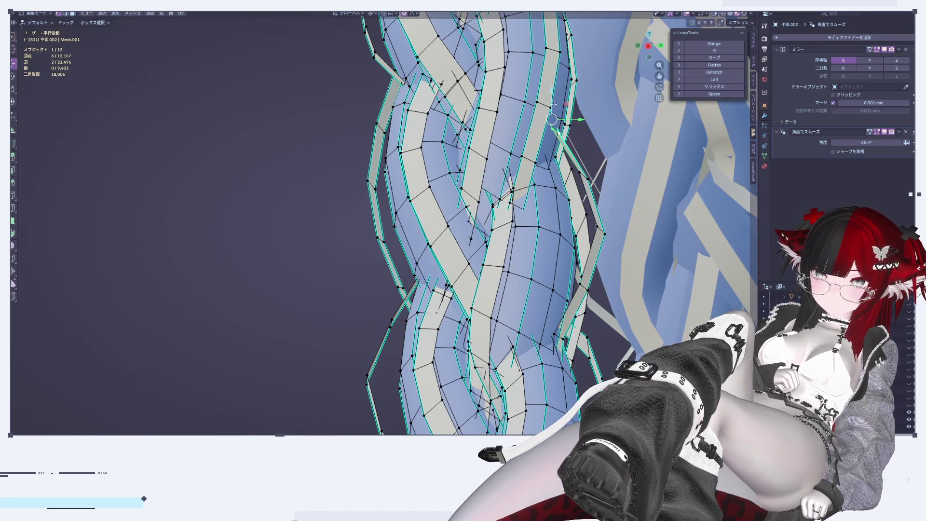
key("g")
left_click(554, 106)
key("g")
key("y")
left_click(549, 145)
middle_click_drag(550, 145, 530, 254)
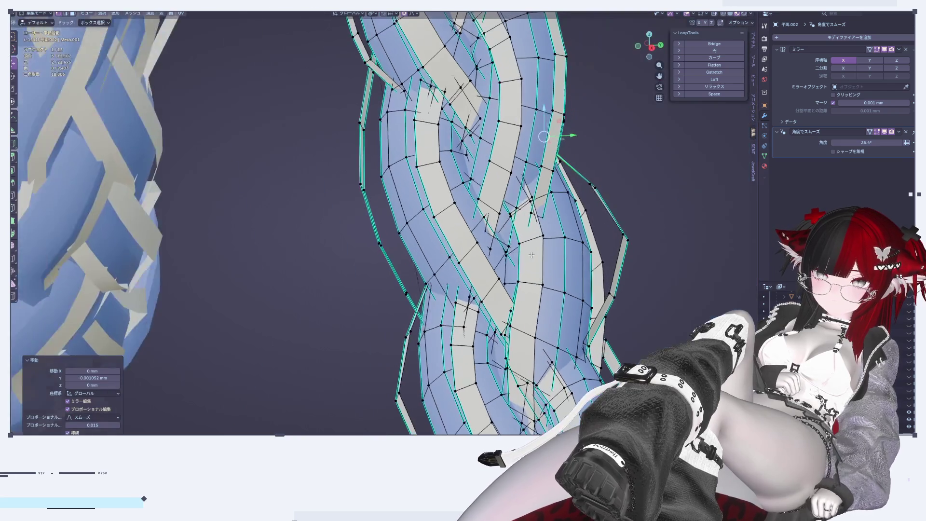
scroll(530, 254, "down", 3)
key("Tab")
scroll(547, 279, "down", 2)
scroll(517, 259, "up", 5)
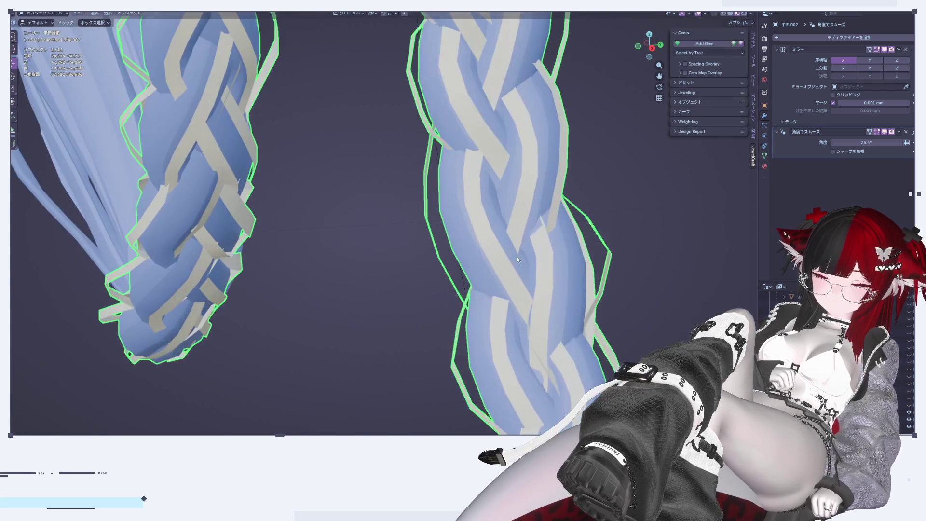
Nudge the strand vertices within the XY plane, then along Y, with soft falloff
key("Tab")
scroll(517, 259, "up", 2)
mouse_move(517, 259)
middle_mouse_down()
mouse_move(477, 294)
mouse_move(462, 208)
mouse_move(496, 128)
mouse_move(560, 138)
mouse_move(482, 110)
middle_mouse_up()
key("g")
key("shift+z")
left_click(462, 208)
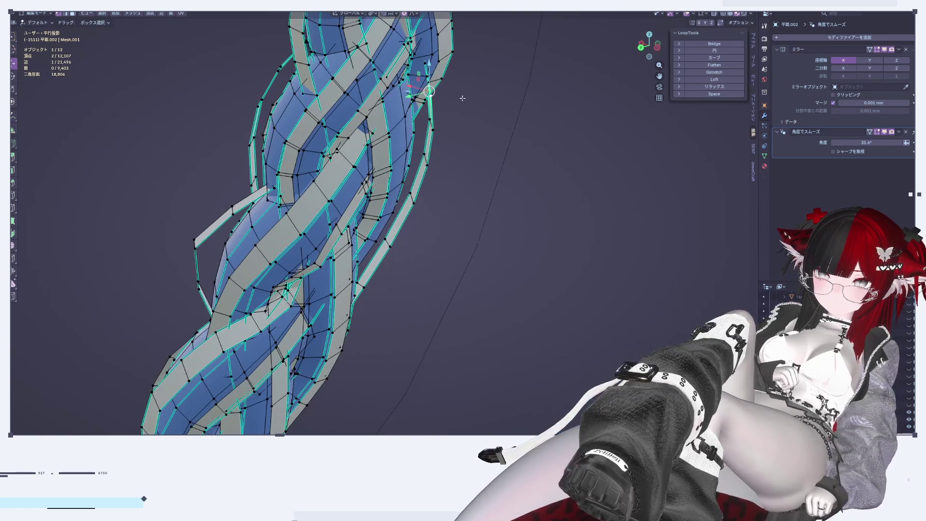
key("g")
key("y")
left_click(393, 105)
Cancel a trial Y move, review the braid in Object Mode, and reopen mesh editing
mouse_move(393, 105)
middle_mouse_down()
mouse_move(407, 178)
mouse_move(395, 182)
mouse_move(414, 233)
mouse_move(455, 194)
mouse_move(341, 213)
mouse_move(314, 221)
mouse_move(310, 234)
middle_mouse_up()
key("g")
key("y")
right_click(397, 180)
key("Tab")
mouse_move(426, 204)
middle_mouse_down()
mouse_move(479, 291)
mouse_move(474, 231)
mouse_move(423, 273)
mouse_move(401, 260)
middle_mouse_up()
key("Tab")
scroll(423, 273, "up", 3)
scroll(424, 274, "down", 3)
scroll(424, 274, "up", 3)
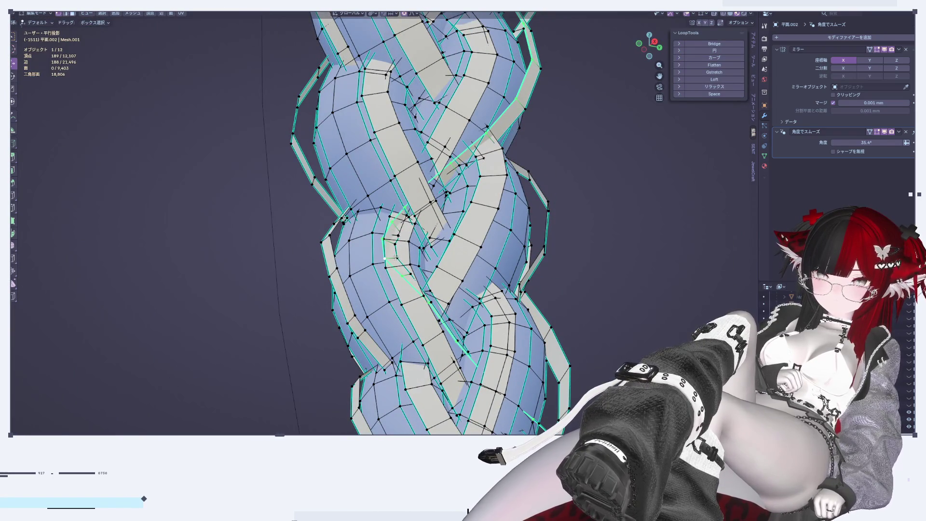
Nudge the braid section along X with soft falloff and view both braids in Object Mode
middle_click_drag(395, 257, 466, 245)
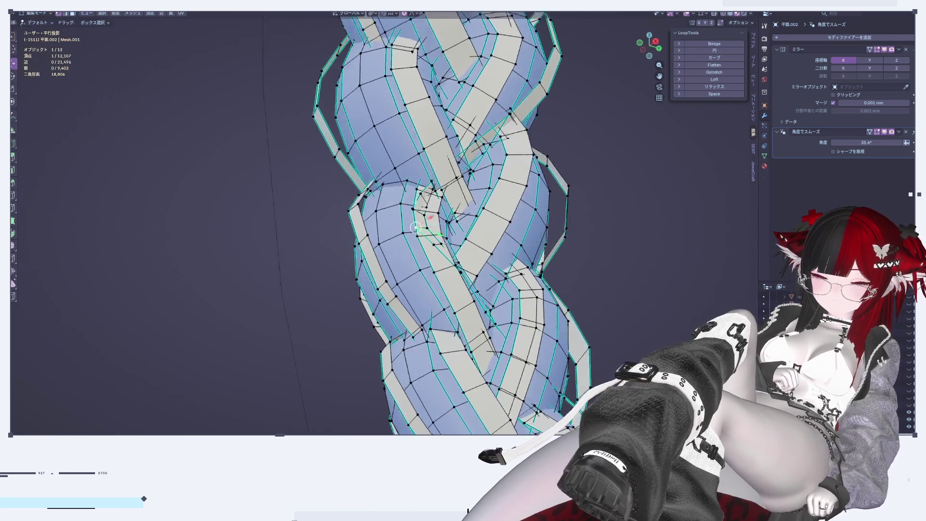
key("g")
key("x")
key("Return")
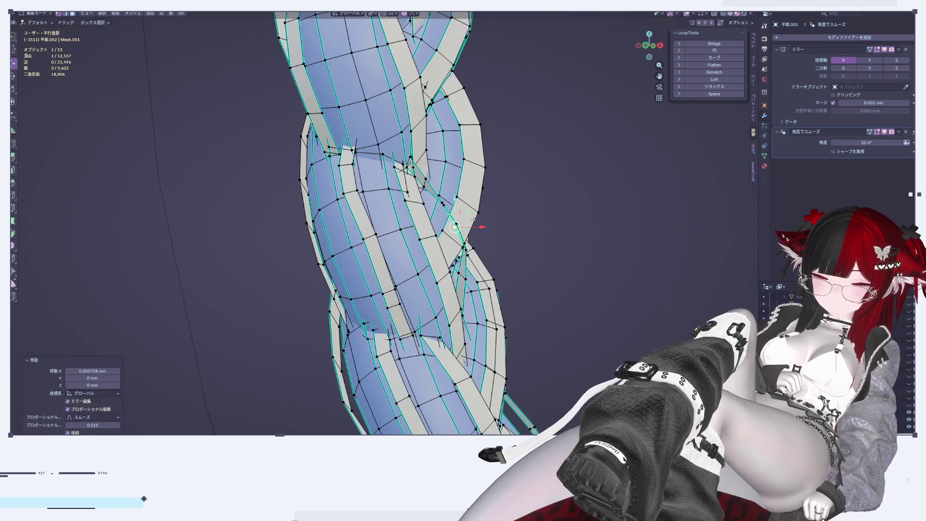
key("Tab")
scroll(564, 341, "up", 5)
scroll(565, 343, "down", 5)
mouse_move(348, 310)
middle_mouse_down("shift")
mouse_move(550, 281)
mouse_move(613, 328)
mouse_move(516, 253)
middle_mouse_up("shift")
Re-enter Edit Mode to inspect the braid from another angle, then return to Object Mode
key("Tab")
scroll(614, 348, "up", 2)
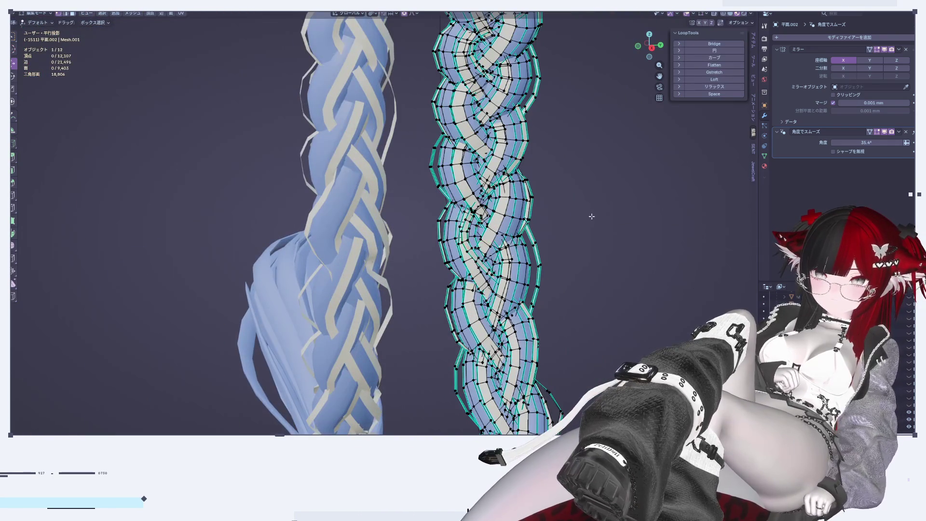
scroll(554, 174, "up", 3)
scroll(459, 149, "up", 2)
middle_click_drag(458, 149, 533, 335, "shift")
scroll(558, 287, "down", 2)
mouse_move(559, 286)
middle_mouse_down()
mouse_move(570, 187)
mouse_move(558, 213)
mouse_move(582, 232)
mouse_move(538, 254)
mouse_move(527, 211)
mouse_move(491, 221)
mouse_move(368, 161)
mouse_move(305, 173)
mouse_move(329, 152)
mouse_move(333, 166)
mouse_move(322, 145)
mouse_move(333, 108)
mouse_move(380, 176)
mouse_move(444, 200)
mouse_move(481, 202)
mouse_move(473, 190)
mouse_move(492, 384)
middle_mouse_up()
key("Tab")
scroll(534, 254, "down", 3)
Toggle mesh editing once more, exit it, and deselect everything
key("Tab")
scroll(485, 200, "up", 5)
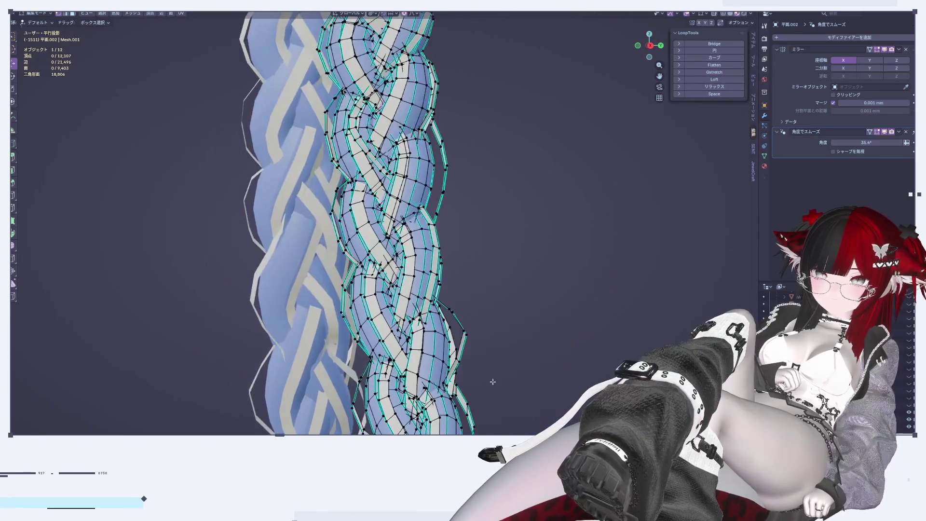
scroll(482, 203, "down", 3)
key("Tab")
scroll(491, 281, "down", 2)
left_click(492, 281)
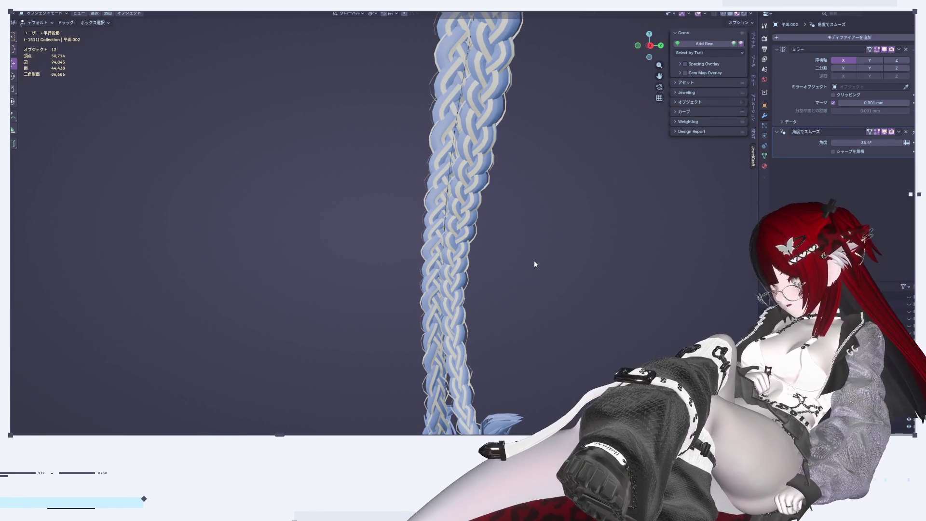
Frame the whole hairpiece, zoom onto the upper braid, and enter Edit Mode on it
key("Home")
mouse_move(522, 239)
middle_mouse_down()
mouse_move(562, 160)
mouse_move(663, 154)
mouse_move(599, 169)
middle_mouse_up()
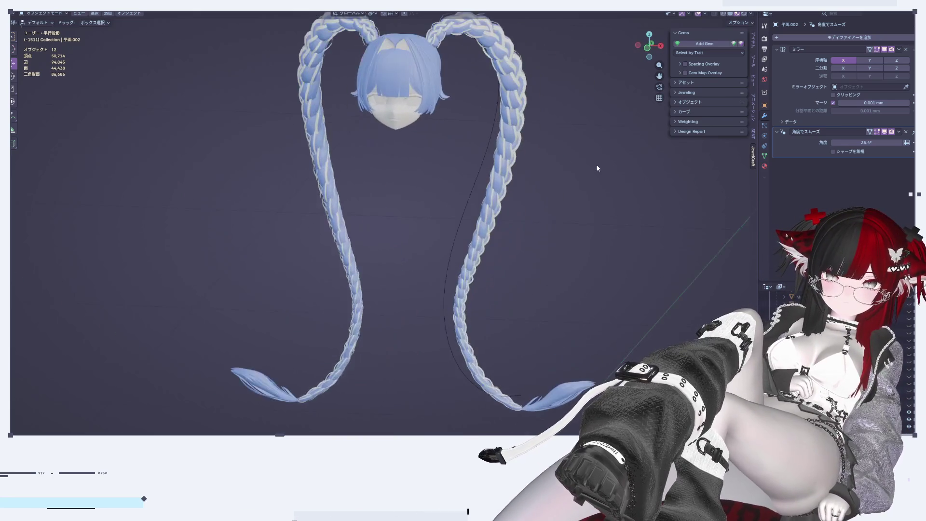
scroll(599, 168, "up", 3)
middle_click_drag(532, 61, 571, 280, "shift")
scroll(541, 180, "up", 4)
mouse_move(550, 188)
middle_mouse_down()
mouse_move(545, 248)
mouse_move(434, 193)
middle_mouse_up()
key("Tab")
scroll(430, 177, "up", 5)
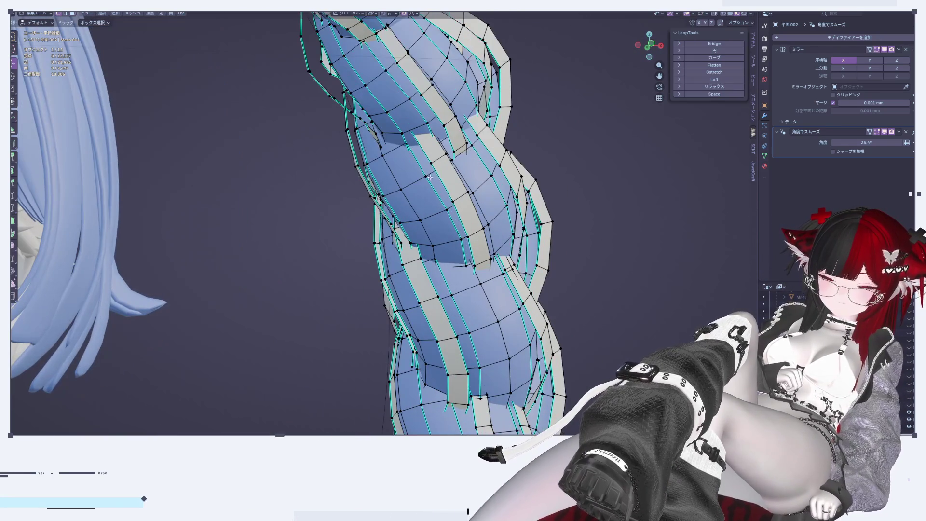
Edge-slide two strand edges by factors 0.321 and -0.422, then deselect the loop
key("g")
key("g")
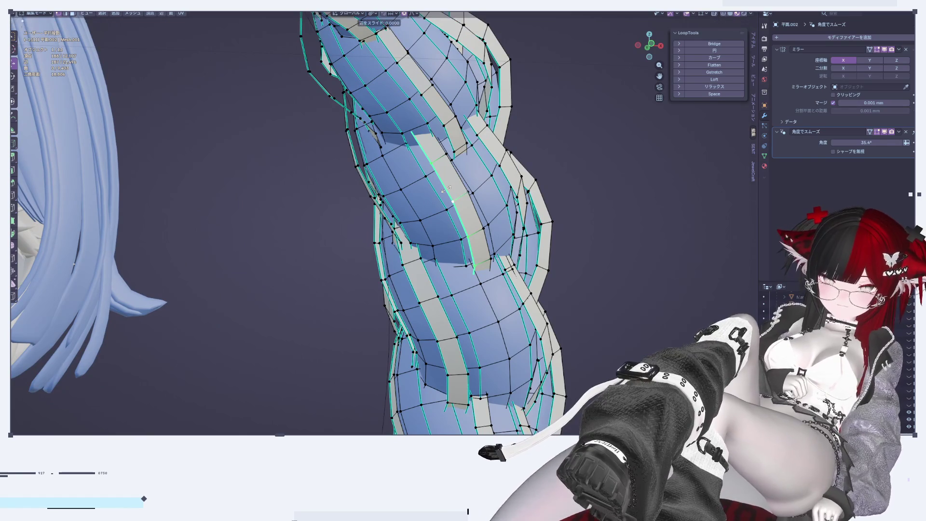
left_click(444, 189)
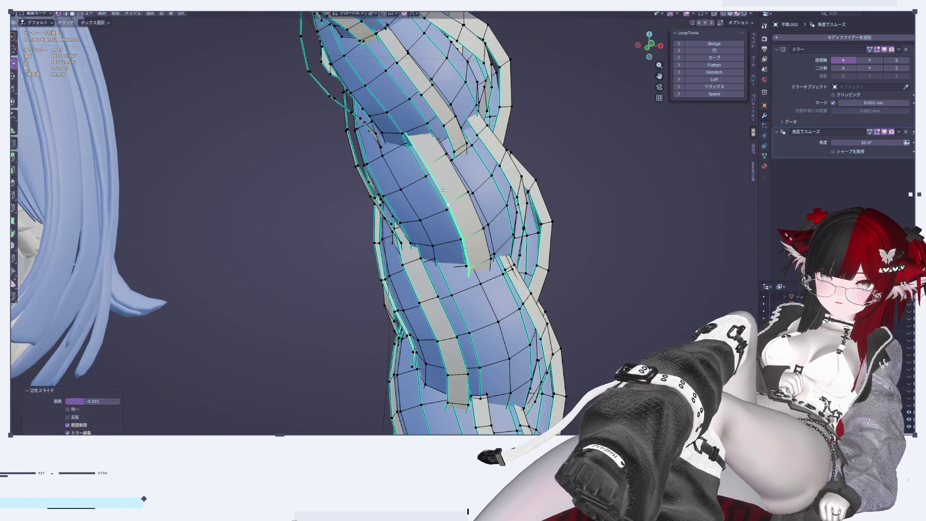
middle_click_drag(444, 189, 448, 172)
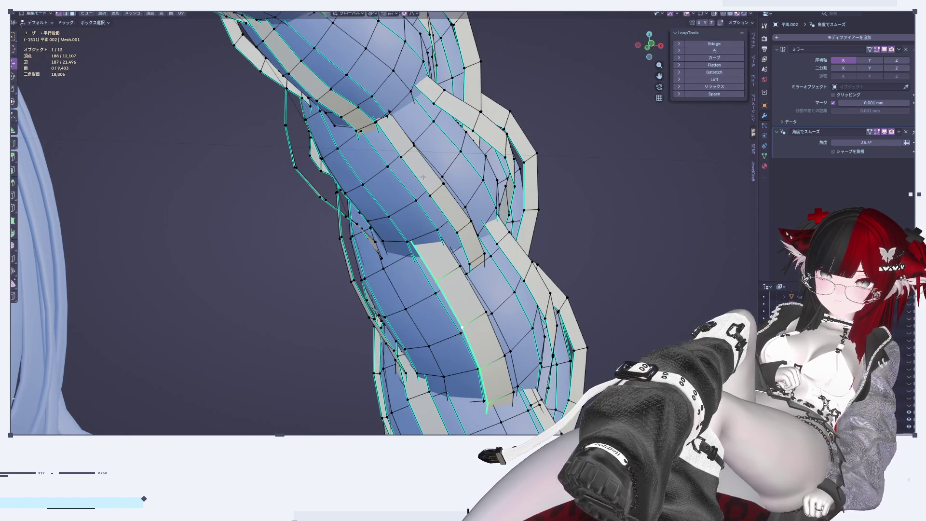
key("g")
key("g")
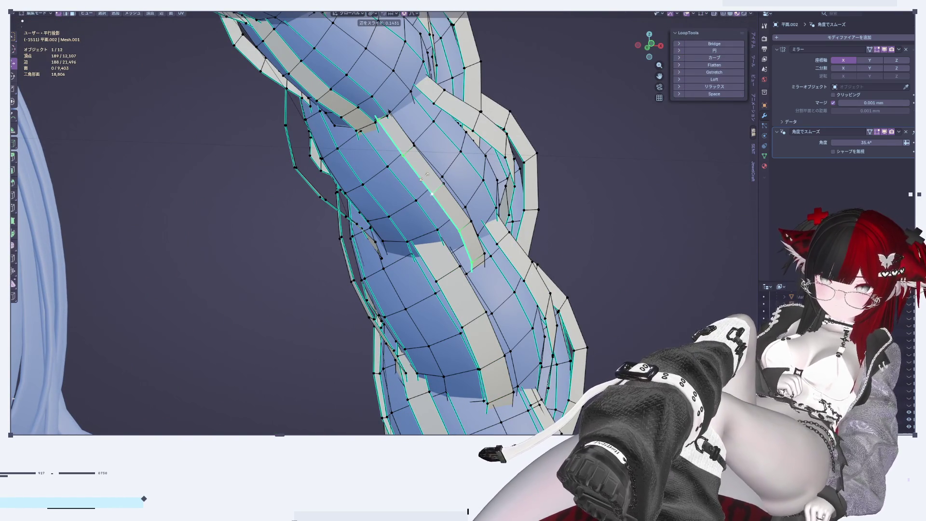
left_click(419, 179)
left_click(664, 213)
scroll(524, 184, "down", 5)
scroll(524, 184, "up", 4)
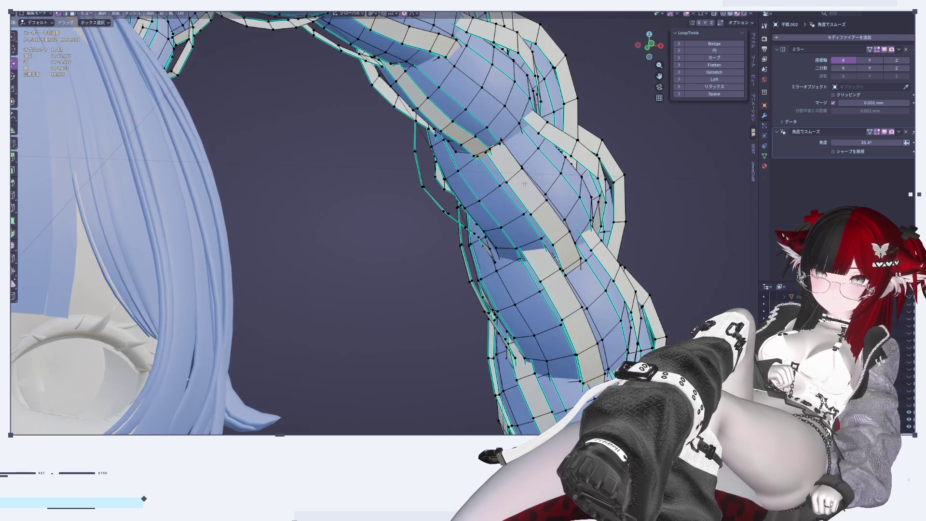
Select the first braid strips with select linked (L), orbiting to reach more strands
key("l")
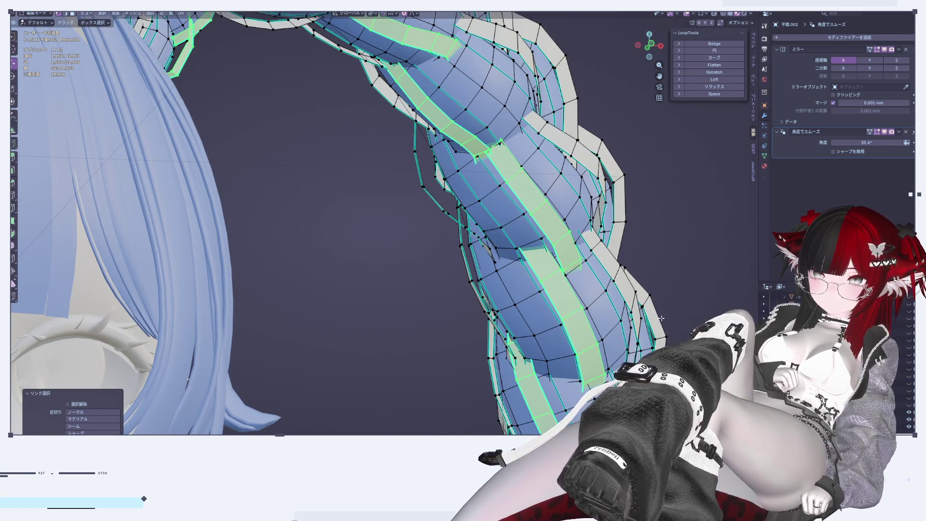
middle_click_drag(664, 320, 543, 274)
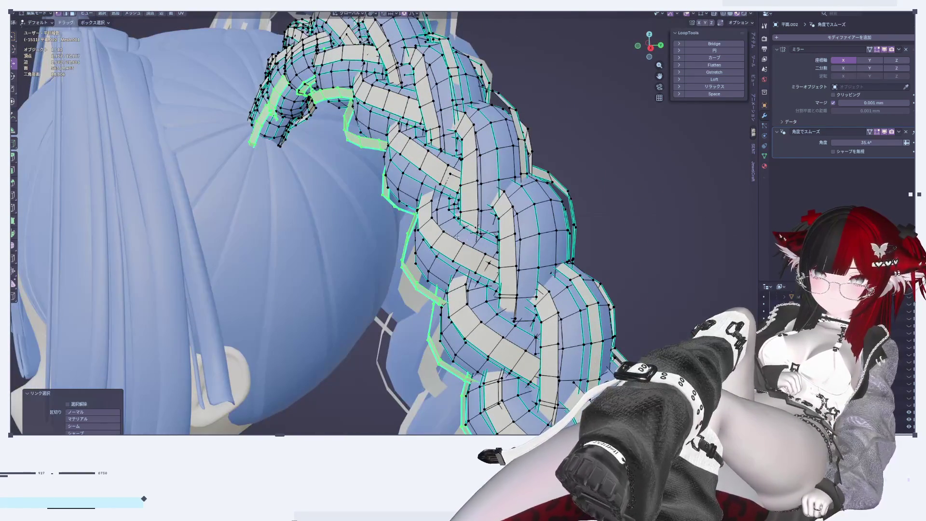
key("l")
key("l")
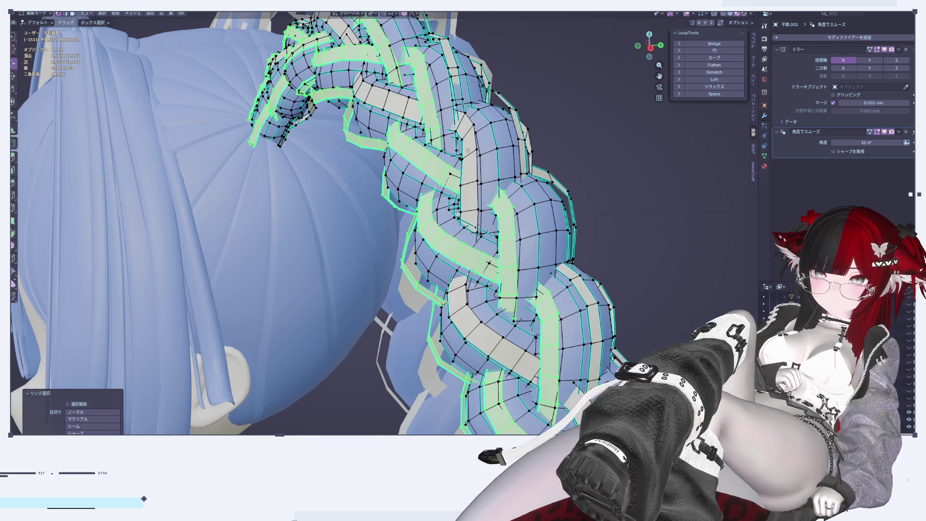
key("l")
middle_click_drag(466, 151, 432, 152)
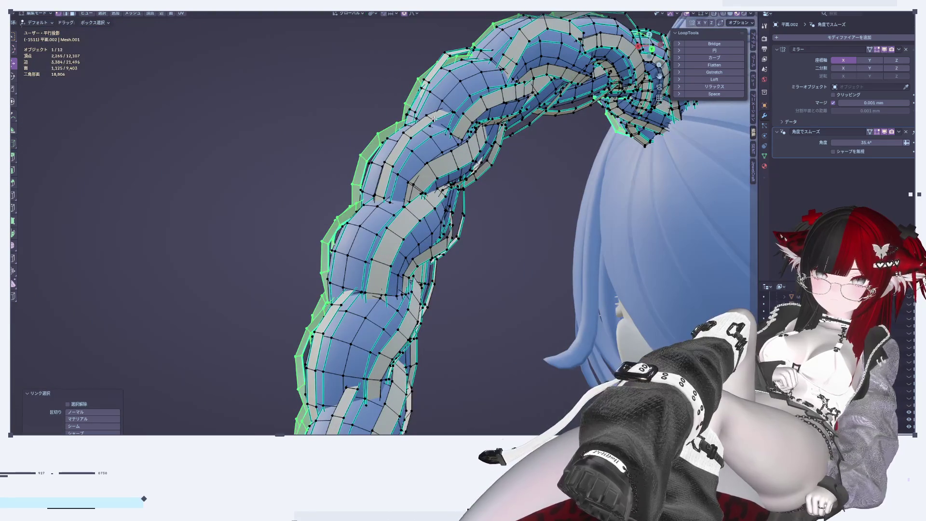
key("l")
Add the remaining braid strips, including the grey one, undoing the wrongly picked extras
key("l")
key("l")
middle_click_drag(491, 135, 447, 166)
key("l")
key("l")
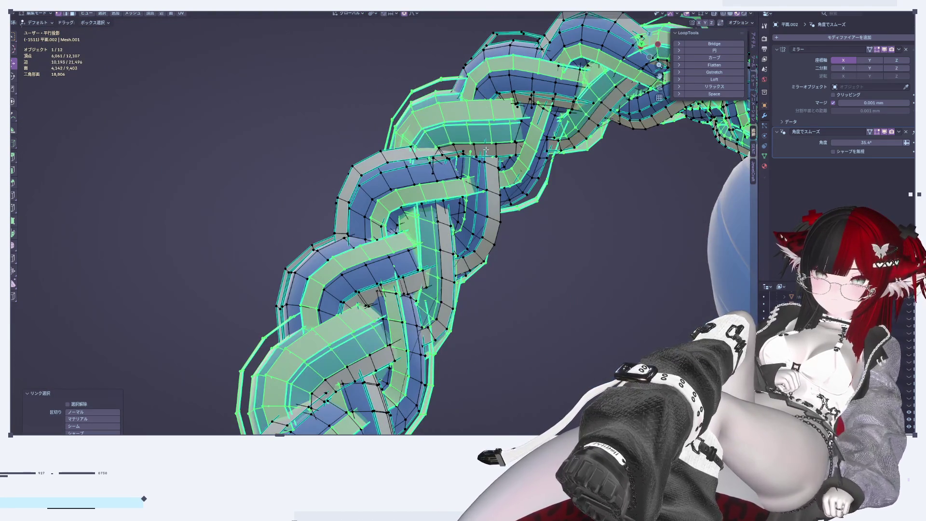
key("ctrl+z")
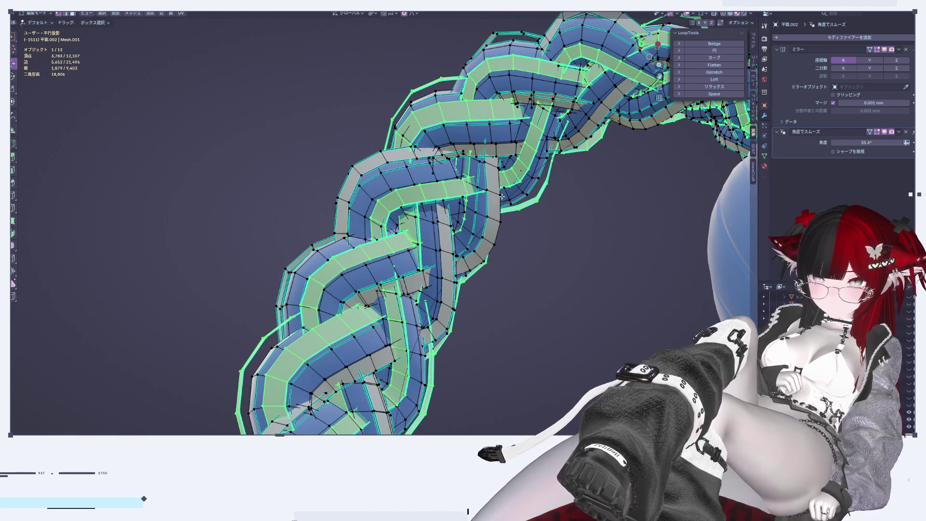
key("l")
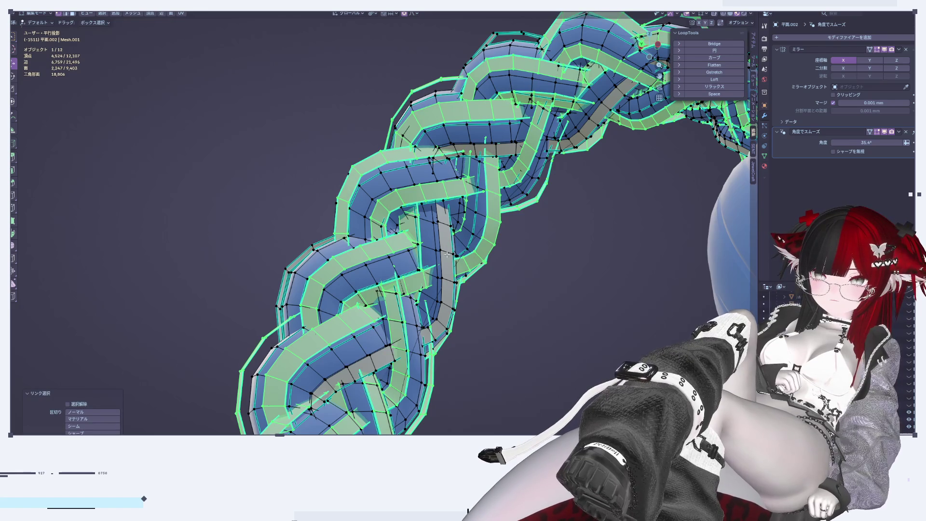
key("l")
mouse_move(447, 254)
middle_mouse_down()
mouse_move(571, 152)
mouse_move(613, 173)
middle_mouse_up()
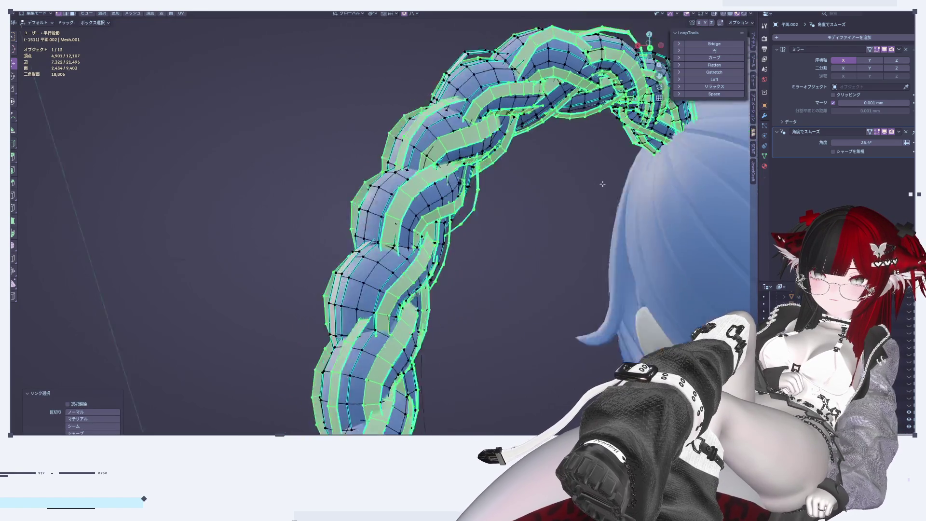
key("l")
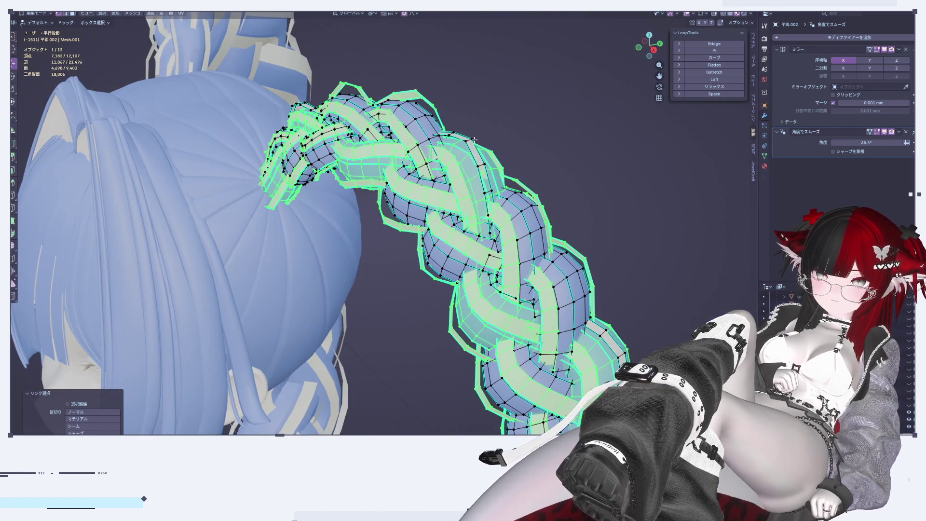
key("ctrl+z")
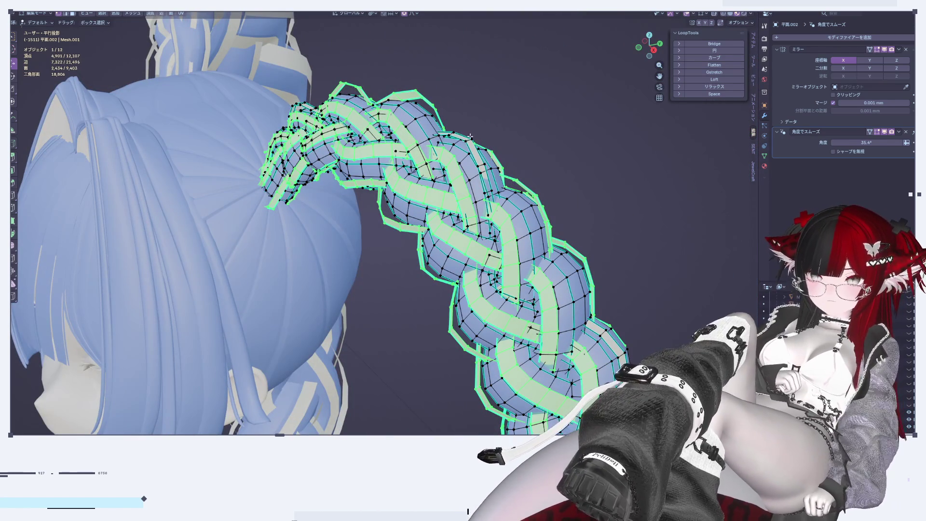
key("l")
mouse_move(468, 136)
middle_mouse_down()
mouse_move(524, 98)
mouse_move(501, 239)
middle_mouse_up()
Mark the selected strips' edges sharp and view the whole braid shaded in Object Mode
left_click(163, 14)
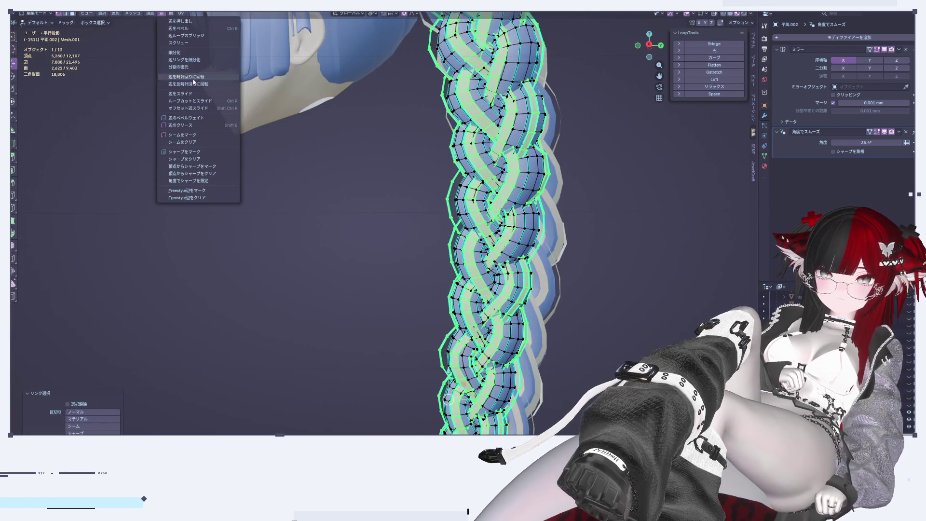
left_click(212, 157)
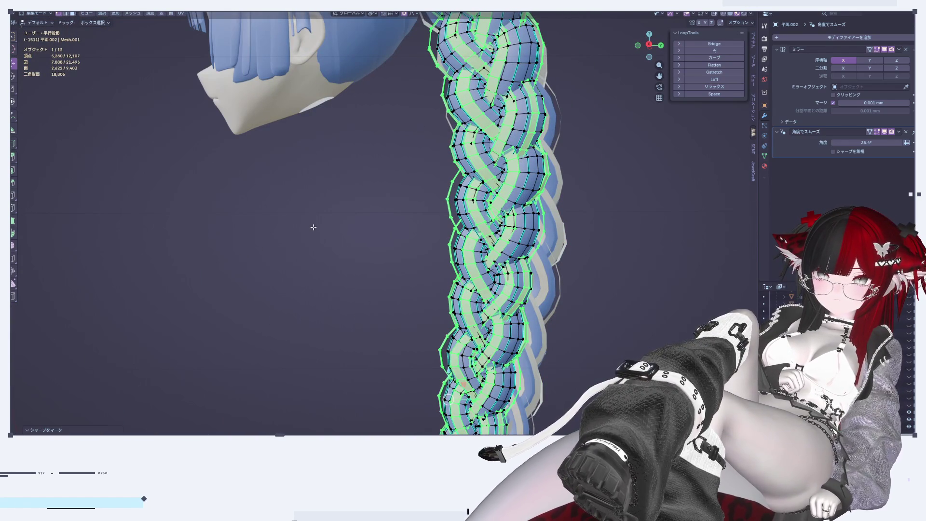
key("Tab")
scroll(358, 224, "down", 5)
mouse_move(368, 225)
middle_mouse_down()
mouse_move(385, 192)
mouse_move(492, 253)
mouse_move(640, 133)
middle_mouse_up()
scroll(485, 283, "up", 5)
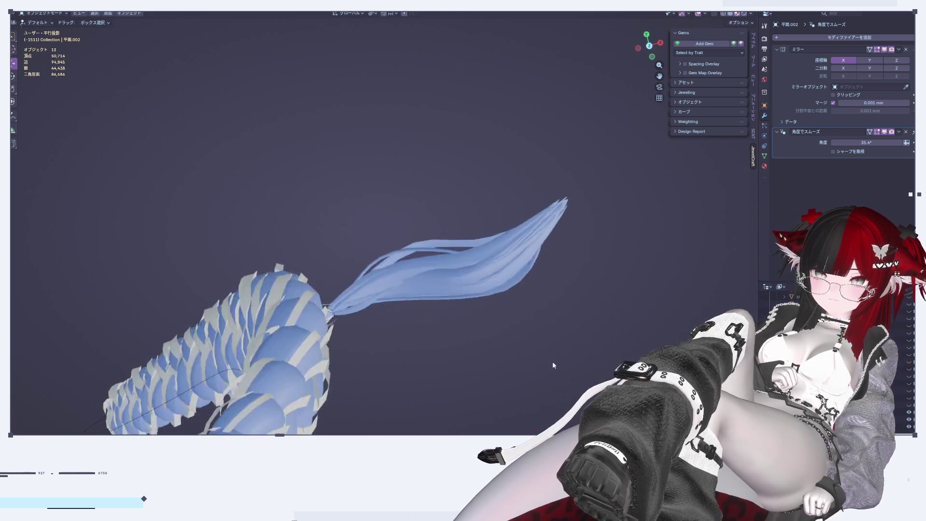
In front orthographic view, edit the tuft-tip object with nothing selected and bring up Add Mesh
left_click(656, 46)
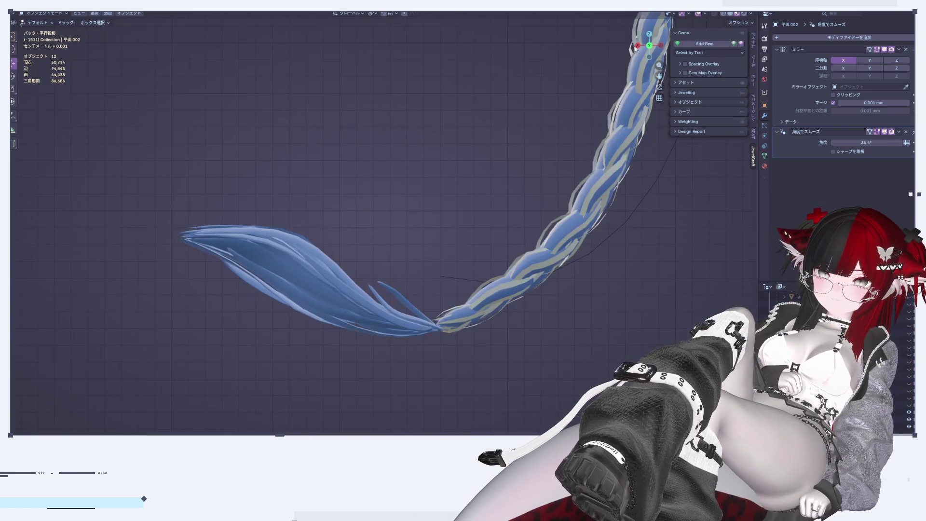
left_click_drag(640, 47, 528, 246)
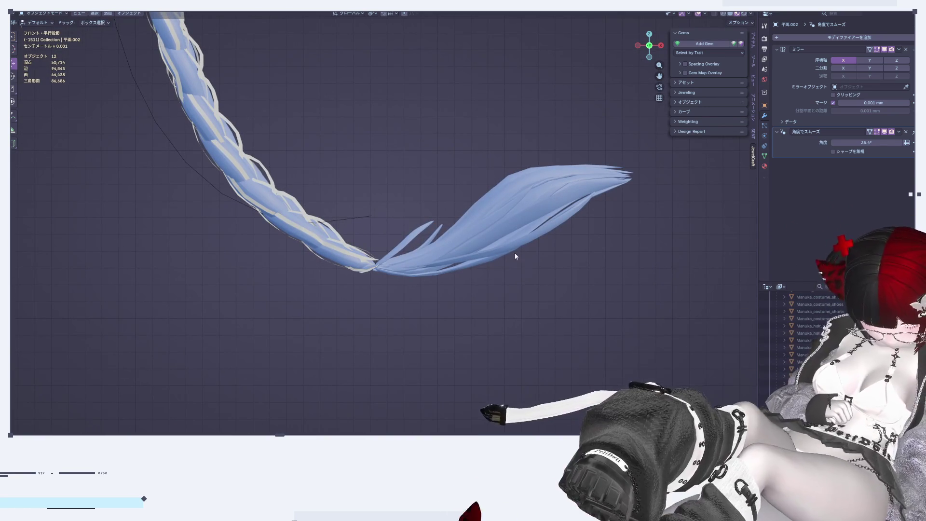
left_click(527, 235)
key("Tab")
key("alt+a")
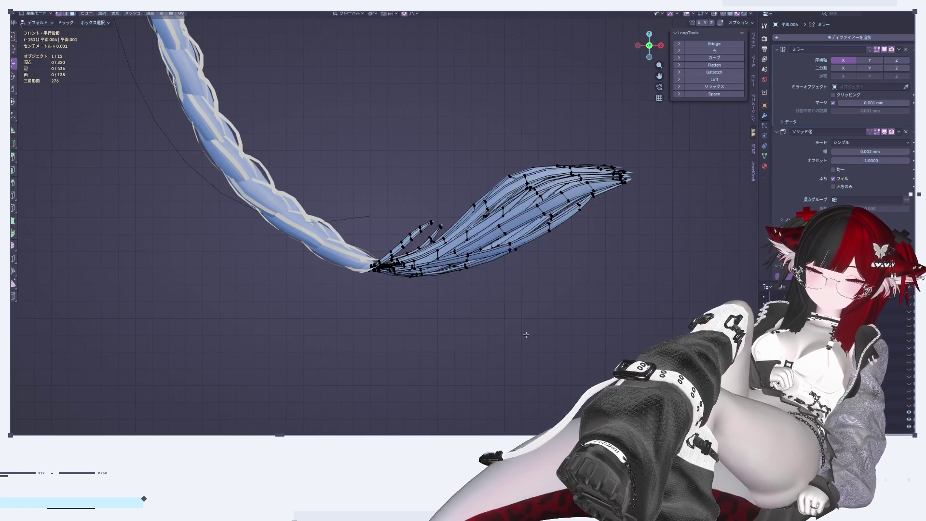
scroll(524, 335, "down", 3)
key("shift+a")
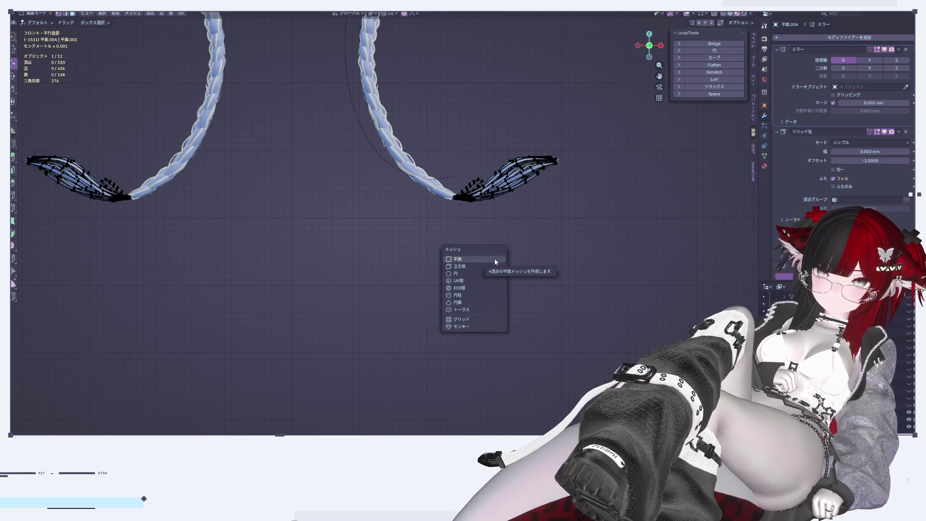
Add a cube to the tuft mesh and scale it down to a small box
left_click(484, 265)
scroll(484, 265, "down", 5)
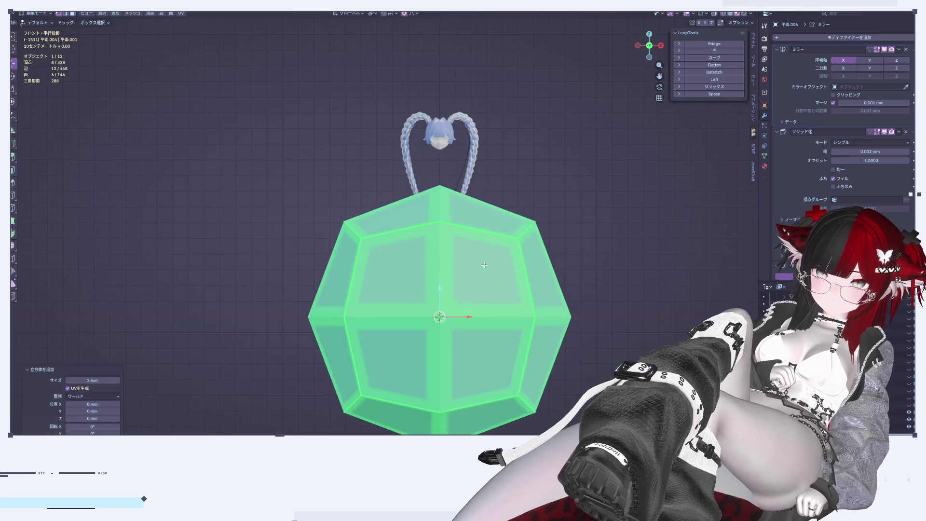
scroll(842, 146, "down", 3)
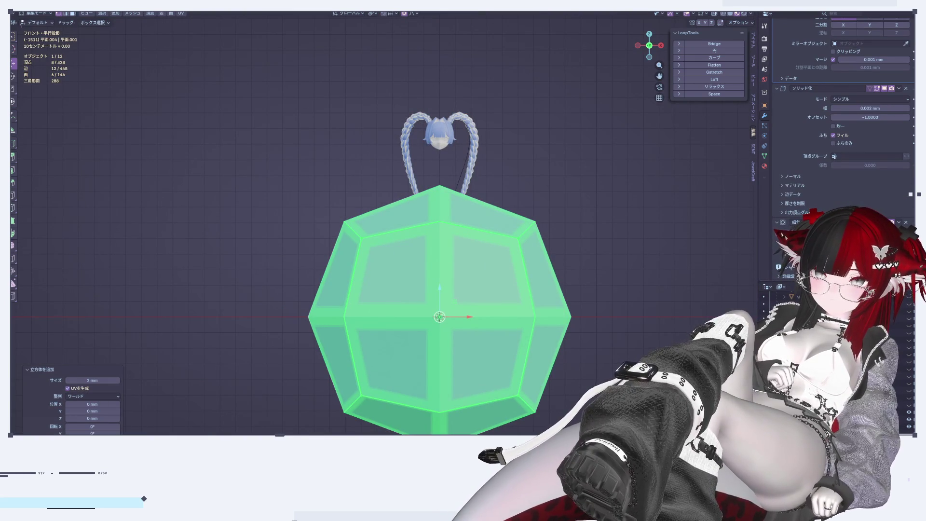
key("ctrl+0")
middle_click_drag(670, 270, 645, 194, "shift")
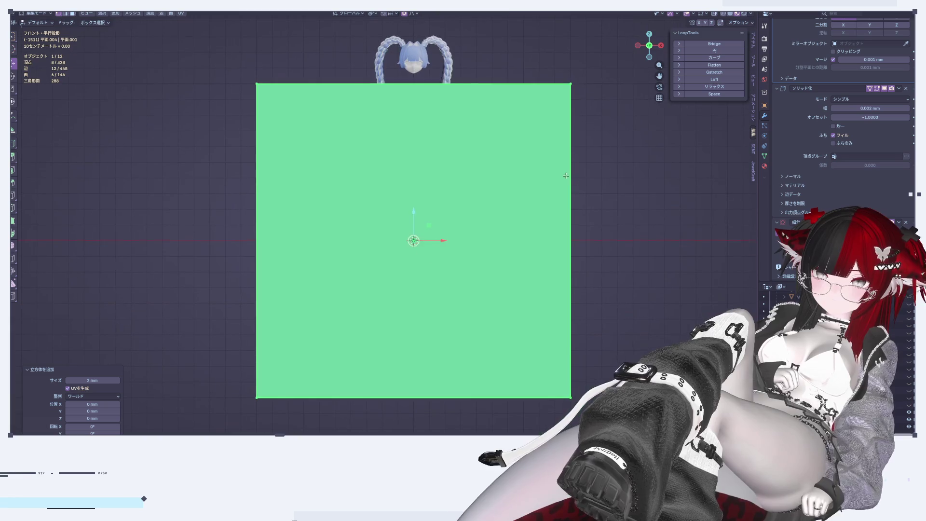
key("s")
left_click(434, 248)
scroll(434, 249, "up", 4)
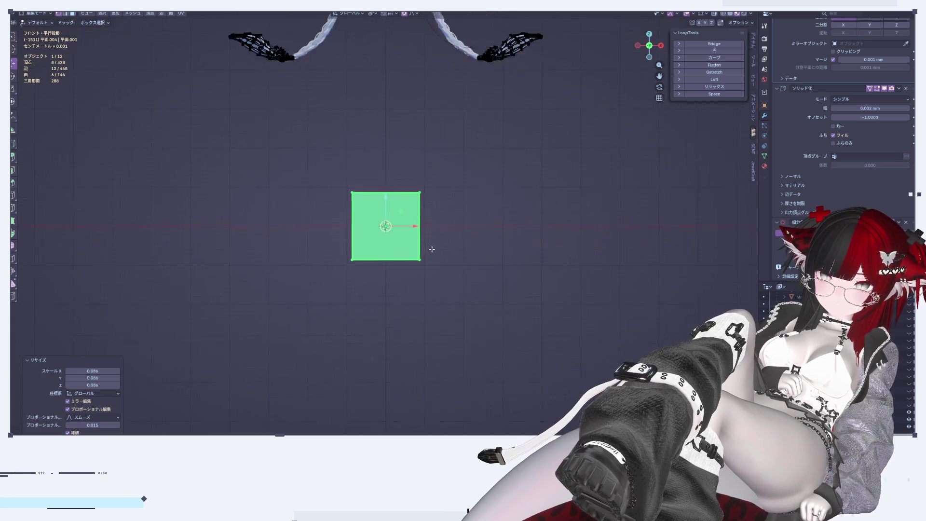
scroll(434, 248, "up", 2)
Move the cube right along X and up along Z
key("g")
key("x")
left_click(525, 214)
key("g")
key("z")
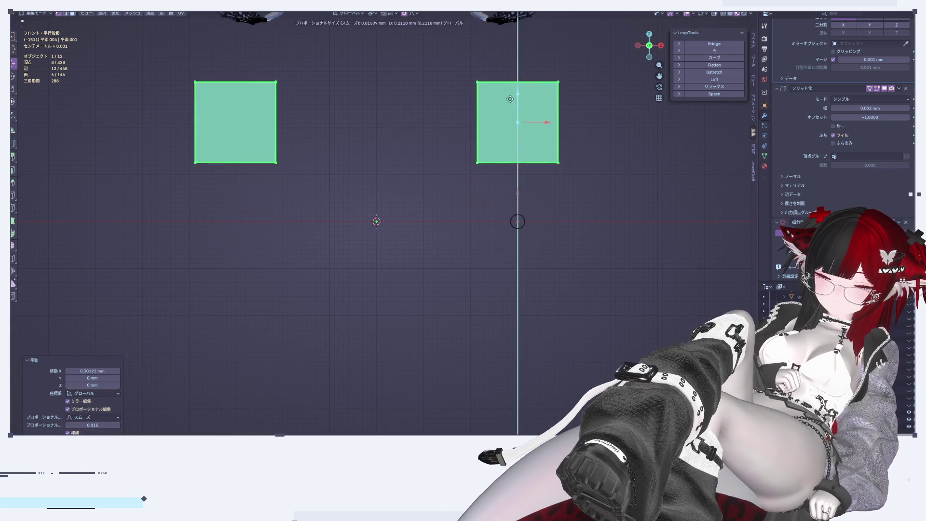
left_click(510, 104)
scroll(441, 188, "up", 1)
scroll(441, 188, "up", 2)
Delete only the faces of the square's right-edge selection
left_click_drag(368, 143, 496, 415)
key("x")
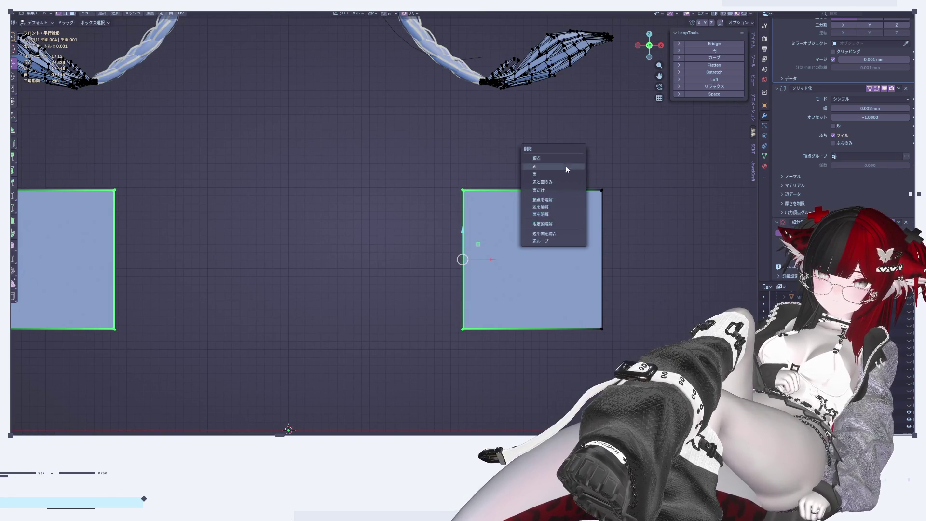
left_click_drag(578, 164, 632, 337)
key("x")
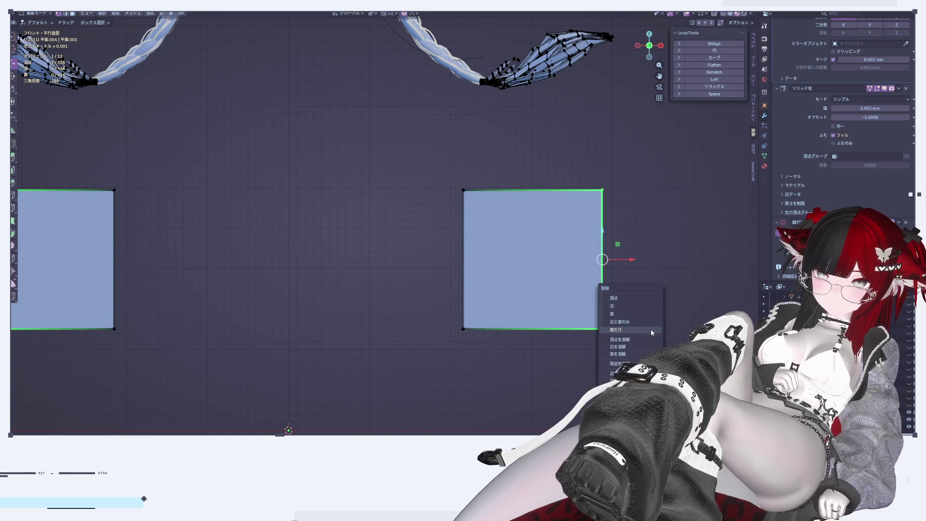
left_click(624, 331)
Delete the cube's front face and its left face, leaving an open-sided box
middle_click_drag(626, 332, 744, 197)
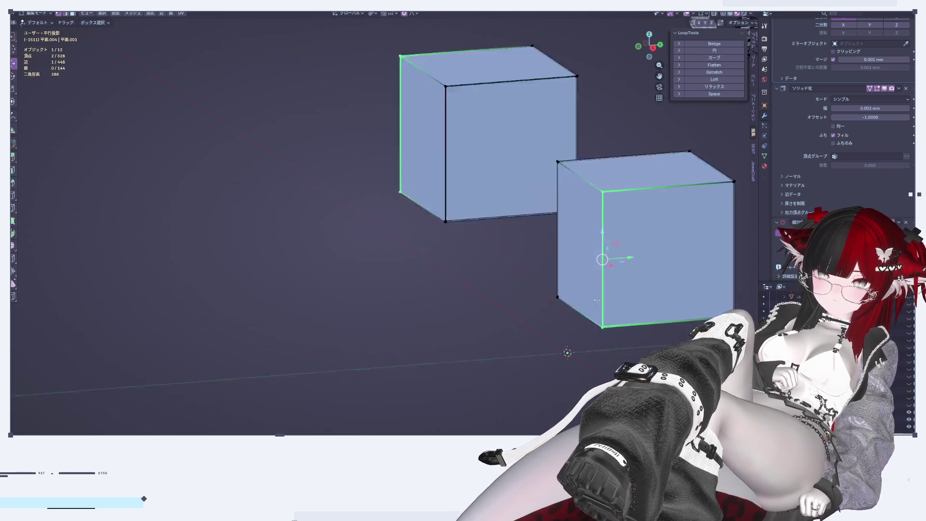
left_click(736, 316, "shift")
key("x")
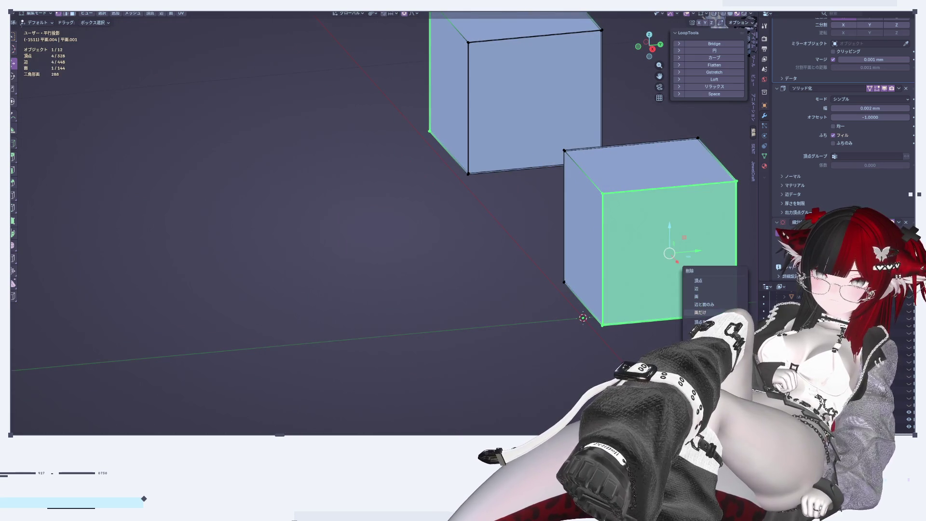
left_click(700, 312)
middle_click_drag(533, 248, 609, 238)
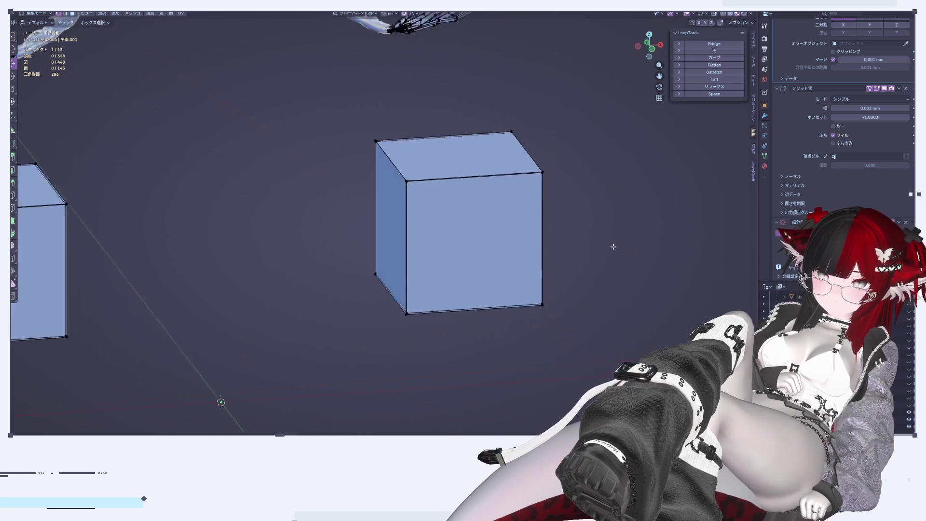
scroll(375, 193, "up", 4)
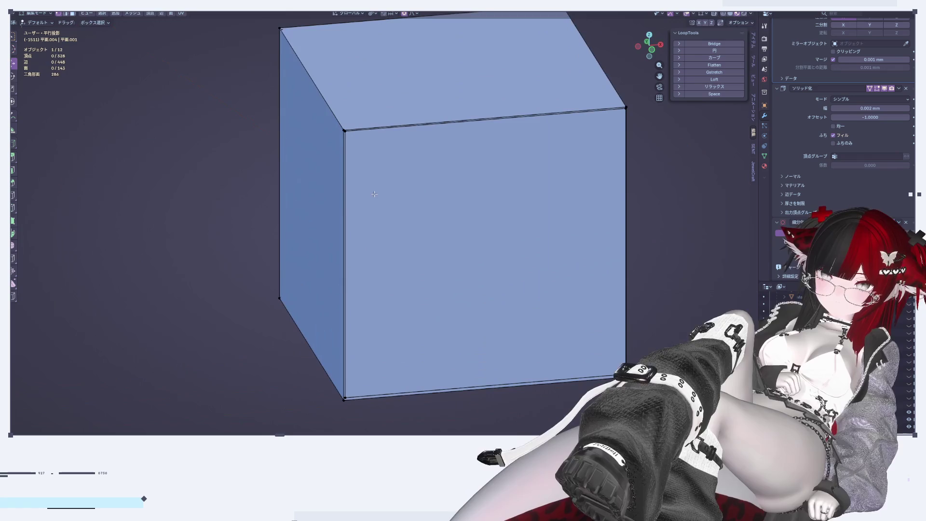
left_click(270, 297, "shift")
key("x")
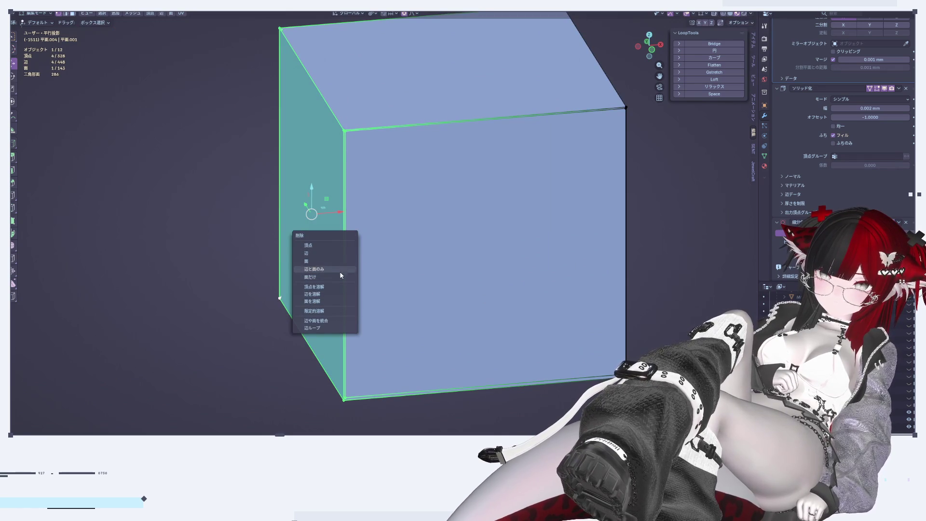
left_click(332, 276)
Remove the Solidify modifier from the tuft mesh
scroll(332, 278, "down", 3)
middle_click_drag(333, 277, 332, 350, "shift")
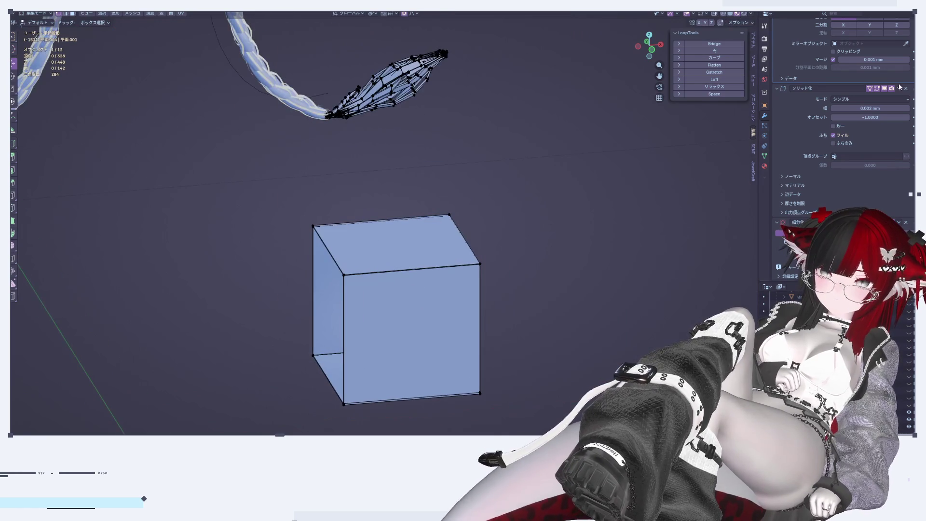
left_click(905, 88)
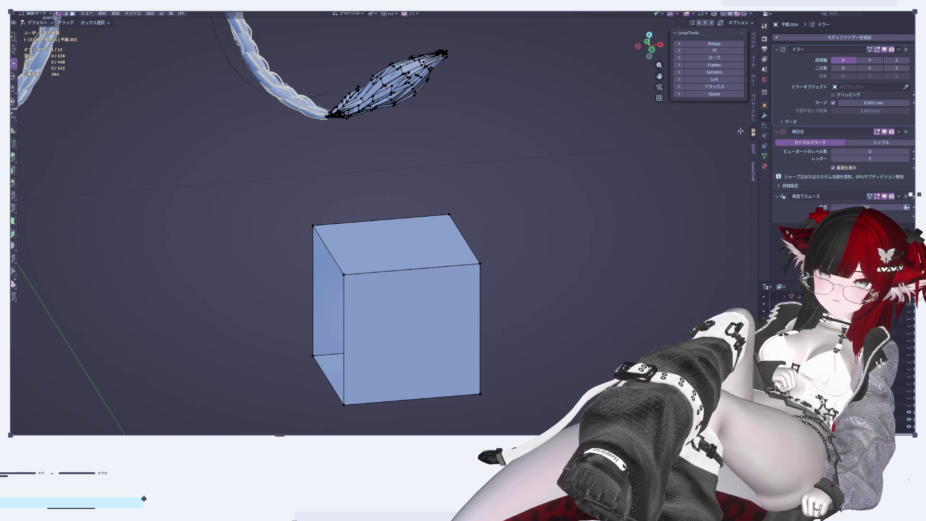
In front view, select the square plane, raise it along Z and shrink it to about a third
left_click(648, 50)
scroll(328, 313, "up", 2)
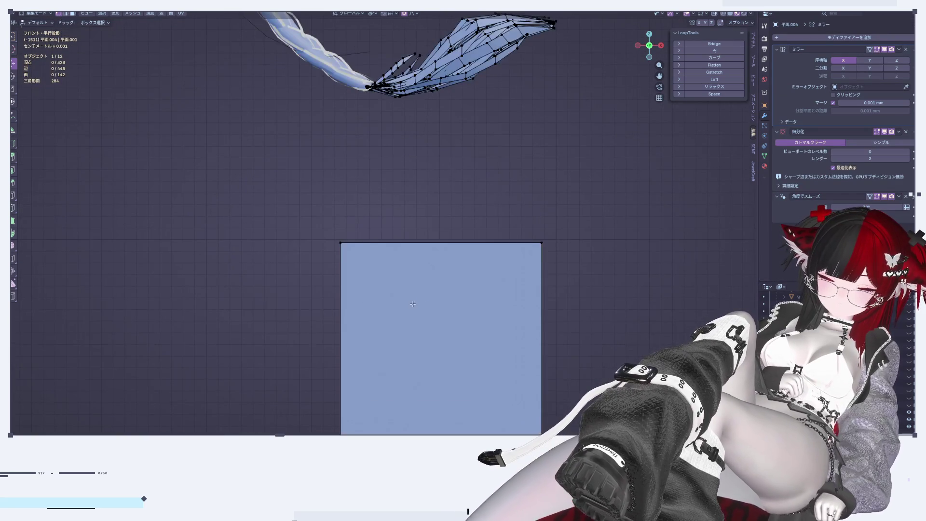
scroll(420, 301, "down", 3)
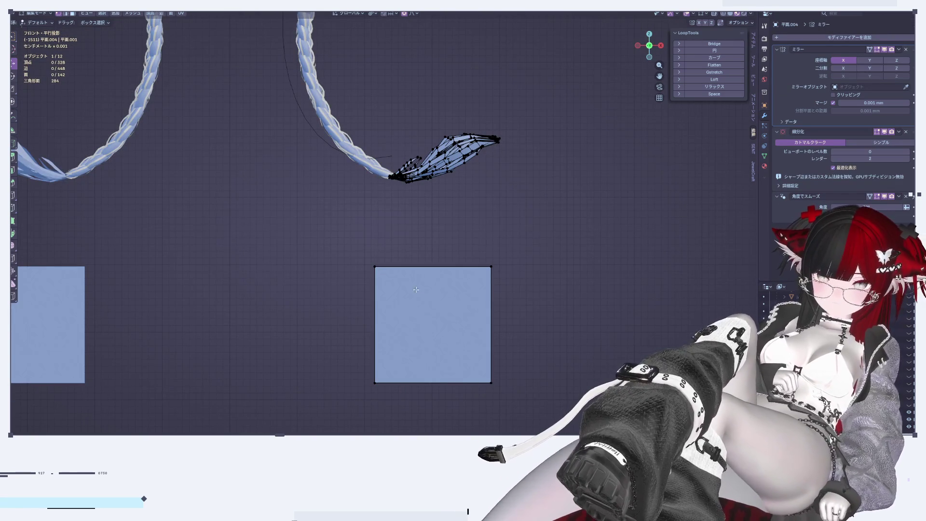
key("l")
left_click_drag(429, 305, 430, 140)
scroll(443, 145, "up", 5)
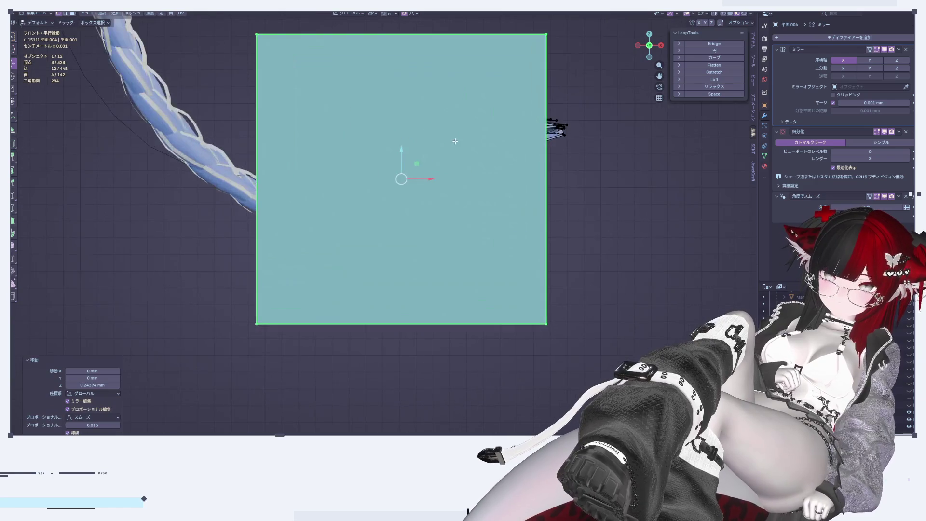
middle_click_drag(577, 175, 630, 262, "shift")
key("s")
left_click(510, 263)
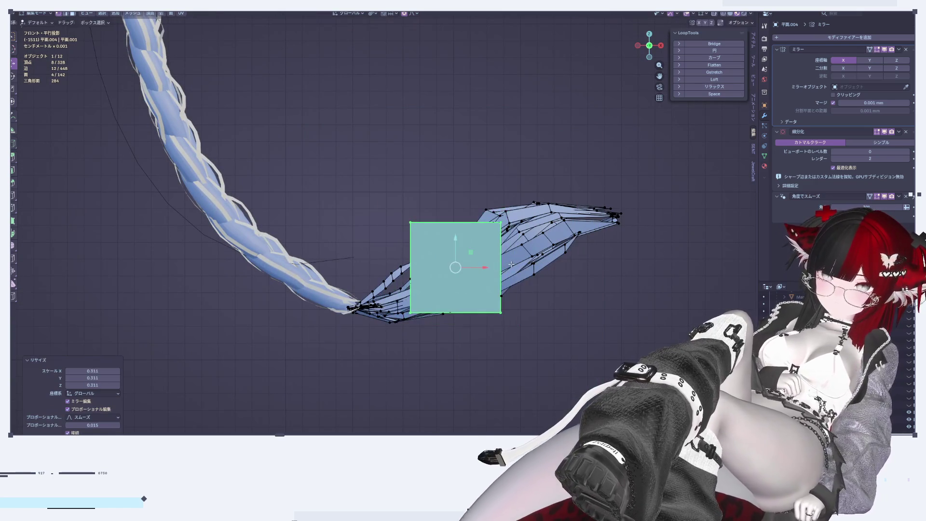
scroll(517, 260, "up", 3)
scroll(516, 260, "up", 2)
middle_click_drag(509, 232, 575, 228, "shift")
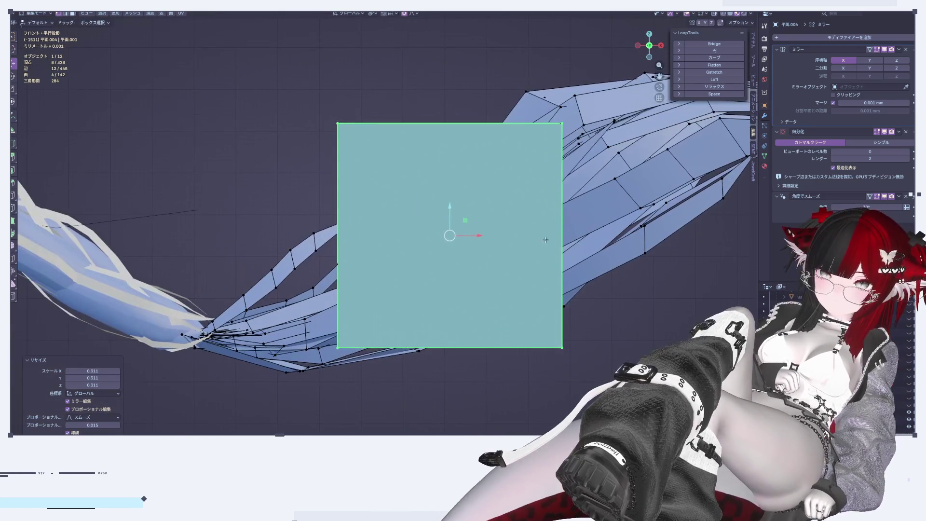
Tilt the square about 19°, reposition it, rotate to -22.8° and scale it to 0.834
key("r")
left_click(606, 194)
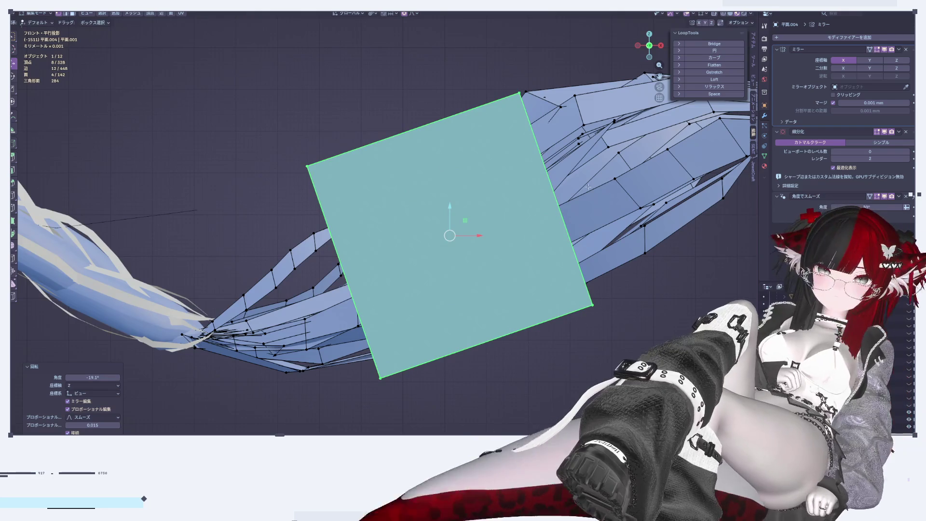
scroll(575, 222, "down", 3)
scroll(575, 222, "up", 1)
key("g")
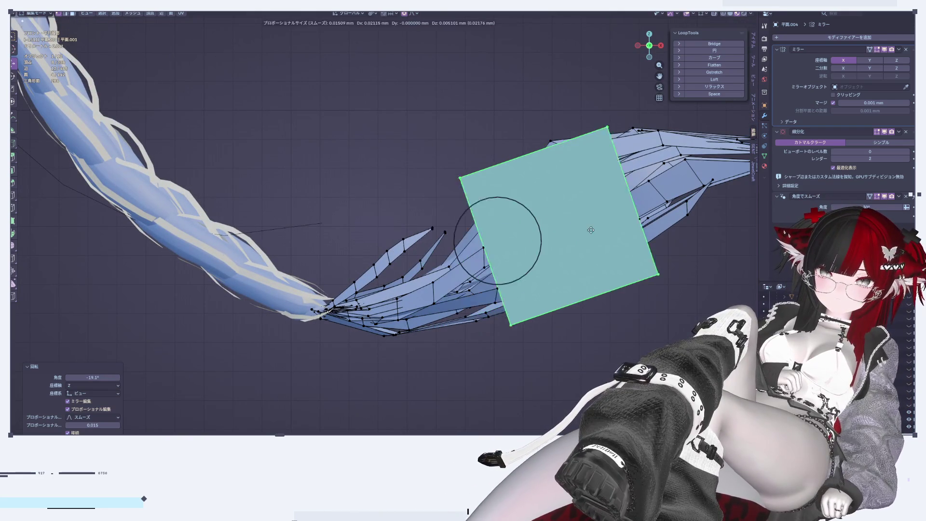
left_click(617, 206)
key("r")
left_click(718, 251)
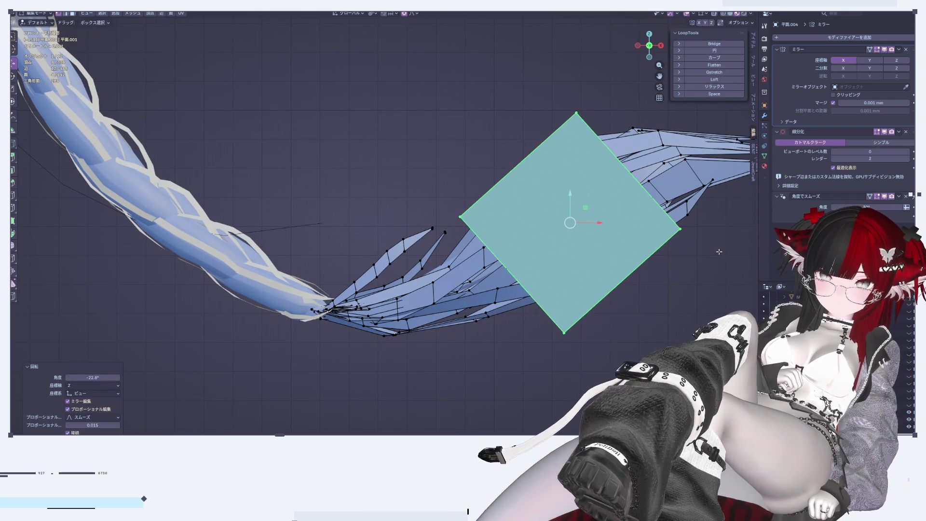
key("g")
left_click(592, 282)
key("s")
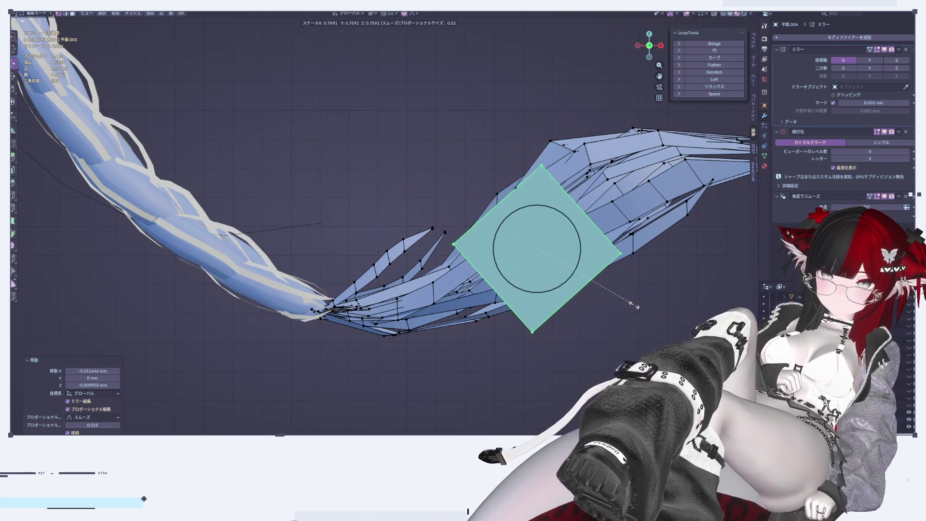
left_click(644, 314)
Scale the square's selected edges to 0.8 and nudge them slightly up along Z
scroll(406, 177, "up", 2)
left_click(559, 306, "alt")
type("s")
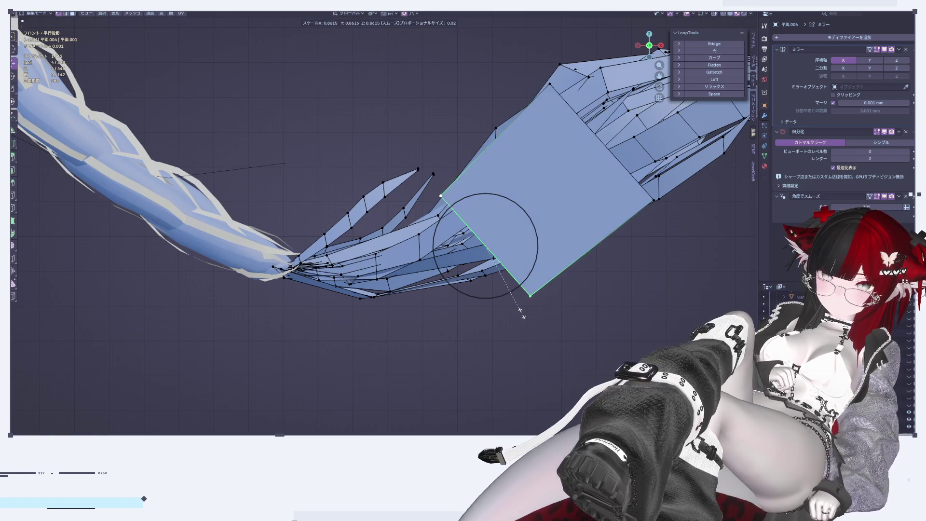
type("0.8")
key("Return")
middle_click_drag(522, 313, 586, 307, "shift")
key("g")
key("z")
left_click(563, 261)
Extrude the edge into a new face toward the braid end, rotated 19.7° and scaled to fit
key("e")
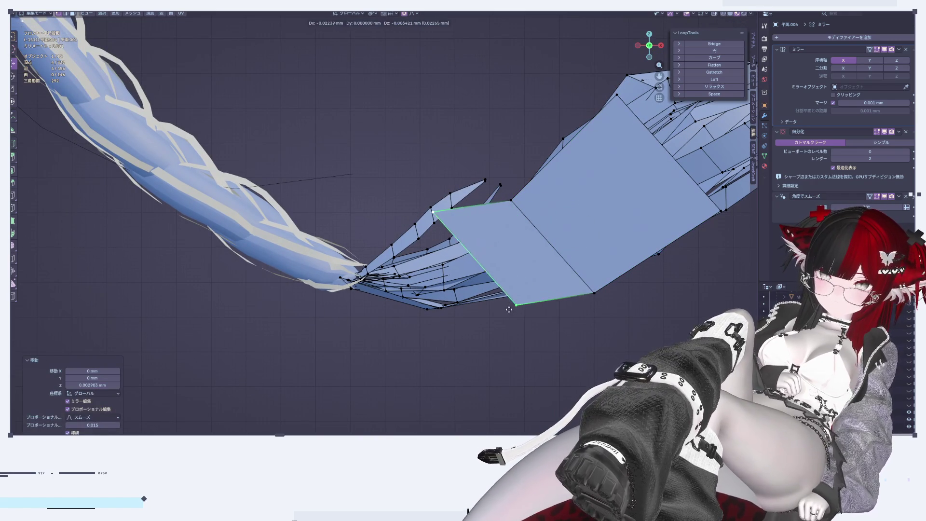
left_click(494, 321)
key("r")
left_click(626, 323)
key("s")
left_click(544, 317)
scroll(542, 316, "down", 4)
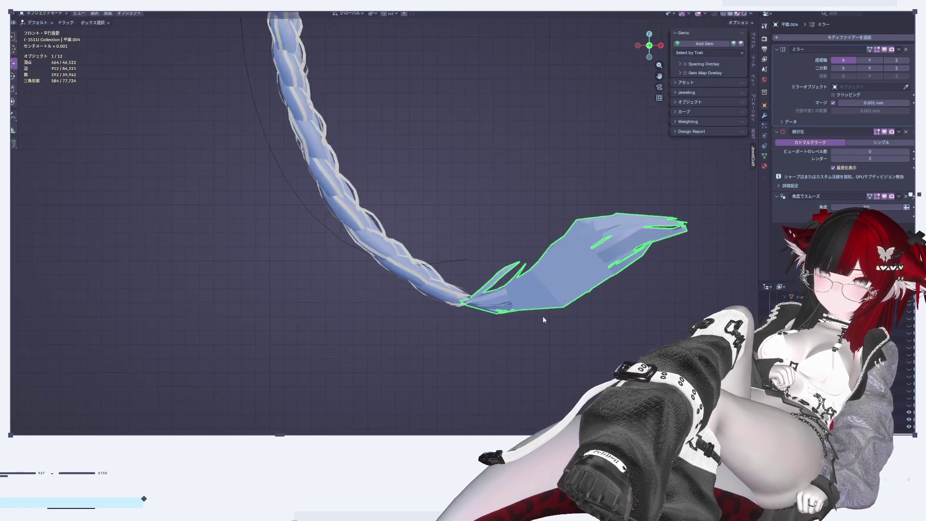
Extrude the tuft's end edge into a new face and scale it to 0.494
scroll(543, 316, "up", 6)
middle_click_drag(469, 244, 553, 270, "shift")
key("e")
left_click(484, 388)
key("s")
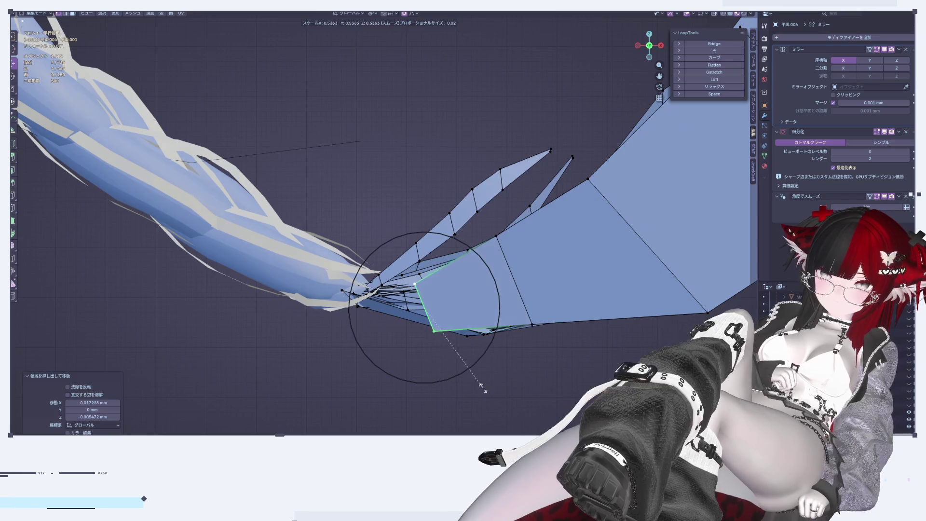
left_click(471, 385)
Select the linked flat quad strip and shift it along the Y axis
mouse_move(472, 385)
middle_mouse_down()
mouse_move(539, 331)
mouse_move(657, 304)
middle_mouse_up()
key("a")
key("alt+a")
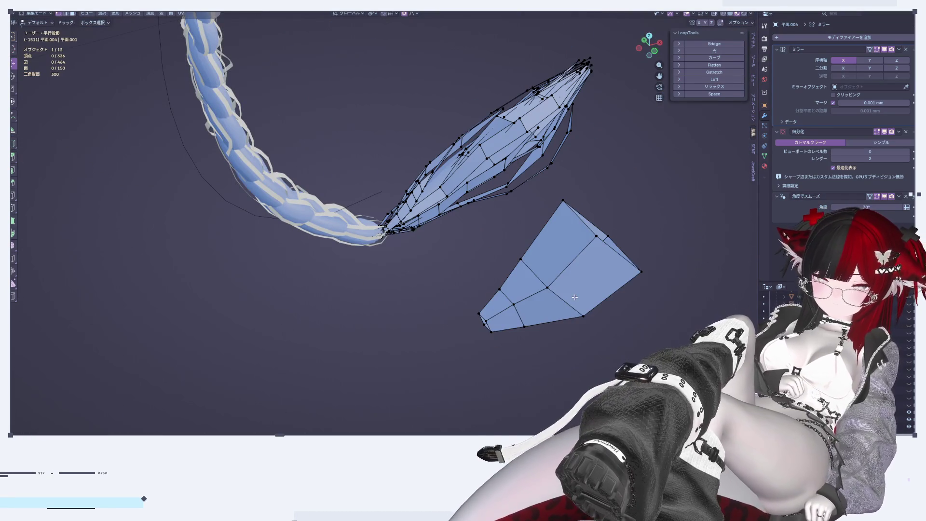
key("l")
mouse_move(574, 298)
middle_mouse_down()
mouse_move(534, 288)
mouse_move(594, 55)
middle_mouse_up()
key("g")
key("y")
left_click(536, 289)
Check the strip from side and front views, then slide an edge loop toward the braid
left_click(660, 46)
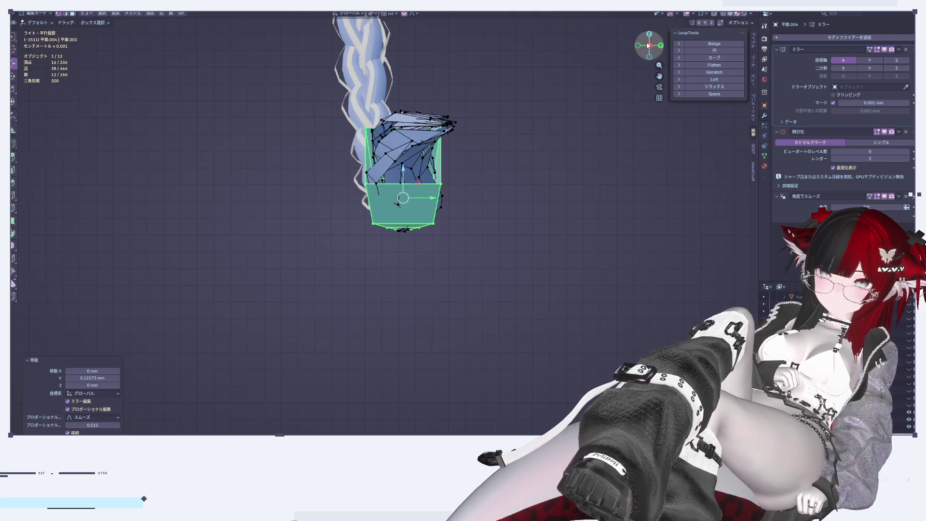
left_click(660, 48)
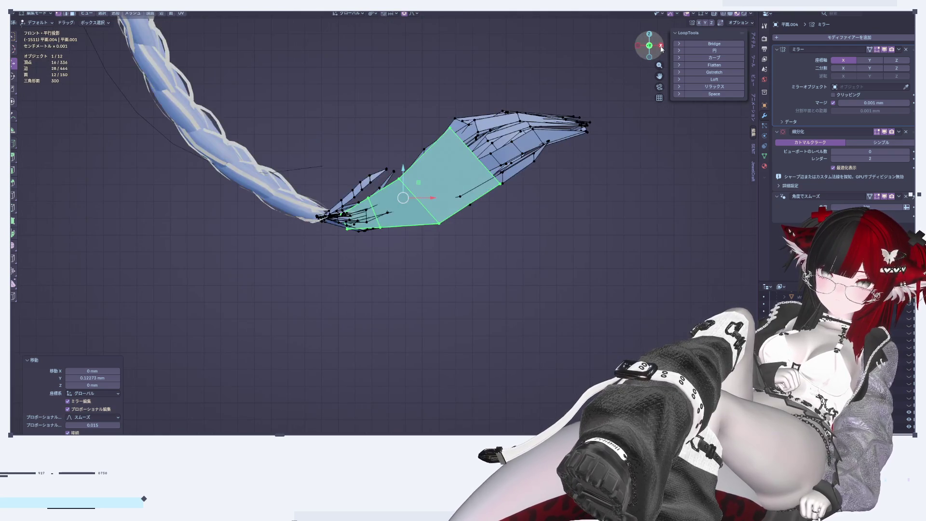
scroll(400, 222, "up", 6)
scroll(400, 221, "down", 1, "shift")
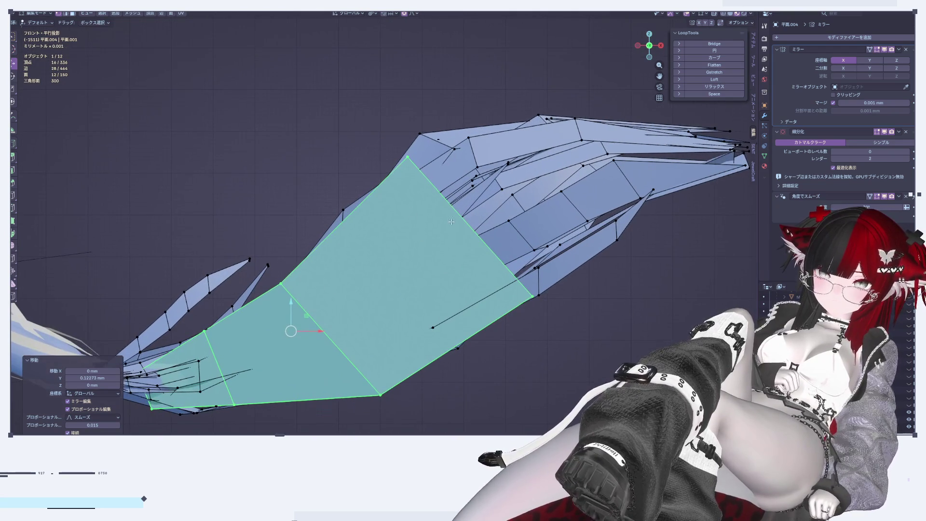
scroll(472, 253, "down", 2)
scroll(475, 251, "down", 4)
scroll(479, 247, "up", 5)
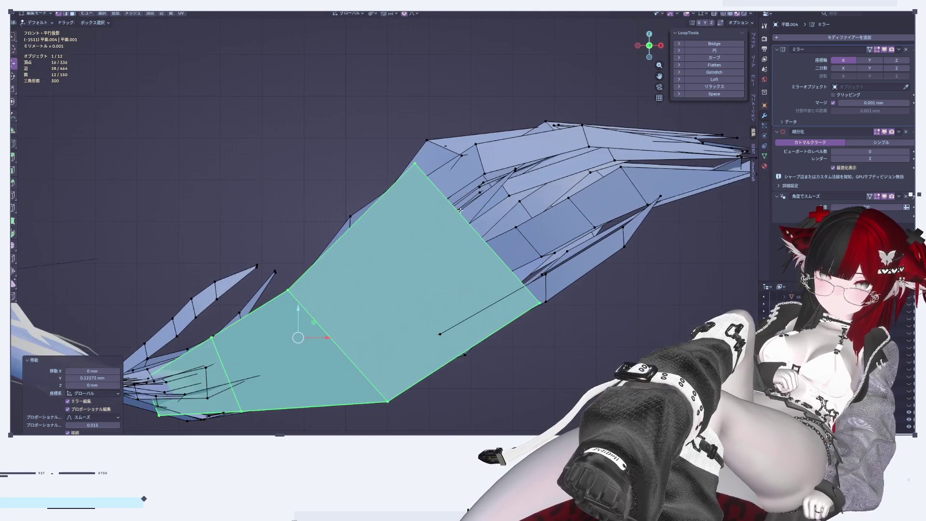
key("ctrl+z")
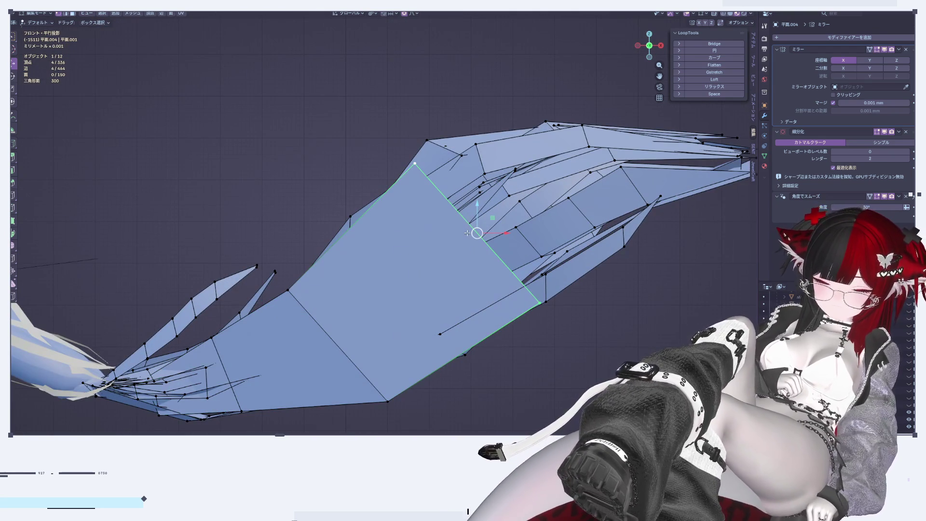
key("g")
key("g")
left_click(440, 245)
Extrude two more edges toward the tip, scaling to 1.269 then 0.538, and raise the tip on Z
key("e")
left_click(494, 190)
key("s")
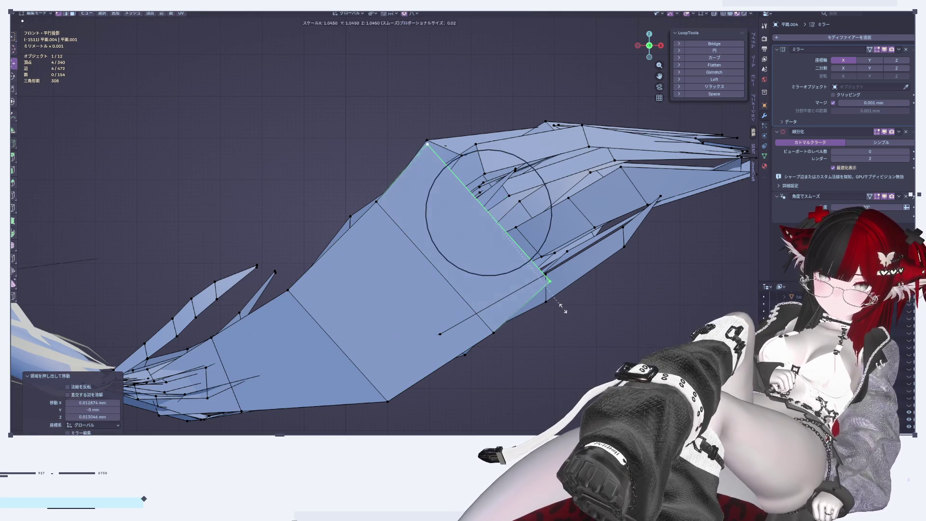
left_click(585, 322)
middle_click_drag(585, 322, 519, 340, "shift")
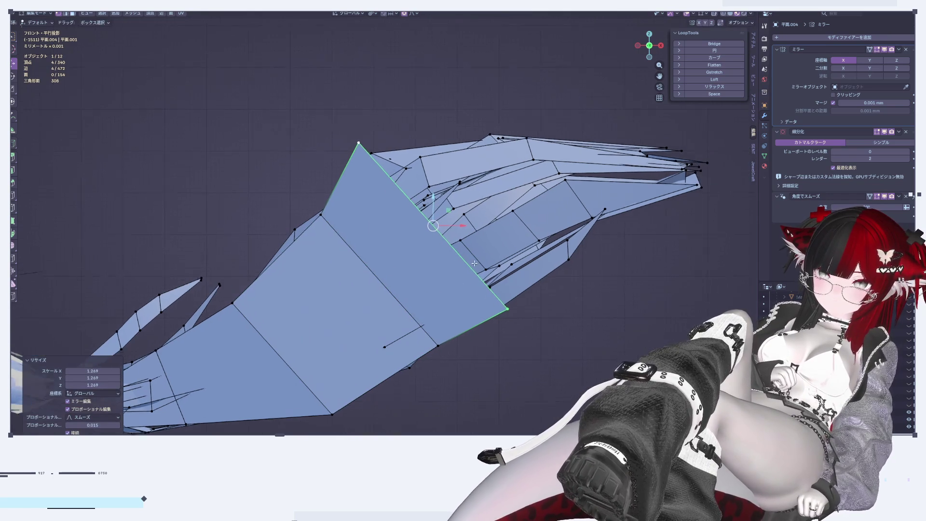
left_click(593, 239)
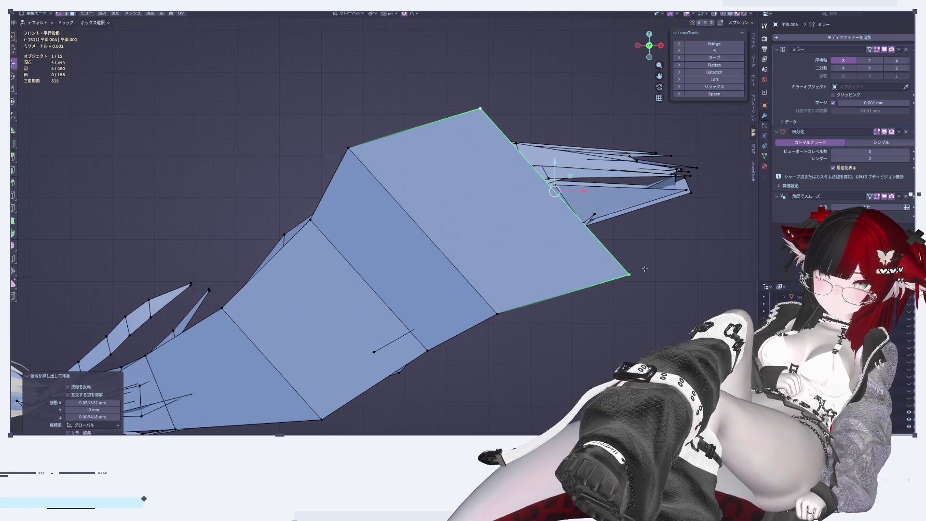
key("s")
left_click(606, 248)
key("g")
key("z")
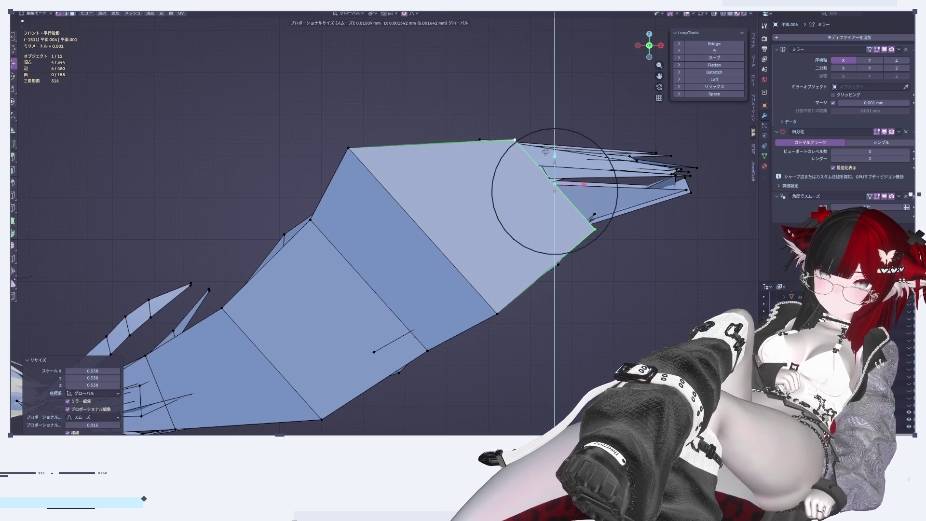
left_click(541, 149)
Apply smooth shading to the tuft object
key("Tab")
scroll(540, 204, "down", 4)
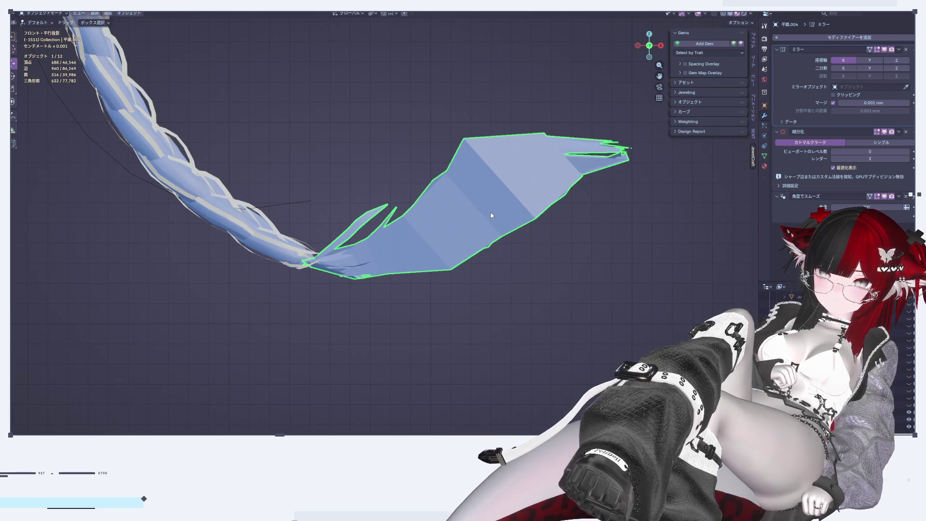
right_click(491, 215)
left_click(484, 205)
Evenly space the selected vertex loop and relax it several times
key("Tab")
scroll(498, 217, "up", 2)
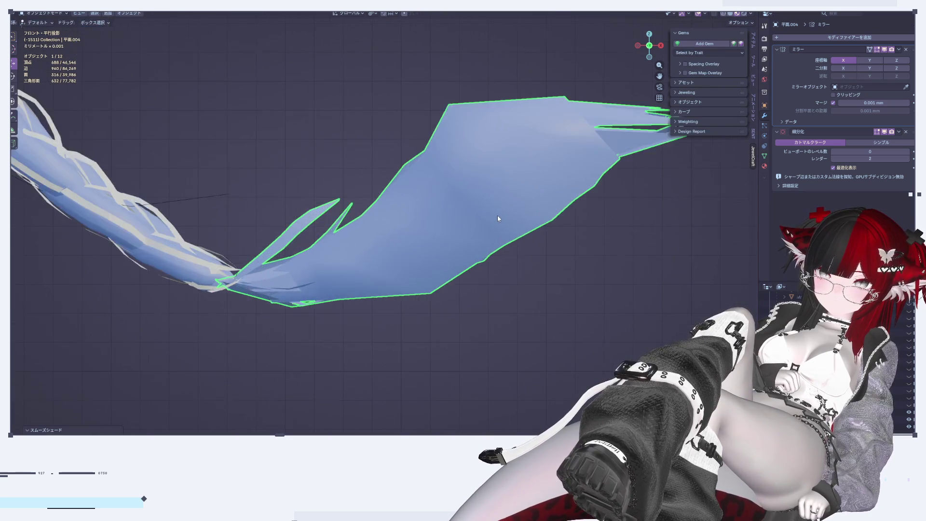
scroll(498, 217, "up", 2)
scroll(434, 150, "down", 2)
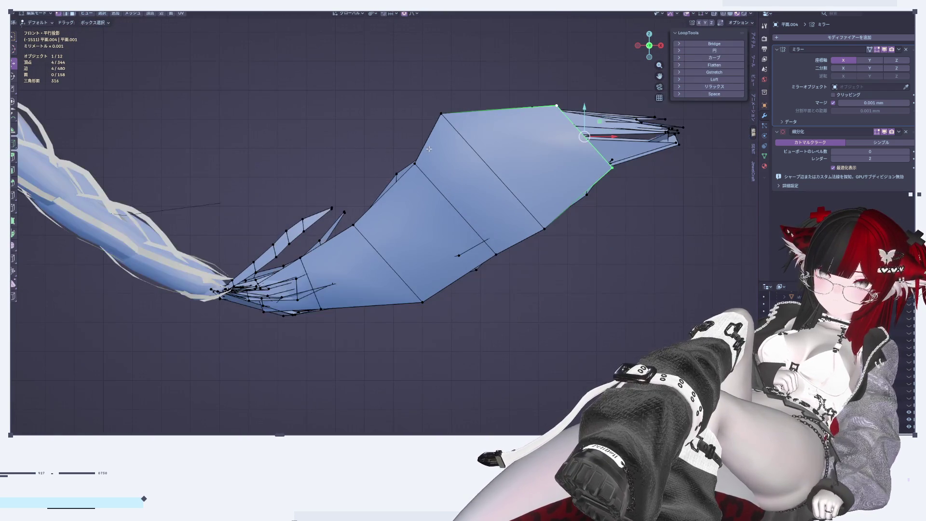
left_click(719, 95)
left_click(719, 87)
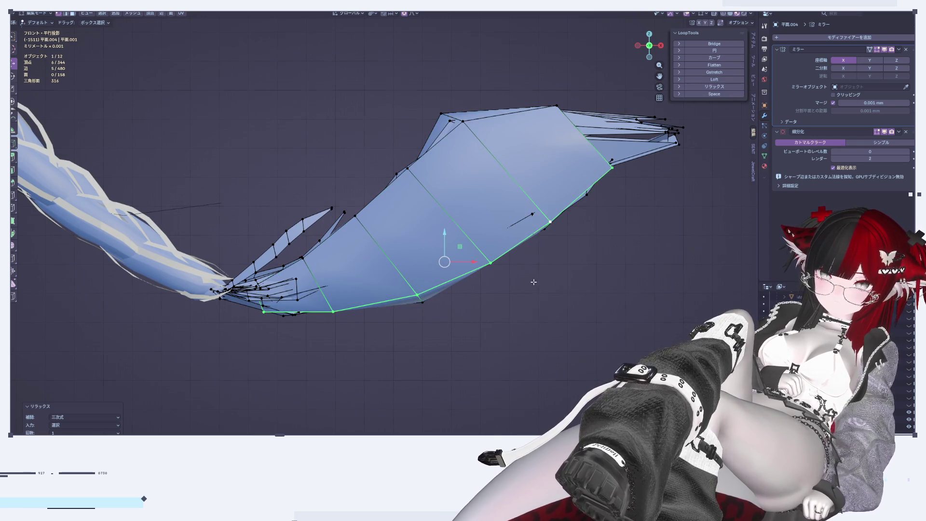
middle_click_drag(538, 285, 699, 91)
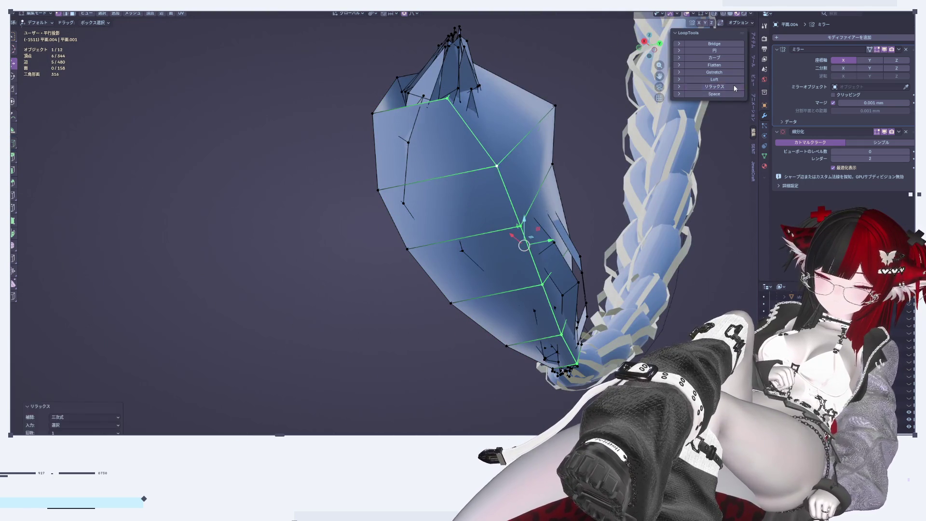
left_click(735, 88)
left_click(722, 91)
mouse_move(650, 45)
left_mouse_down()
mouse_move(663, 49)
mouse_move(389, 301)
left_mouse_up()
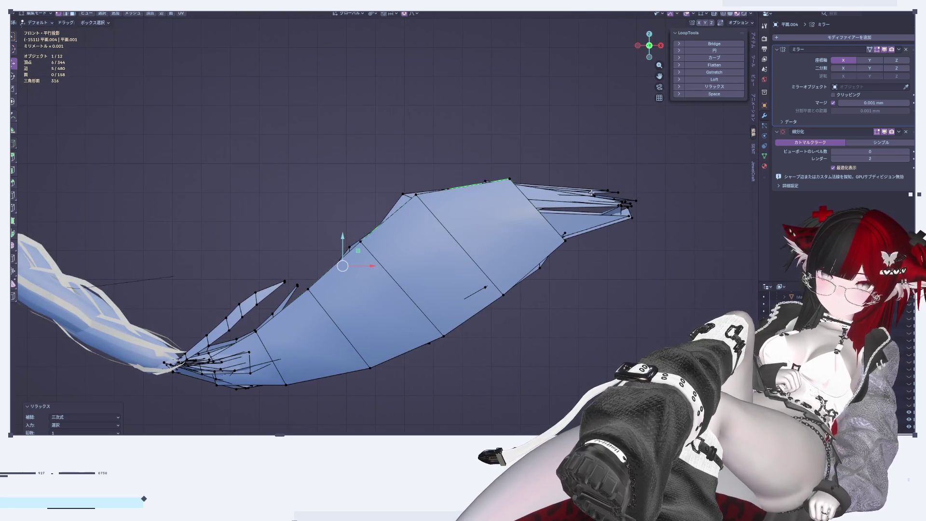
Extrude the tip along X, scale it to 0.425 and lift it on Z with proportional editing
key("e")
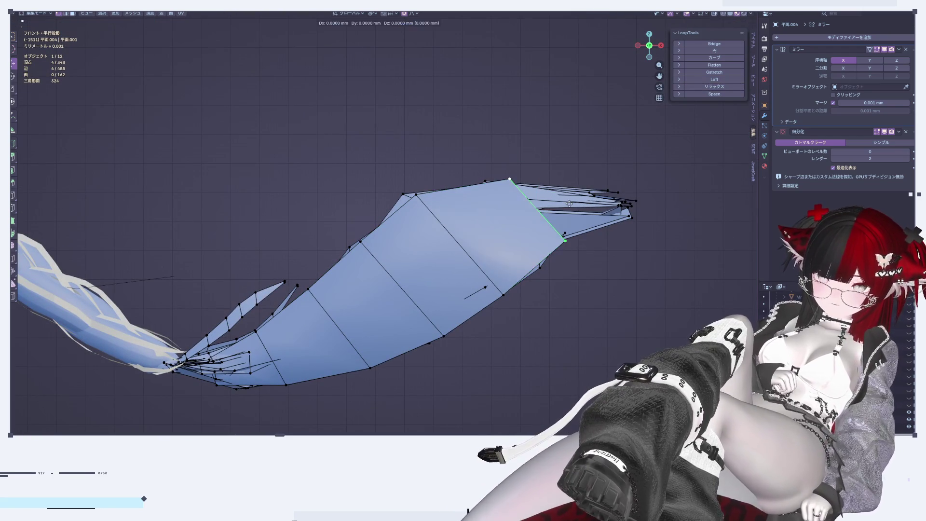
key("x")
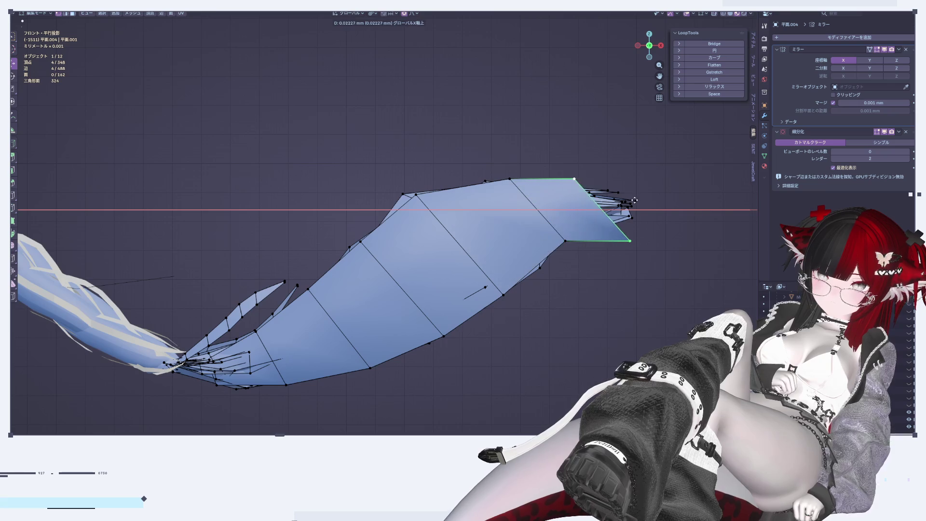
left_click(650, 197)
left_click(646, 211)
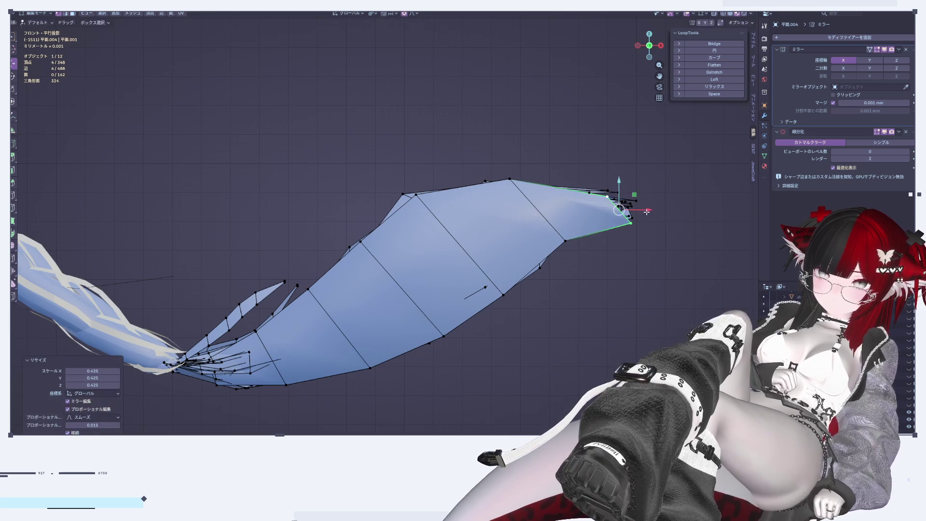
key("g")
key("z")
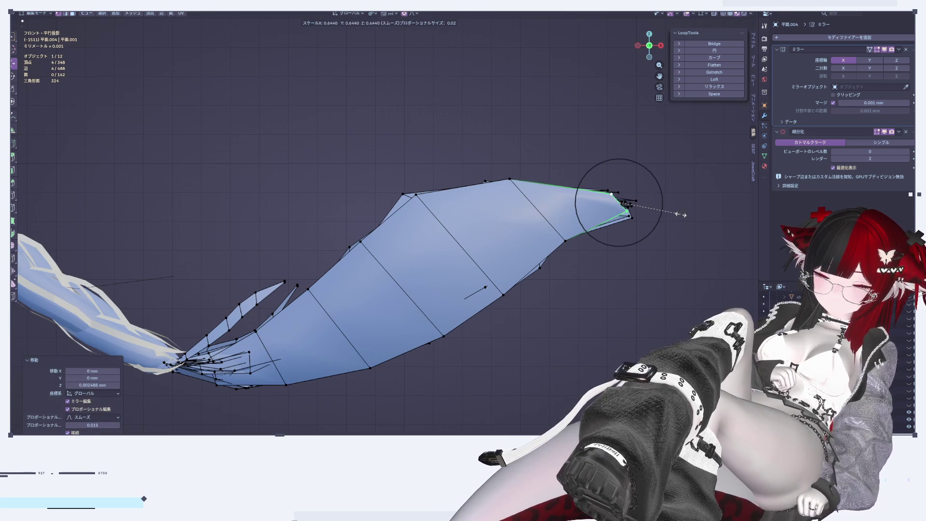
middle_click_drag(661, 216, 564, 293)
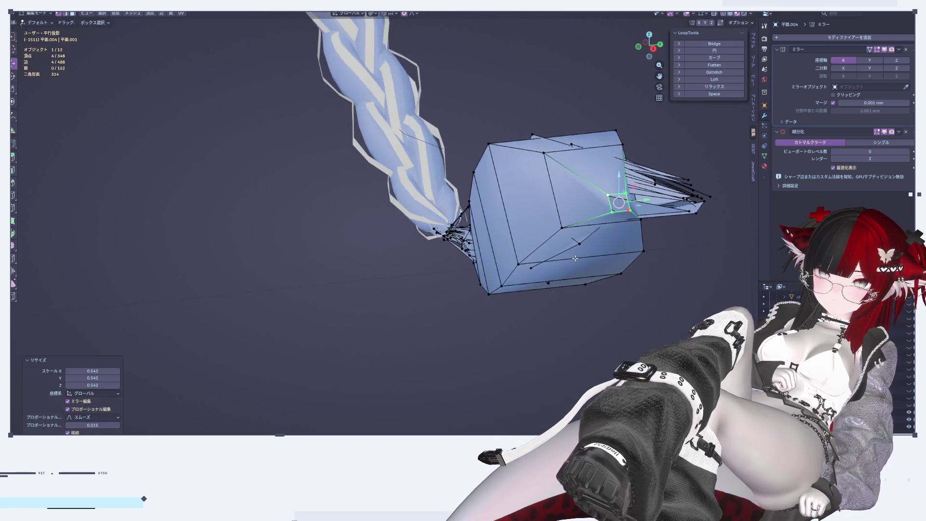
mouse_move(499, 295)
middle_mouse_down()
mouse_move(388, 314)
mouse_move(377, 226)
middle_mouse_up()
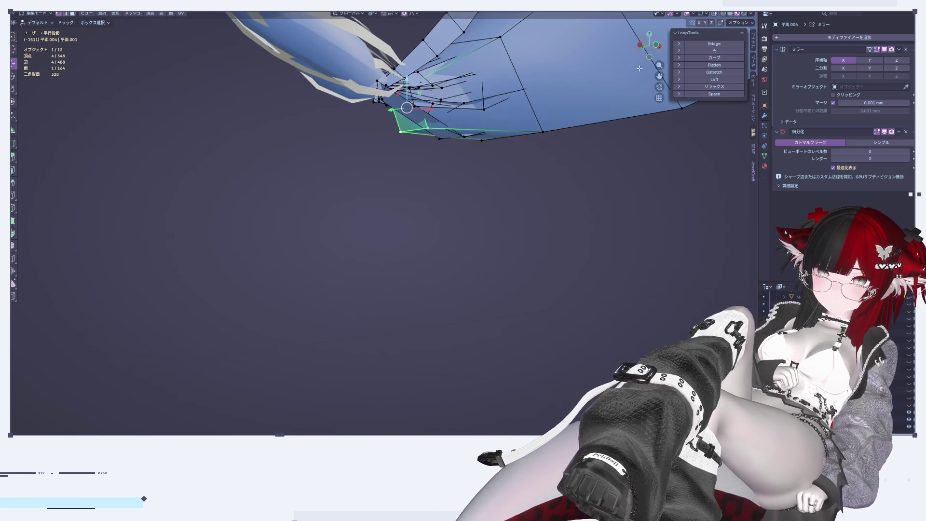
left_click(655, 47)
scroll(459, 195, "down", 4)
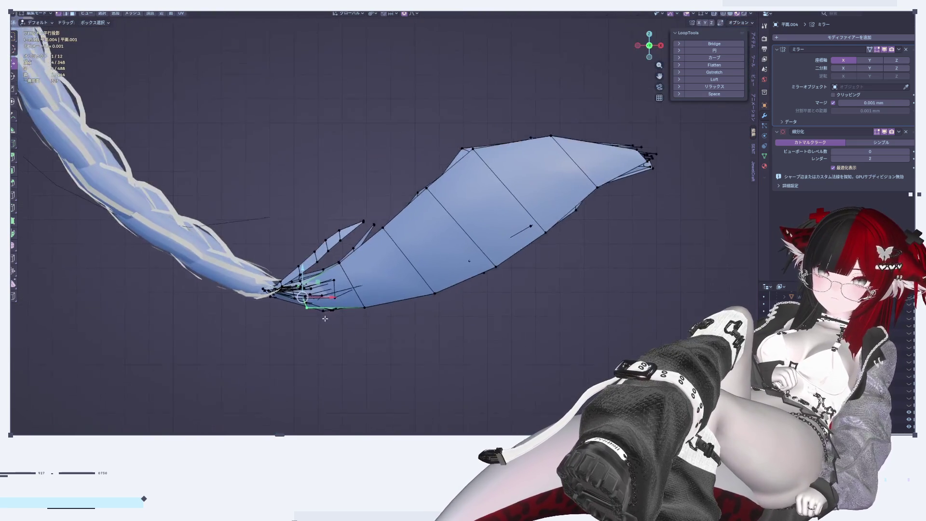
scroll(564, 221, "up", 2)
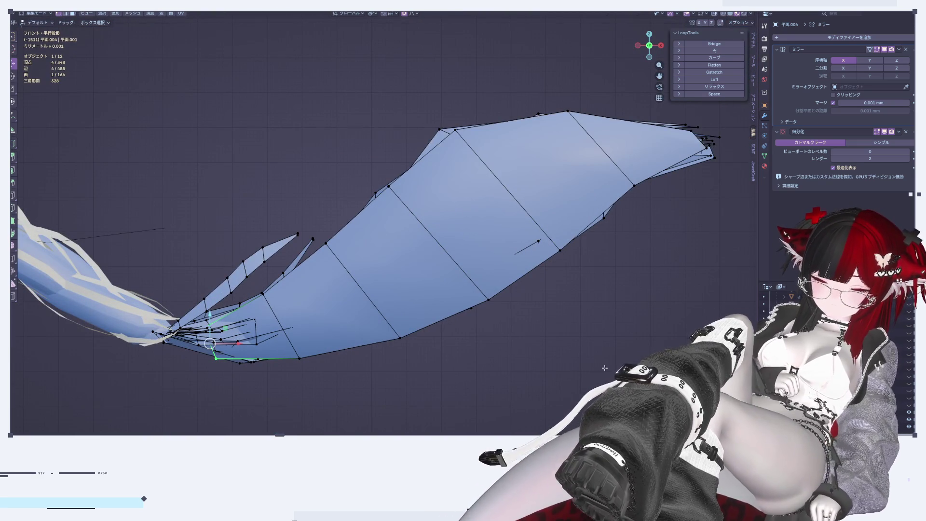
Select the leaf tuft, invert the selection and delete the old tip's vertices
key("l")
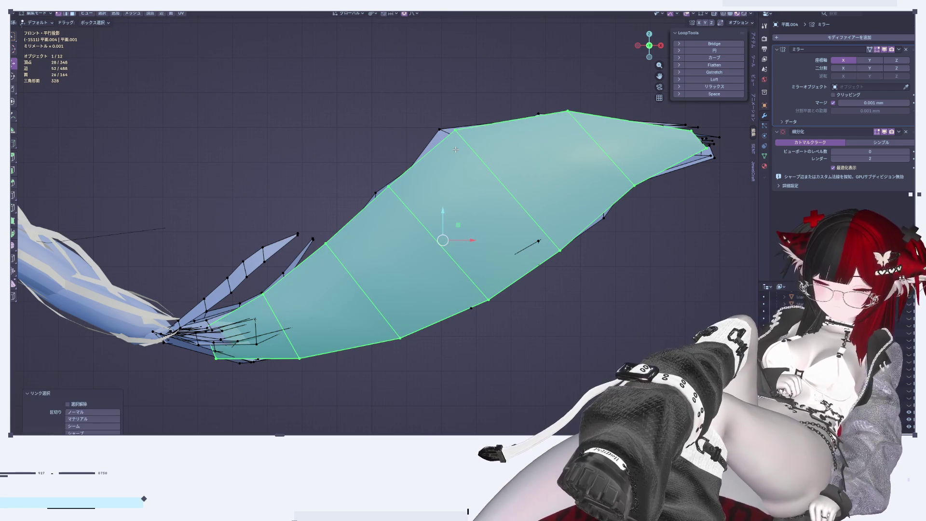
key("ctrl+i")
key("x")
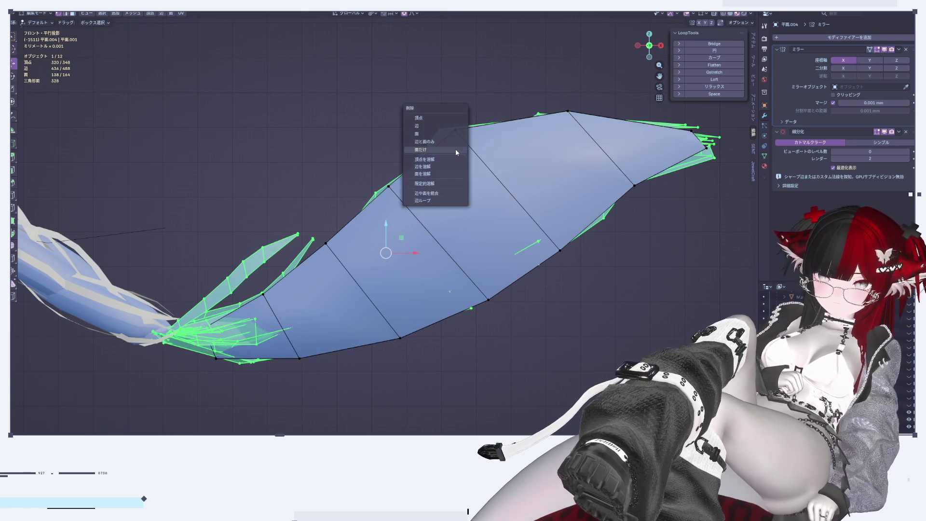
left_click(455, 149)
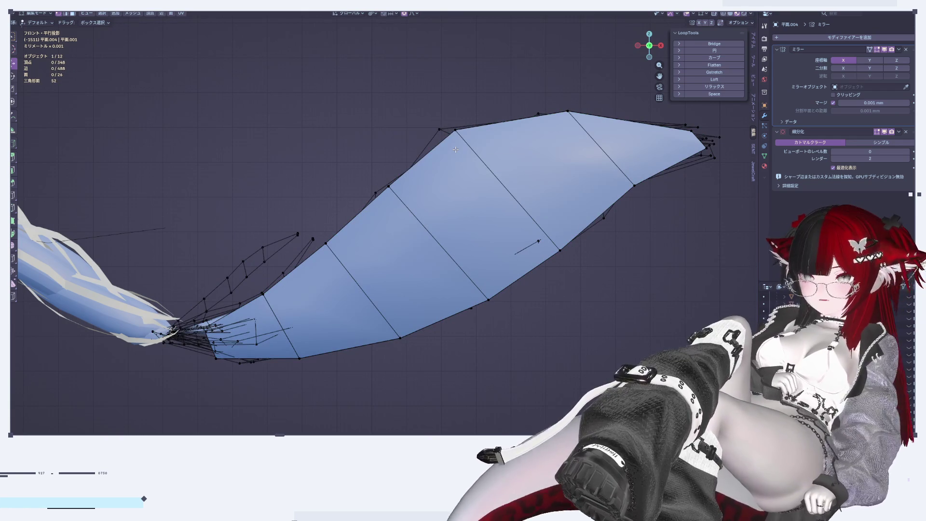
key("ctrl+z")
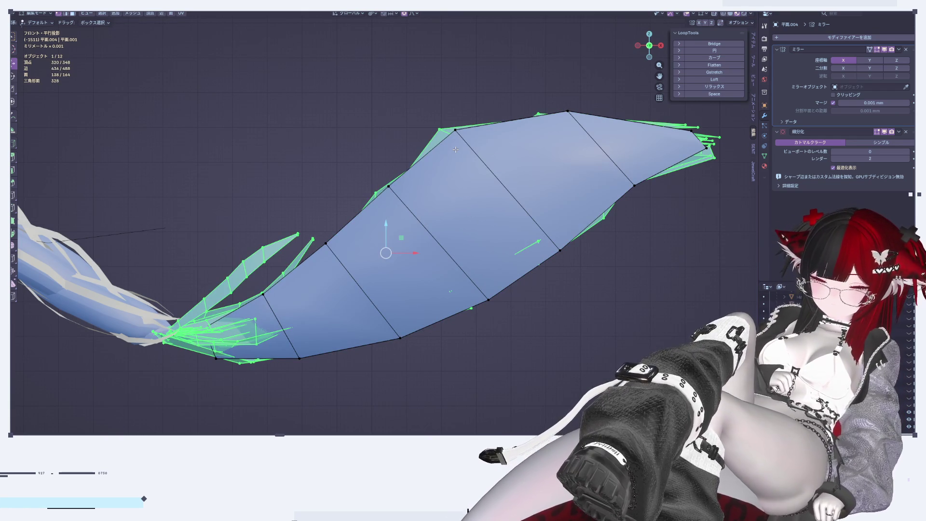
middle_click_drag(455, 149, 460, 129)
key("x")
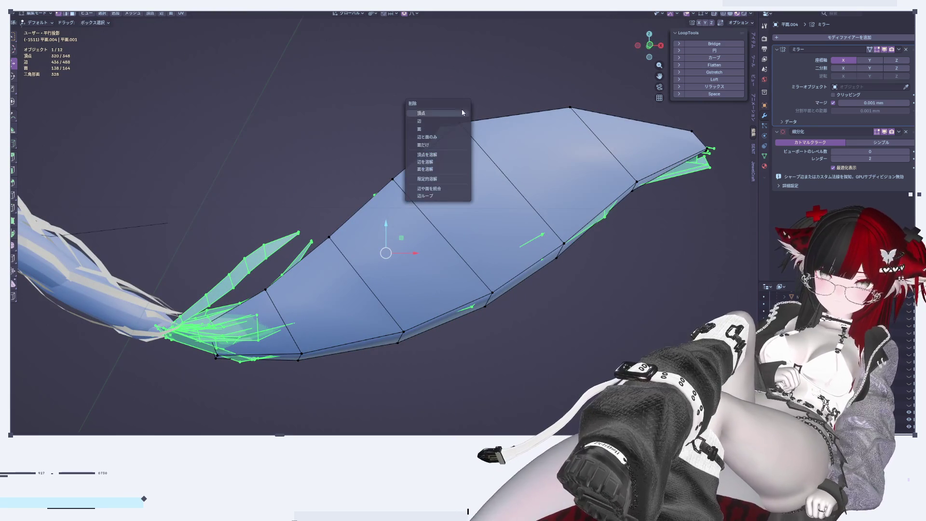
left_click(430, 114)
Set the Subdivision modifier's viewport level to 1, then return to Edit Mode
middle_click_drag(508, 225, 635, 79)
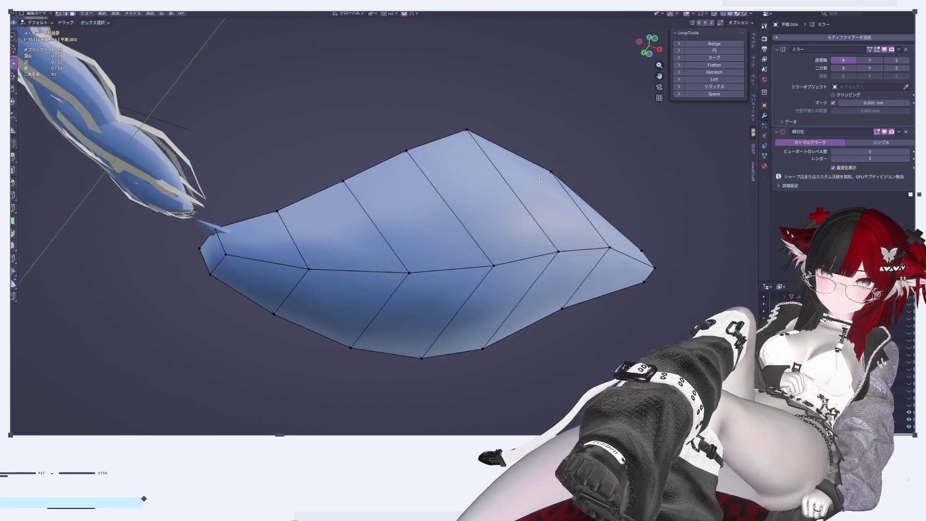
left_click(660, 46)
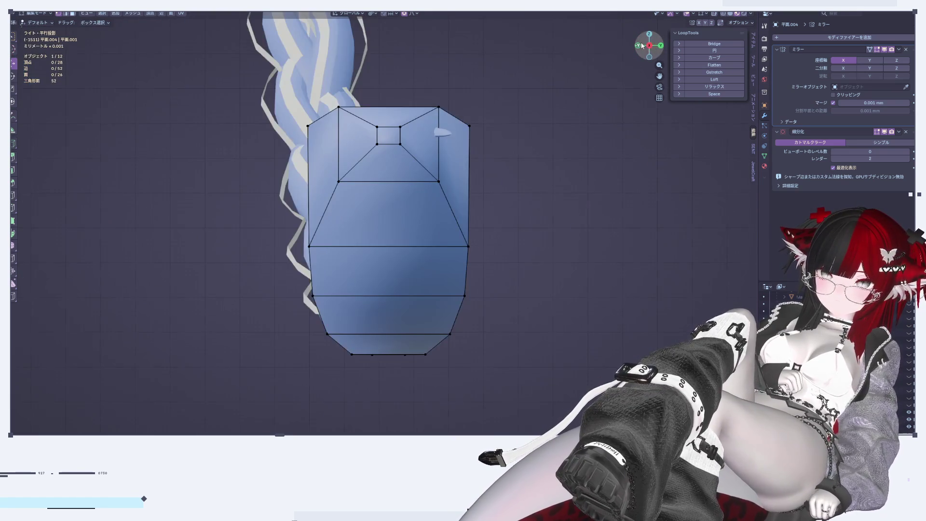
left_click(637, 45)
key("Tab")
scroll(494, 240, "down", 3)
scroll(494, 237, "up", 2)
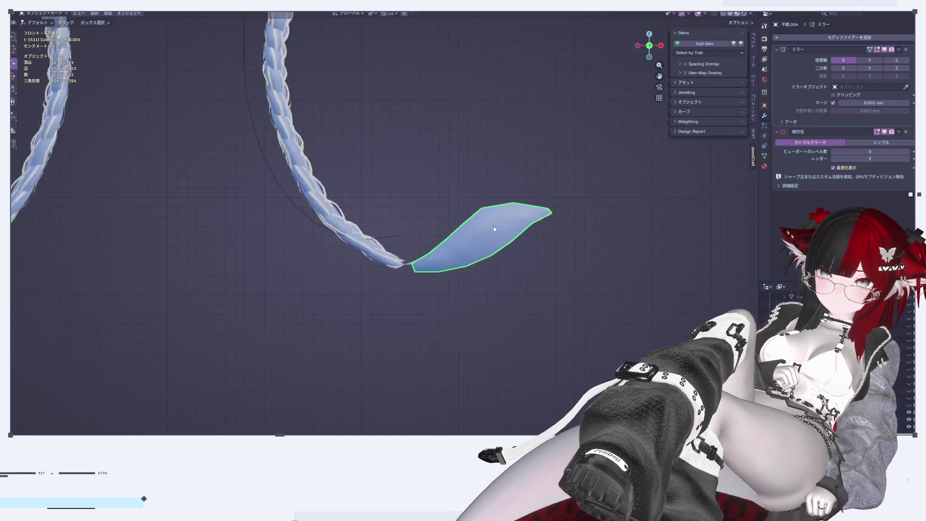
scroll(494, 227, "up", 3)
left_click(907, 152)
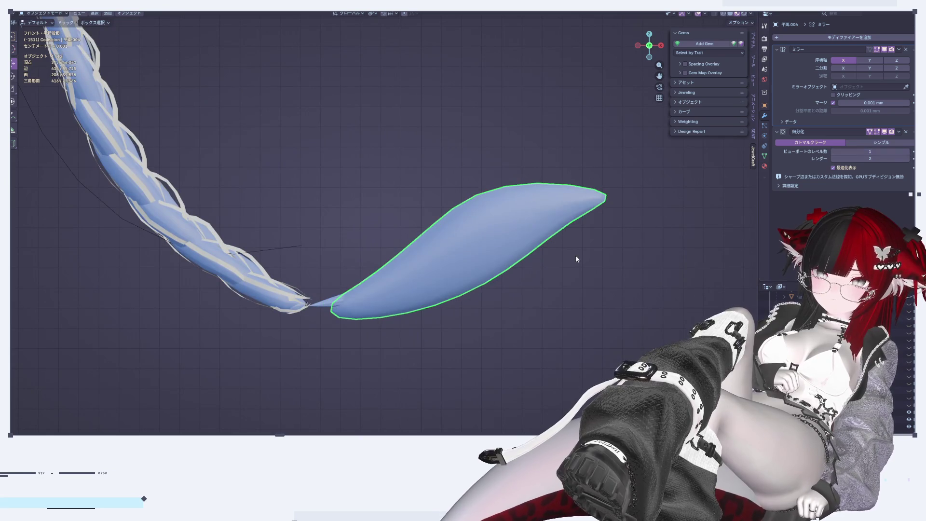
scroll(413, 284, "up", 2)
scroll(458, 258, "up", 2)
key("Tab")
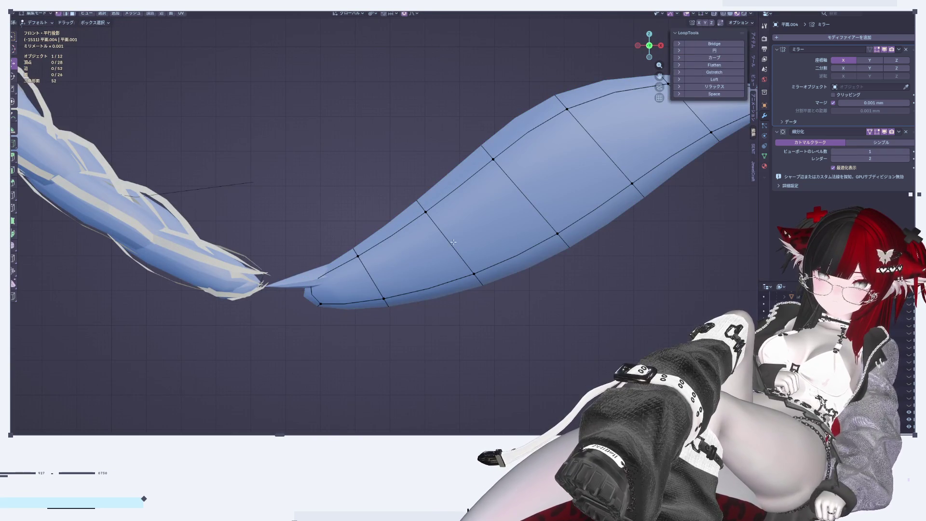
Raise the tuft's base vertices on Z with proportional falloff and move them into the braid end
key("a")
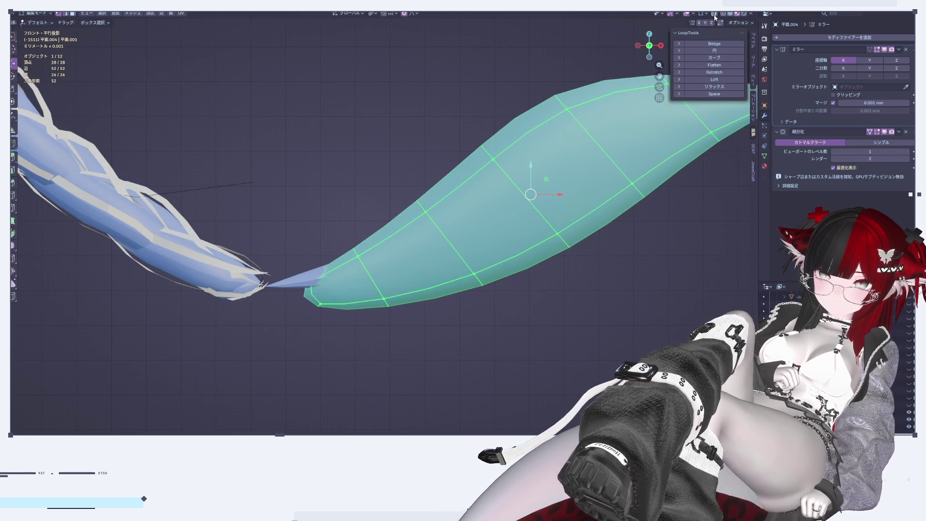
key("alt+a")
middle_click_drag(343, 346, 378, 356, "shift")
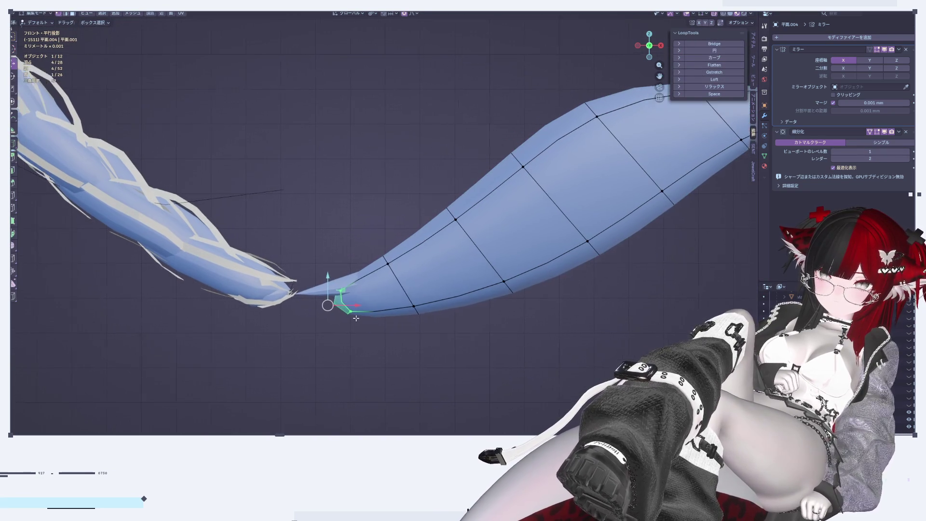
key("g")
key("z")
left_click(328, 263)
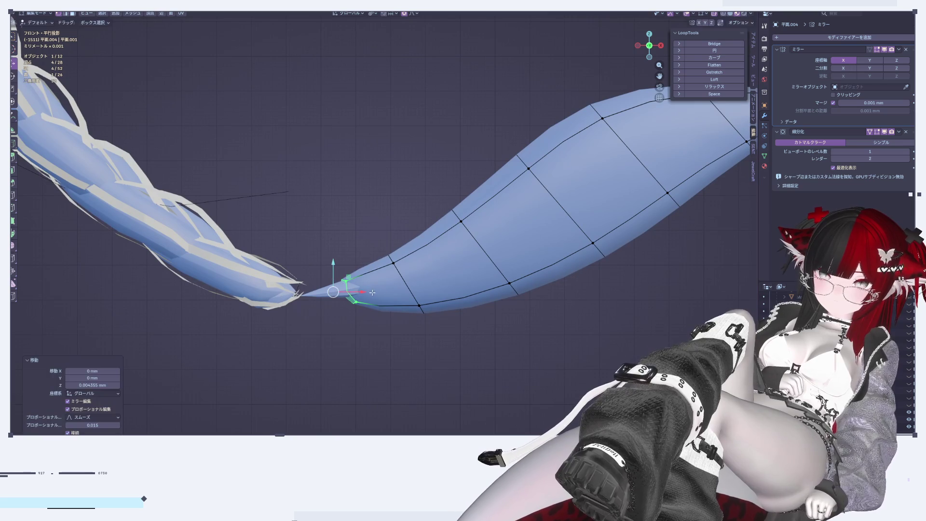
key("g")
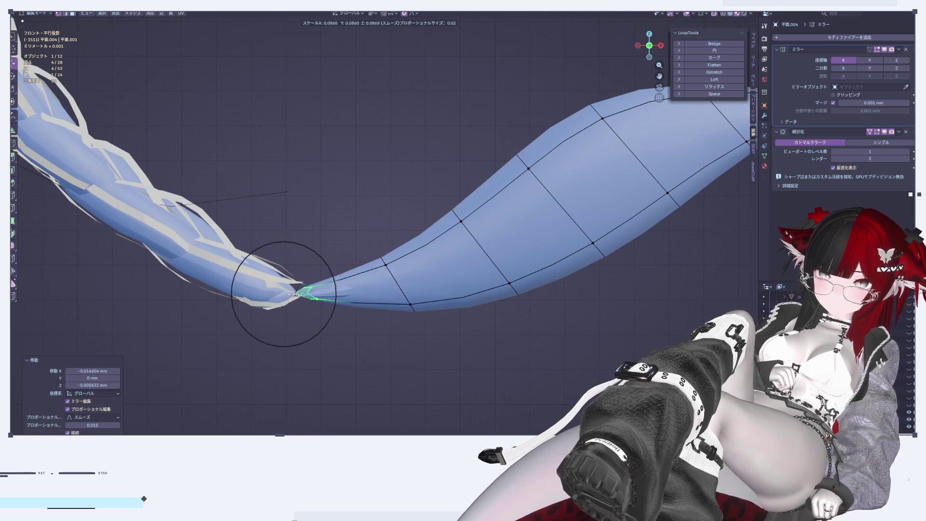
scroll(395, 285, "down", 3)
Slide an edge loop along the tuft by -0.177
key("Tab")
scroll(476, 346, "down", 3)
scroll(468, 329, "down", 2)
scroll(467, 327, "up", 3)
scroll(446, 308, "up", 3)
scroll(426, 273, "up", 2)
key("Tab")
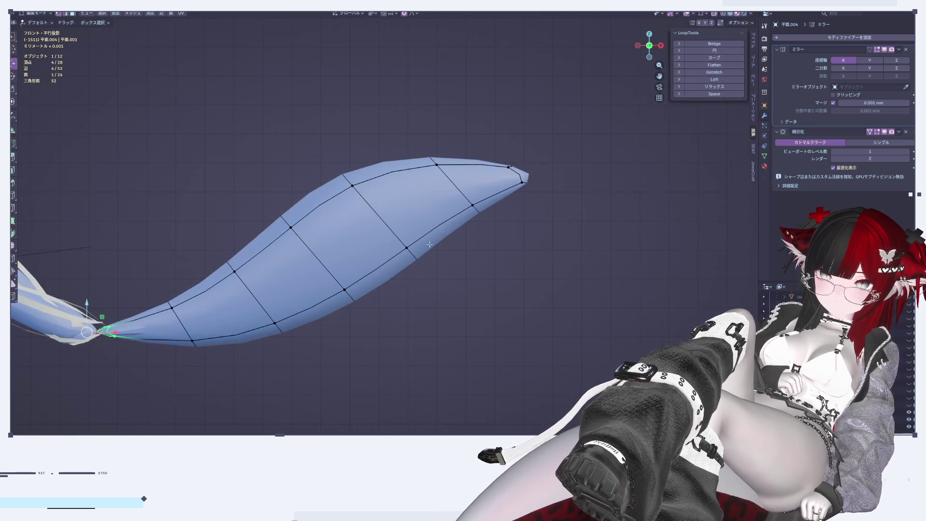
key("g")
key("g")
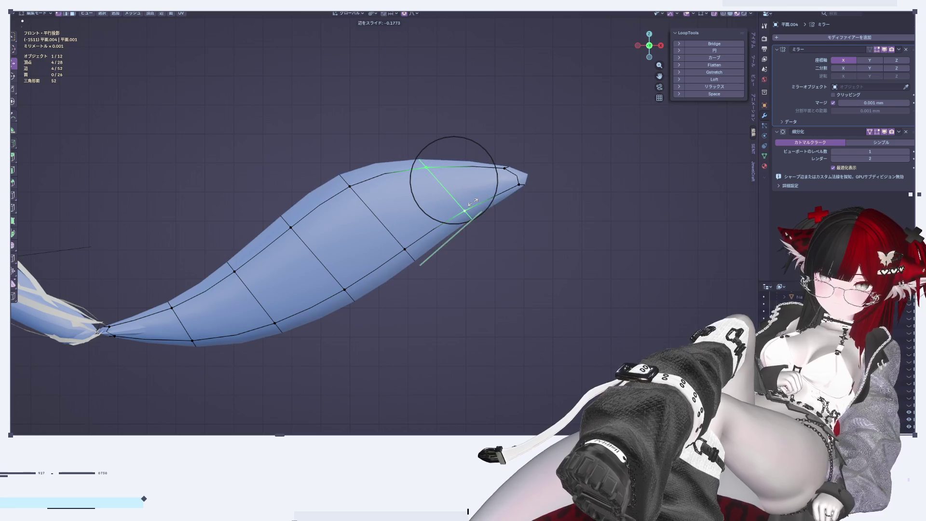
left_click(499, 278)
Scale the tuft's tip vertices into a sharper point and check it from Top view
left_click_drag(496, 134, 612, 217)
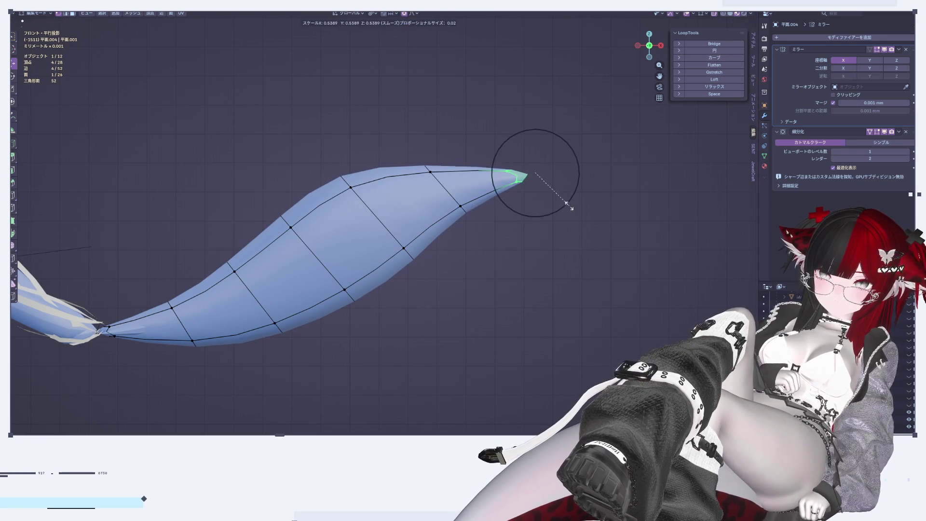
left_click(555, 196)
key("Tab")
mouse_move(537, 269)
middle_mouse_down()
mouse_move(448, 334)
mouse_move(369, 331)
middle_mouse_up()
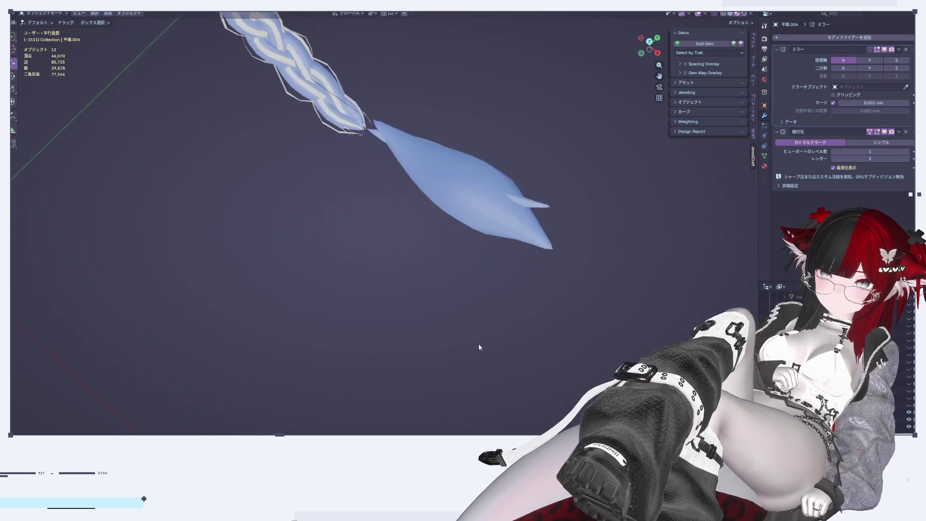
left_click(650, 41)
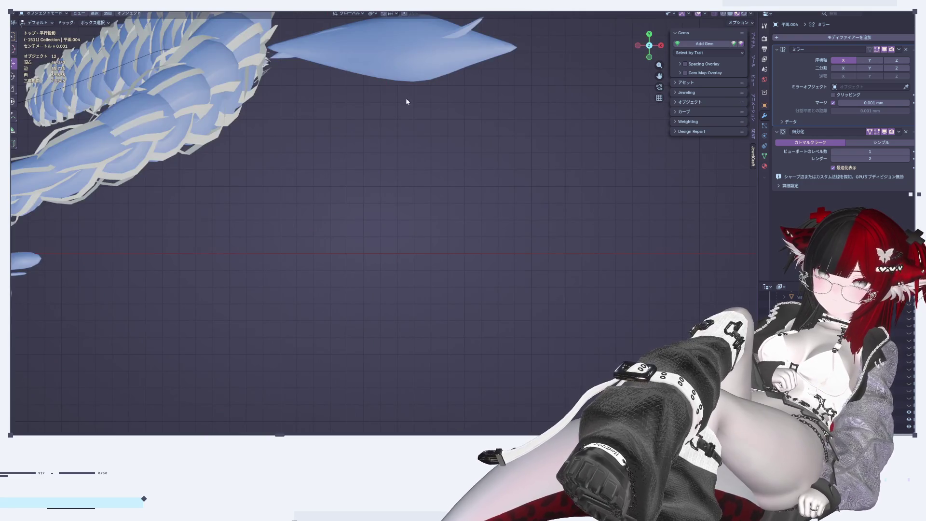
middle_click_drag(417, 99, 403, 306, "shift")
scroll(419, 221, "up", 3)
key("Tab")
scroll(431, 213, "up", 1)
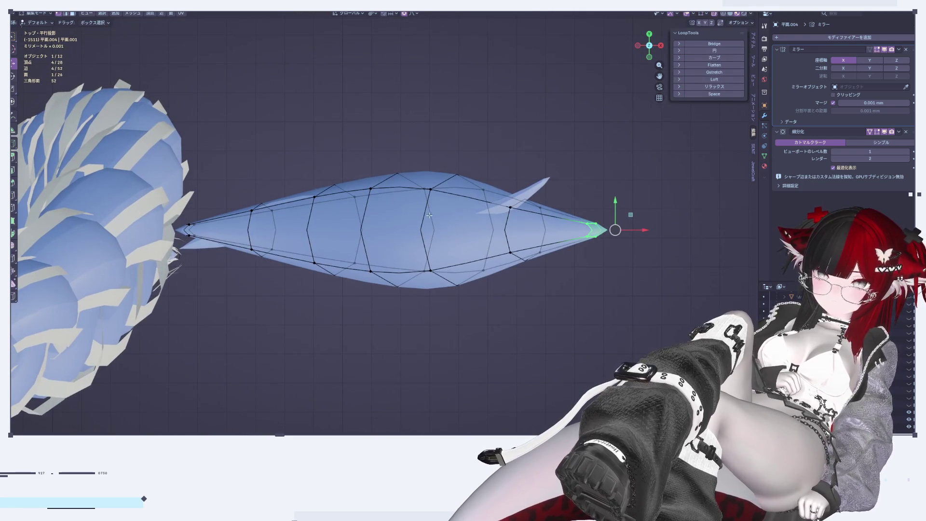
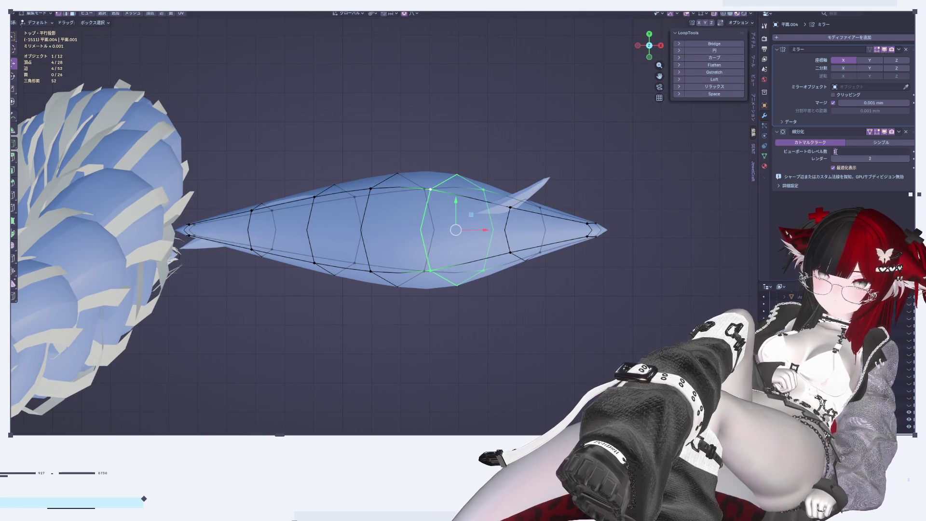
Preview the piece at subdivision level 0, restore level 1, and shift the selected loop along Y
left_click(832, 151)
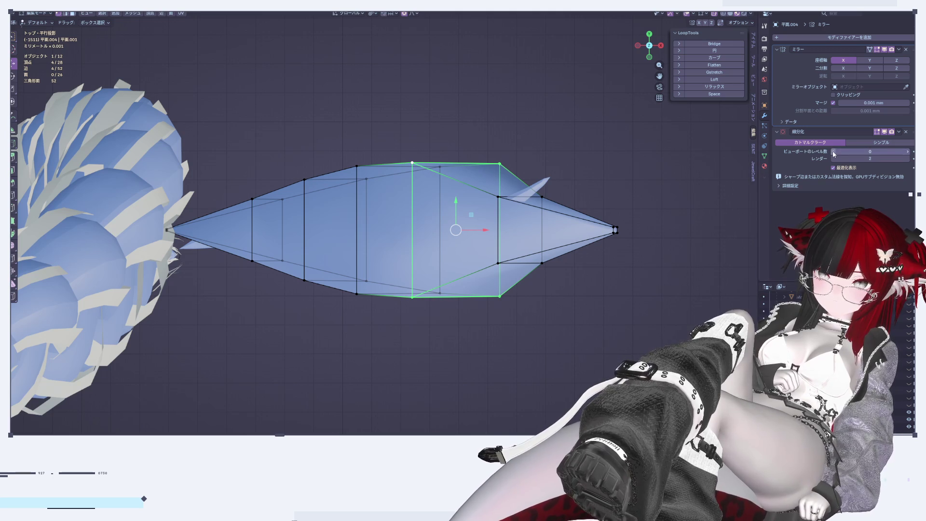
left_click(907, 154)
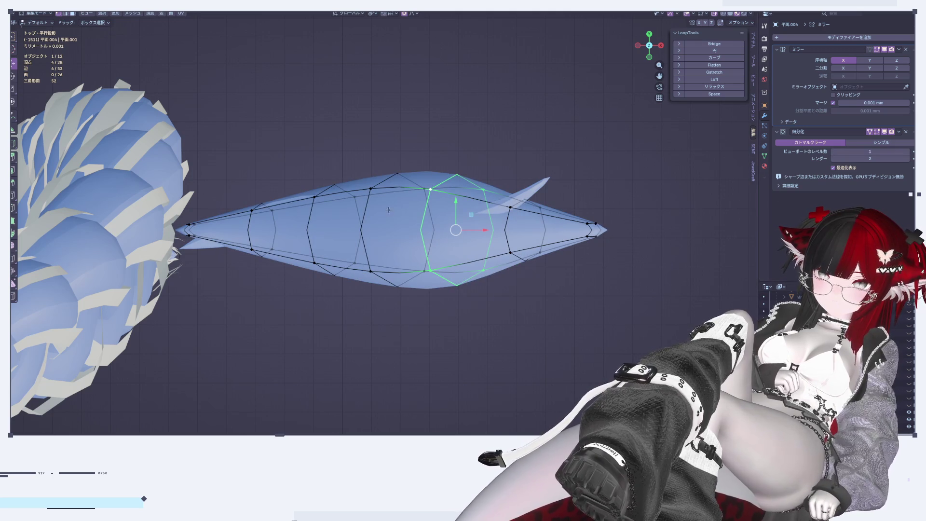
key("g")
key("y")
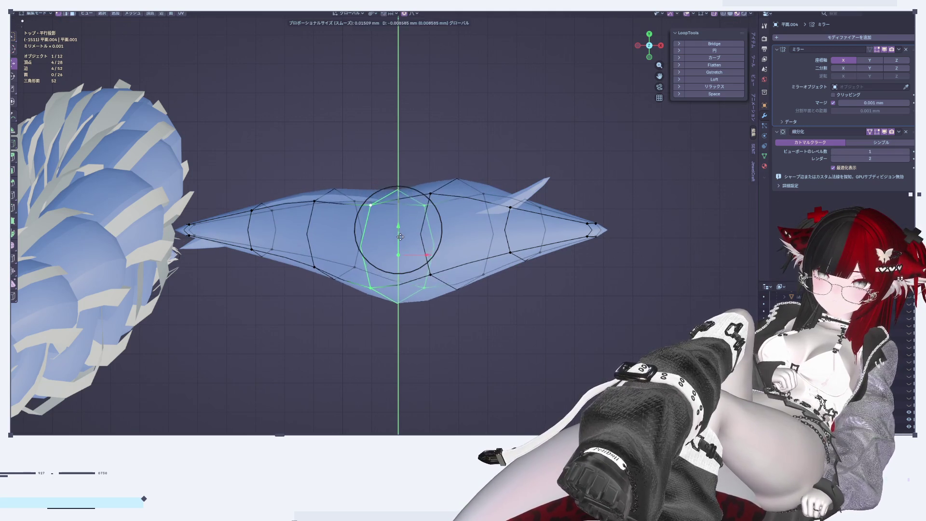
left_click(407, 253)
Delete the leftover thin sheet 平面.003
key("Tab")
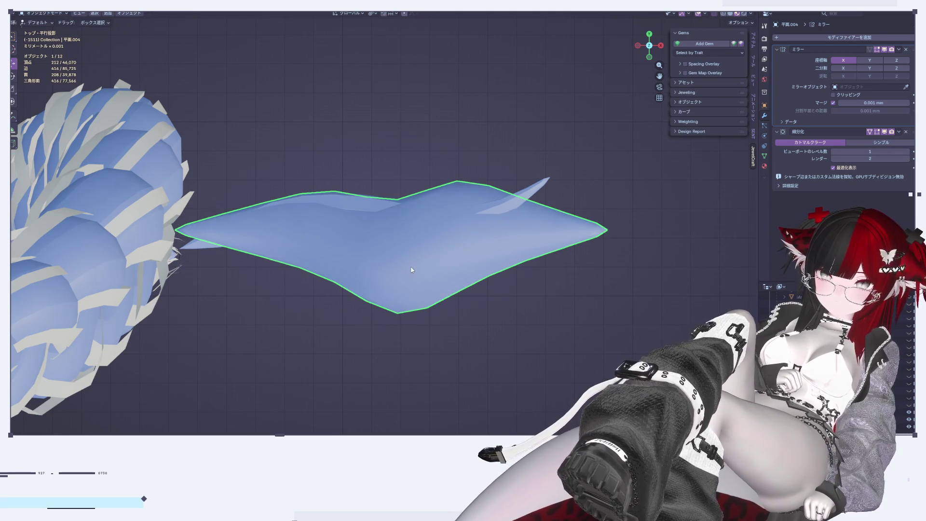
left_click(538, 186)
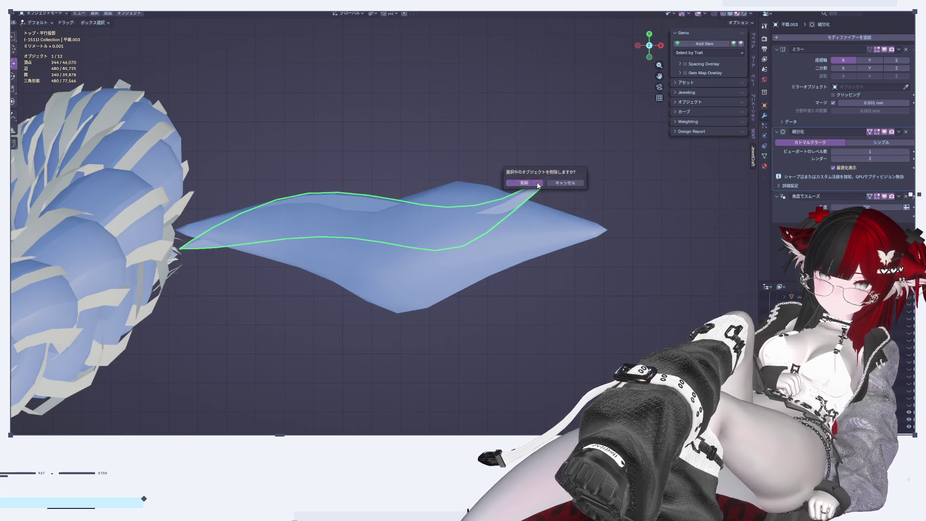
left_click(538, 186)
Move the tail-tip piece's middle edge loop and tip vertices along Y to reshape it
left_click(480, 238)
key("Tab")
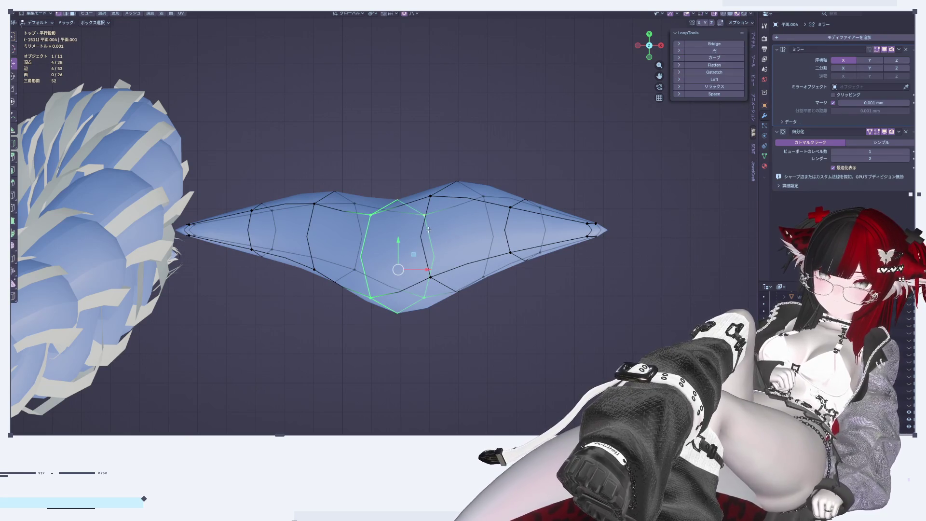
left_click(424, 243, "alt")
key("g")
key("y")
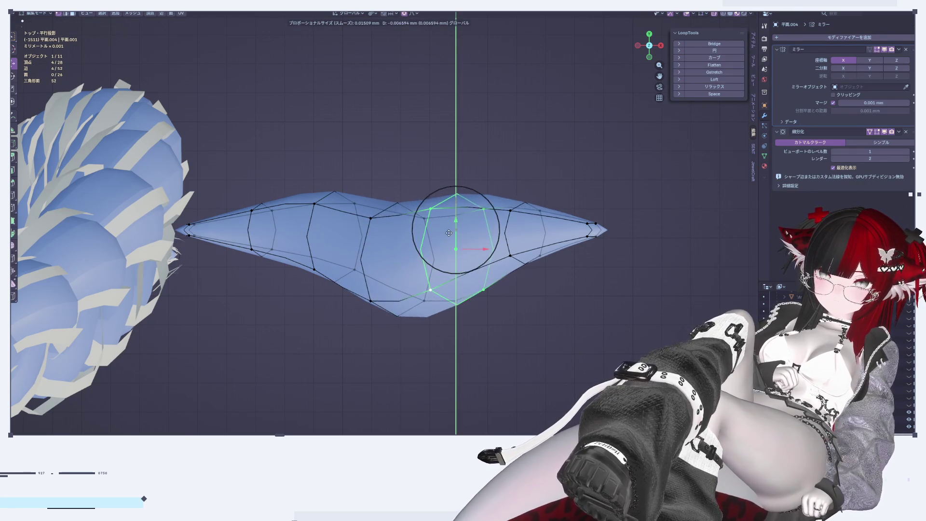
left_click(448, 230)
left_click_drag(496, 180, 632, 286)
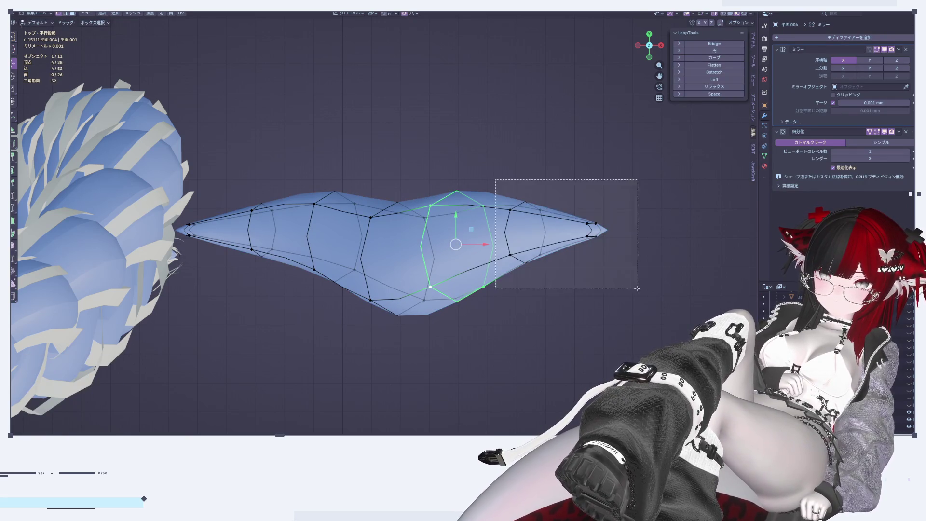
key("g")
key("y")
left_click(572, 184)
key("Tab")
mouse_move(434, 303)
middle_mouse_down()
mouse_move(423, 253)
mouse_move(461, 207)
mouse_move(495, 196)
mouse_move(537, 149)
mouse_move(532, 129)
mouse_move(497, 257)
middle_mouse_up()
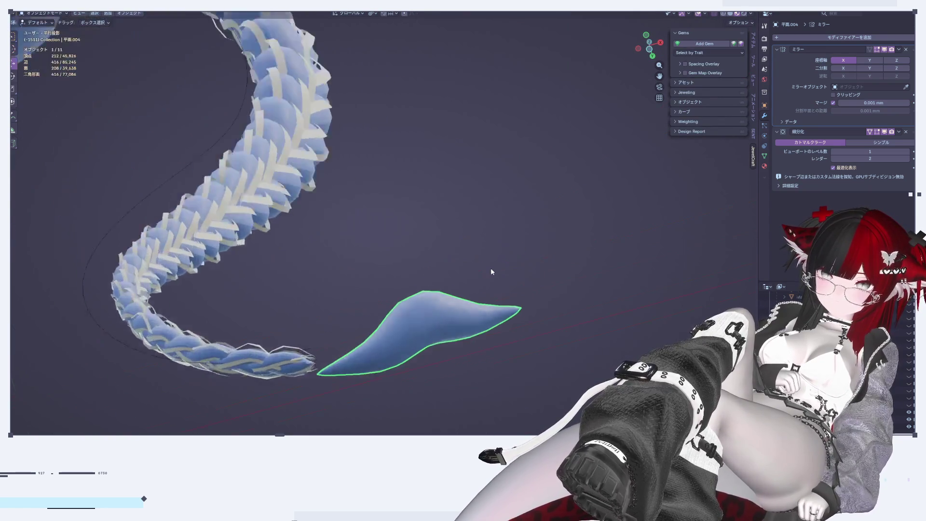
Nudge the selected loop of the tail-tip piece along Y
key("Tab")
scroll(385, 230, "up", 3)
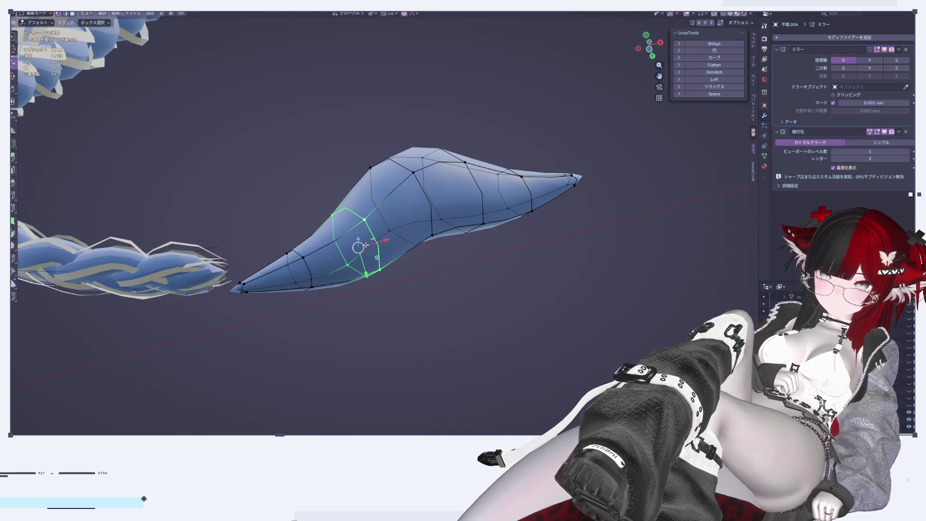
key("g")
key("y")
left_click(363, 268)
mouse_move(362, 268)
middle_mouse_down()
mouse_move(436, 359)
mouse_move(467, 319)
mouse_move(584, 364)
mouse_move(618, 306)
middle_mouse_up()
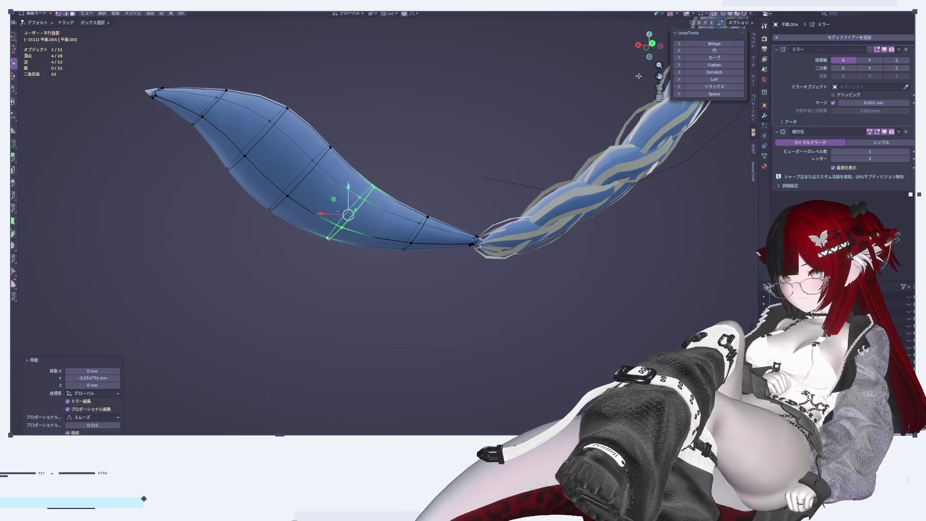
left_click(660, 46)
left_click(661, 45)
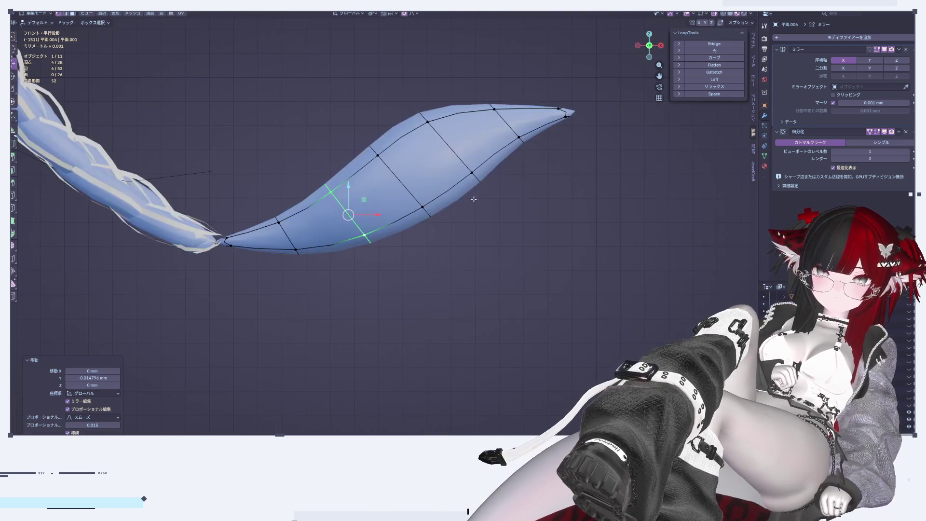
middle_click_drag(493, 195, 519, 206)
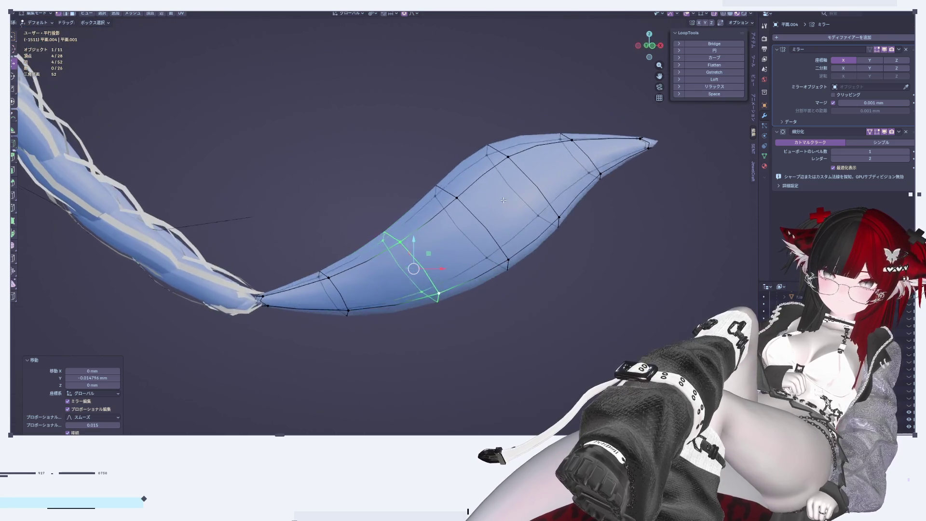
Duplicate a two-loop band of faces in place and shrink it to 0.933
left_click(521, 217, "alt")
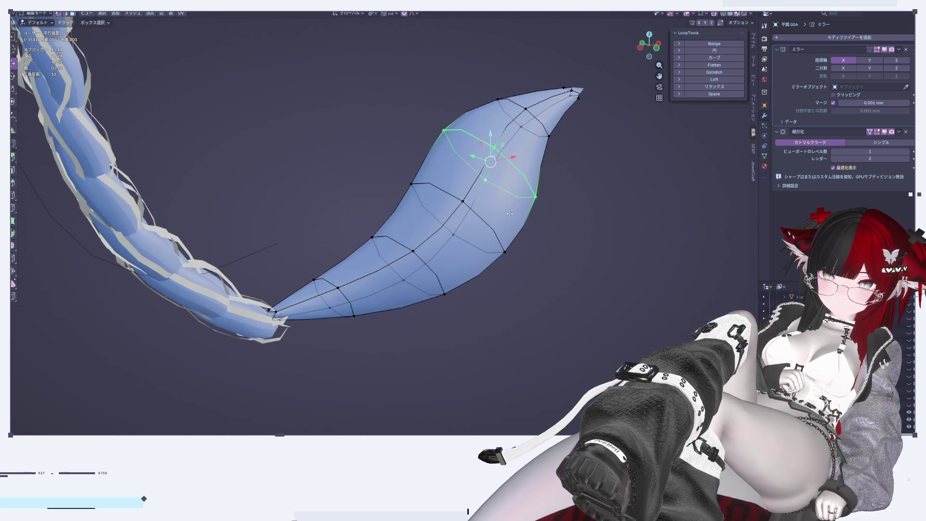
middle_click_drag(465, 175, 470, 109)
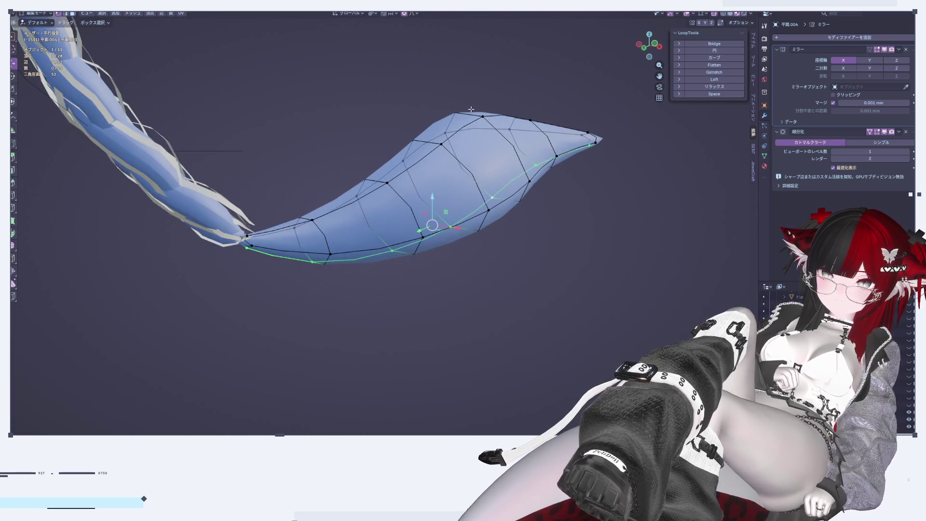
left_click(510, 192, "alt+shift")
mouse_move(510, 193)
middle_mouse_down()
mouse_move(504, 202)
mouse_move(678, 240)
middle_mouse_up()
key("shift+d")
key("Escape")
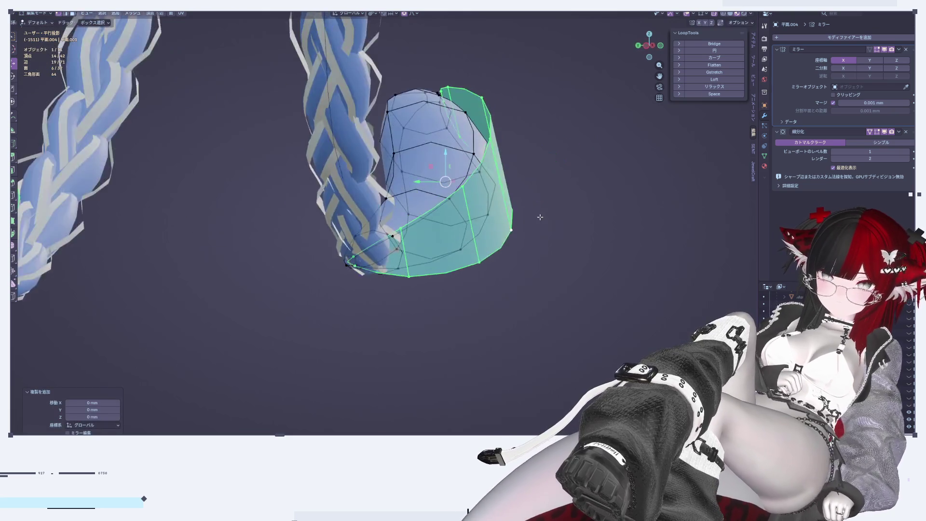
key("s")
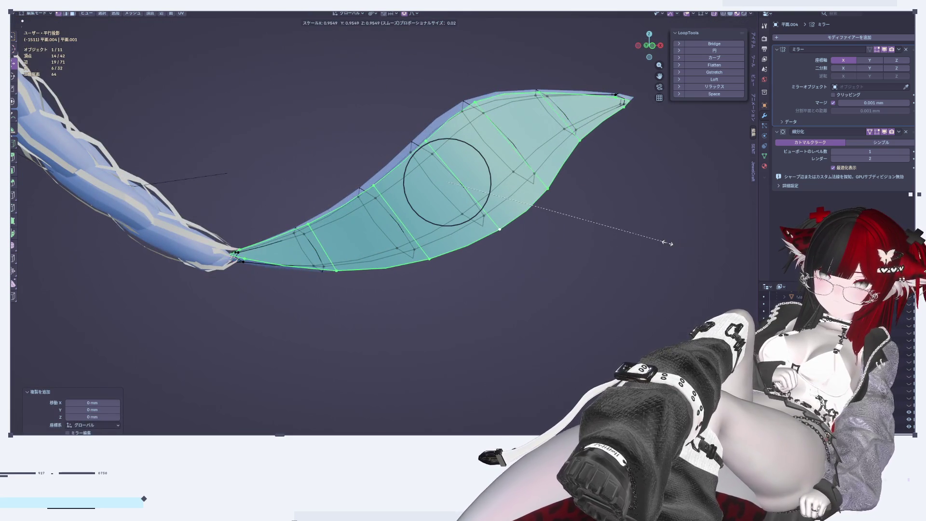
left_click(662, 243)
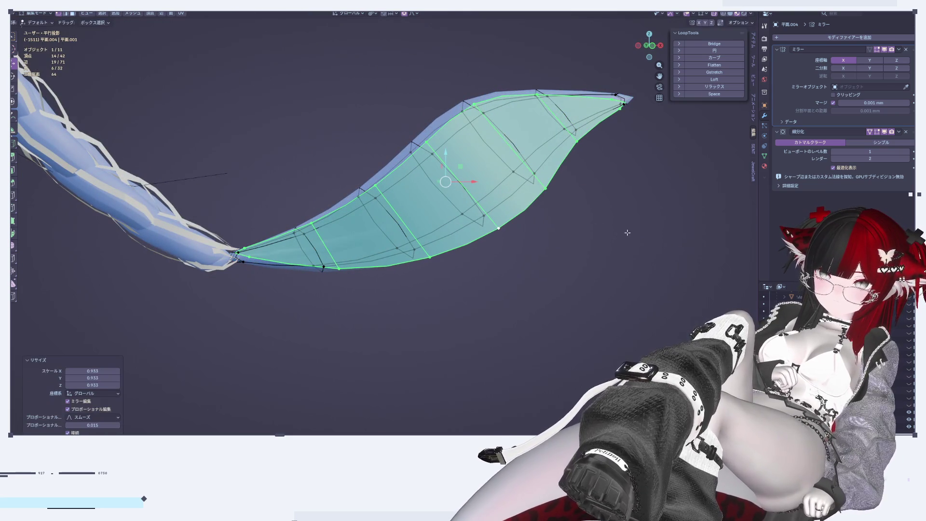
Edge-slide the band's lower boundary loop along the surface
left_click(520, 213, "alt")
key("g")
key("g")
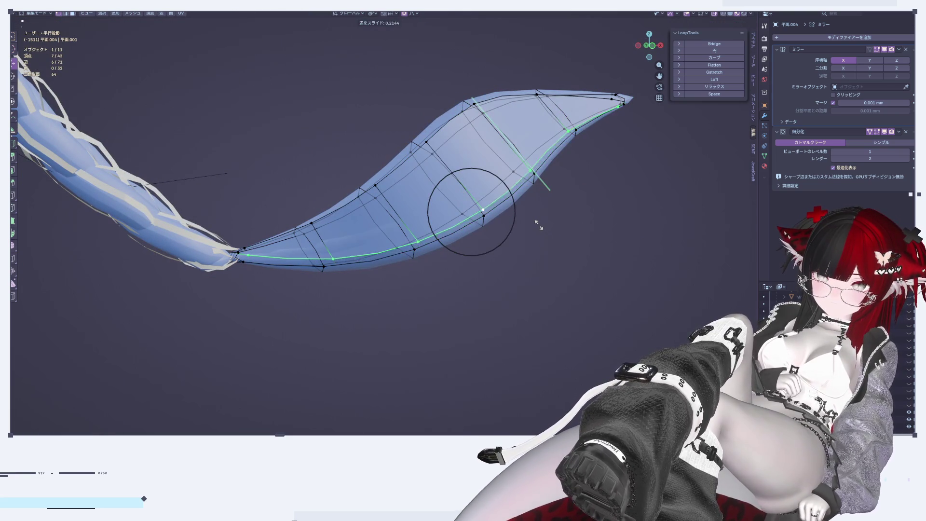
left_click(535, 221)
key("Tab")
mouse_move(500, 215)
middle_mouse_down()
mouse_move(526, 244)
mouse_move(458, 233)
mouse_move(535, 226)
middle_mouse_up()
scroll(534, 226, "up", 2)
key("Tab")
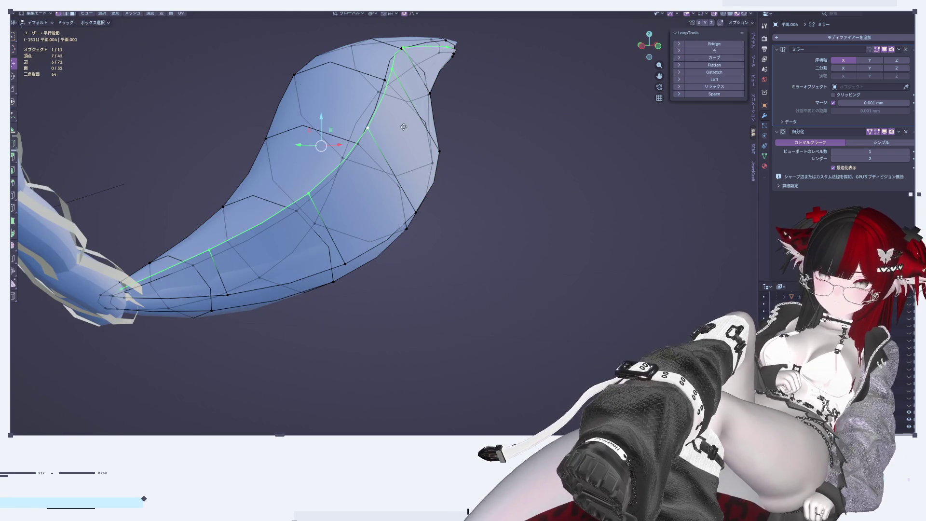
key("g")
key("g")
middle_click_drag(395, 152, 463, 204)
Grow the selection to the whole strip and extrude it outward along its normals
key("ctrl+KP_Add")
key("e")
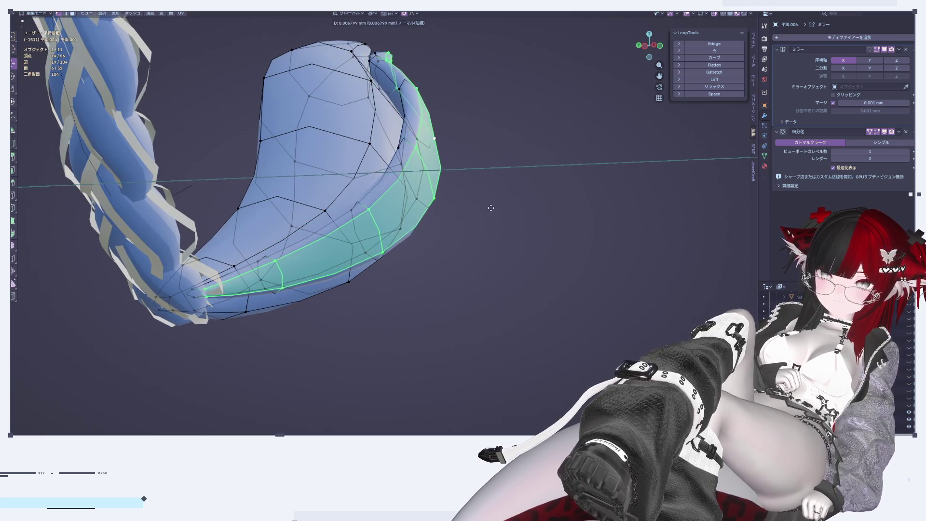
left_click(490, 209)
key("Tab")
scroll(436, 283, "up", 5)
scroll(437, 283, "down", 5)
middle_click_drag(565, 322, 375, 305)
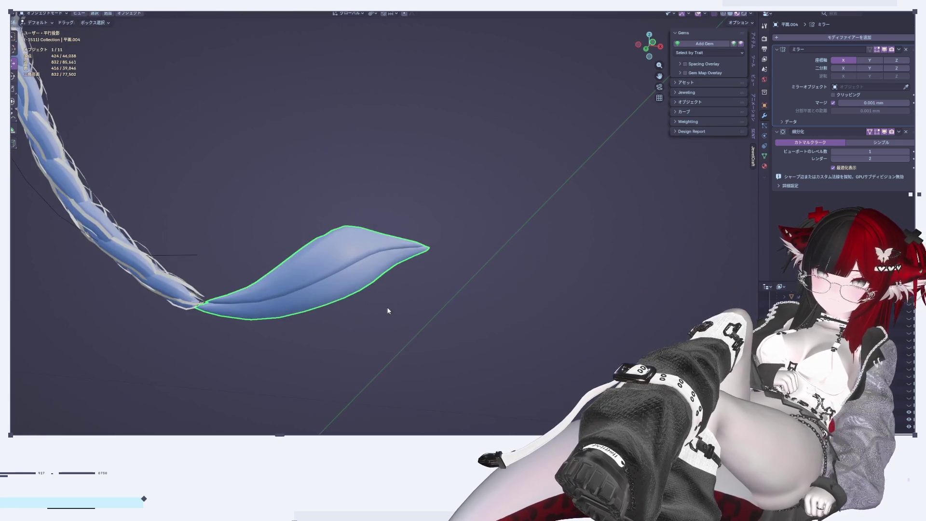
Select a two-loop band of faces near the tail tip
left_click_drag(662, 52, 646, 54)
left_click(634, 58)
scroll(369, 265, "up", 4)
mouse_move(465, 288)
middle_mouse_down()
mouse_move(633, 319)
mouse_move(614, 336)
middle_mouse_up()
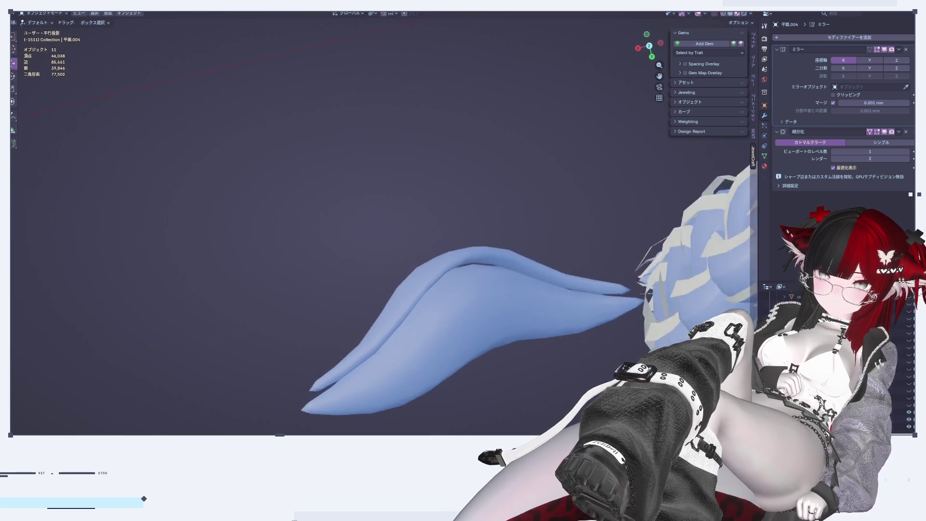
key("Tab")
mouse_move(614, 336)
middle_mouse_down()
mouse_move(382, 253)
mouse_move(428, 289)
middle_mouse_up()
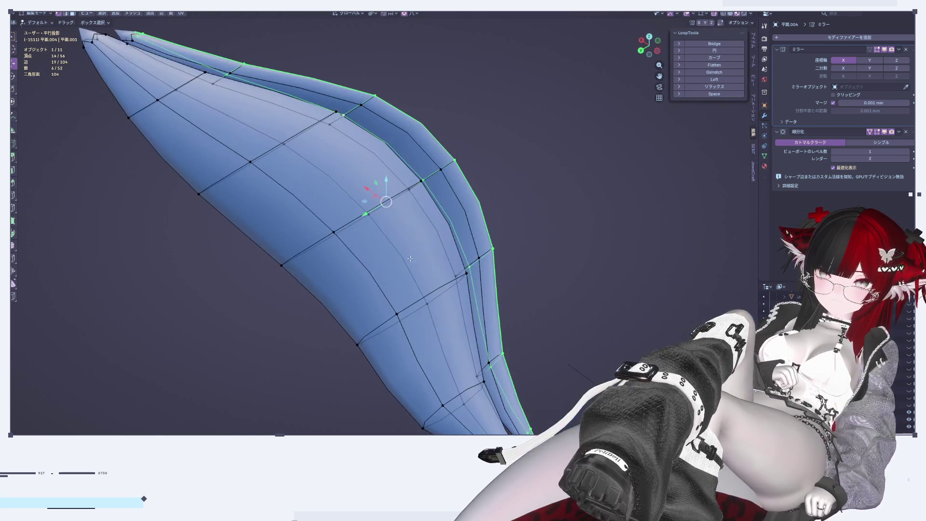
left_click(307, 199, "alt")
left_click(341, 206, "alt+shift")
mouse_move(340, 207)
middle_mouse_down()
mouse_move(502, 254)
mouse_move(367, 243)
middle_mouse_up()
Duplicate the band in place and rescale it
key("shift+d")
key("Escape")
scroll(502, 254, "up", 4)
key("s")
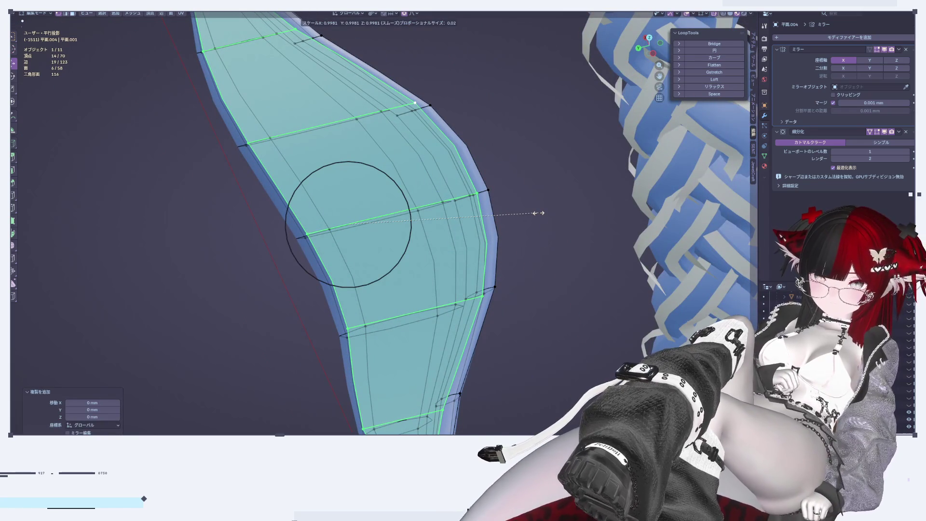
left_click(337, 209)
key("Tab")
mouse_move(338, 208)
middle_mouse_down()
mouse_move(438, 332)
mouse_move(475, 323)
mouse_move(378, 288)
mouse_move(341, 302)
mouse_move(349, 325)
mouse_move(452, 298)
mouse_move(362, 274)
middle_mouse_up()
Move the duplicated strip up and outward so it sits as a separate raised strand
key("Tab")
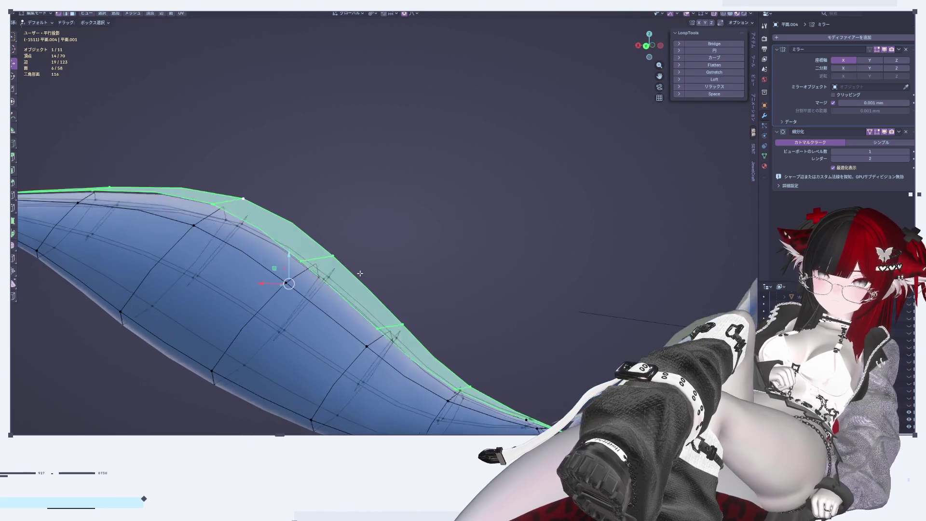
key("g")
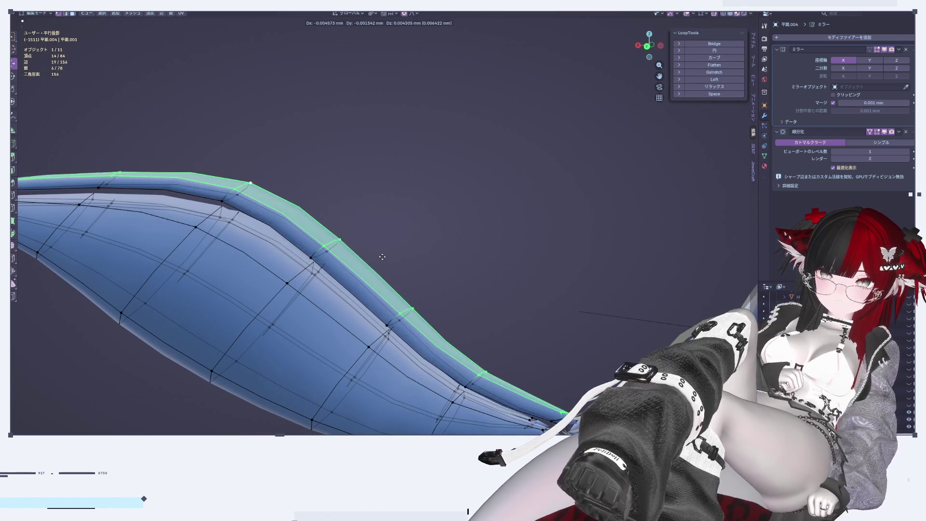
left_click(388, 254)
key("Tab")
mouse_move(388, 254)
middle_mouse_down()
mouse_move(238, 267)
mouse_move(251, 269)
middle_mouse_up()
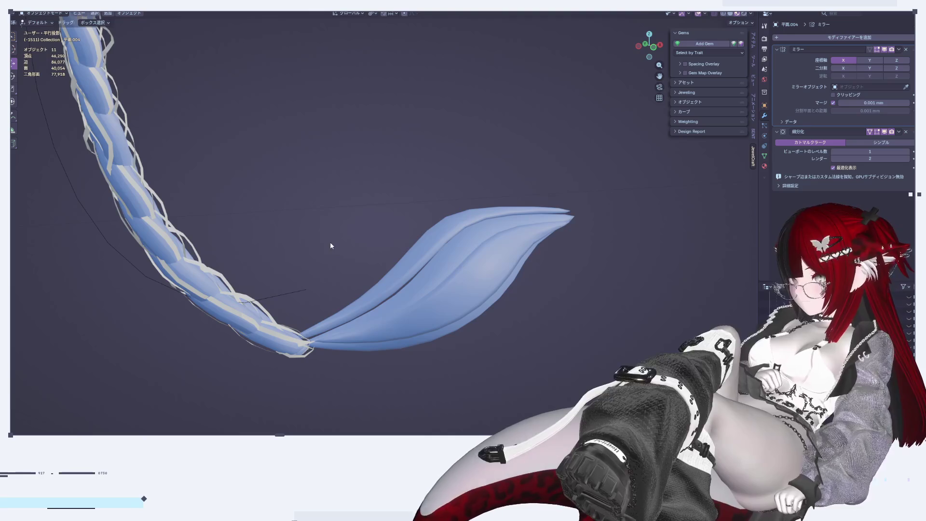
scroll(392, 236, "up", 2)
Duplicate a six-face strip from the fin's middle in place and shrink it to 0.906
mouse_move(394, 238)
middle_mouse_down()
mouse_move(433, 146)
mouse_move(414, 177)
mouse_move(573, 112)
mouse_move(441, 157)
mouse_move(310, 221)
mouse_move(285, 204)
mouse_move(377, 247)
middle_mouse_up()
key("Tab")
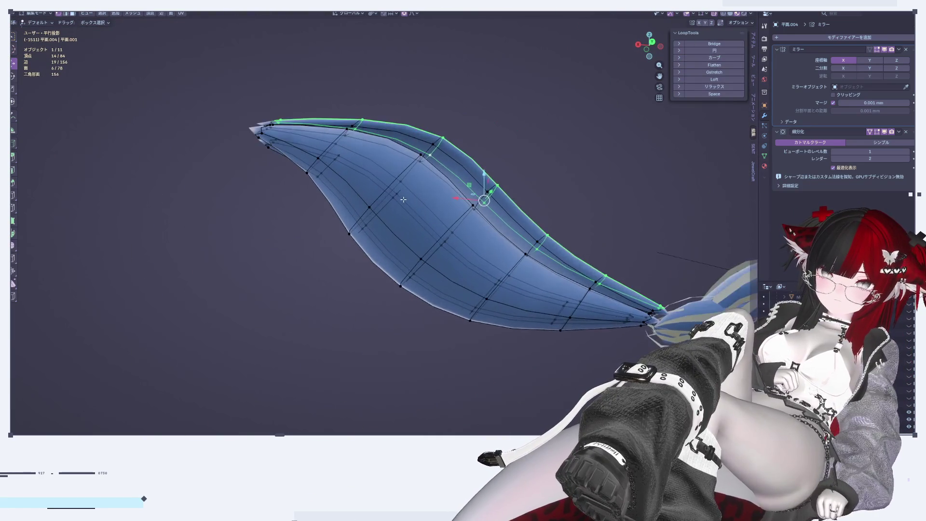
left_click(434, 196, "alt")
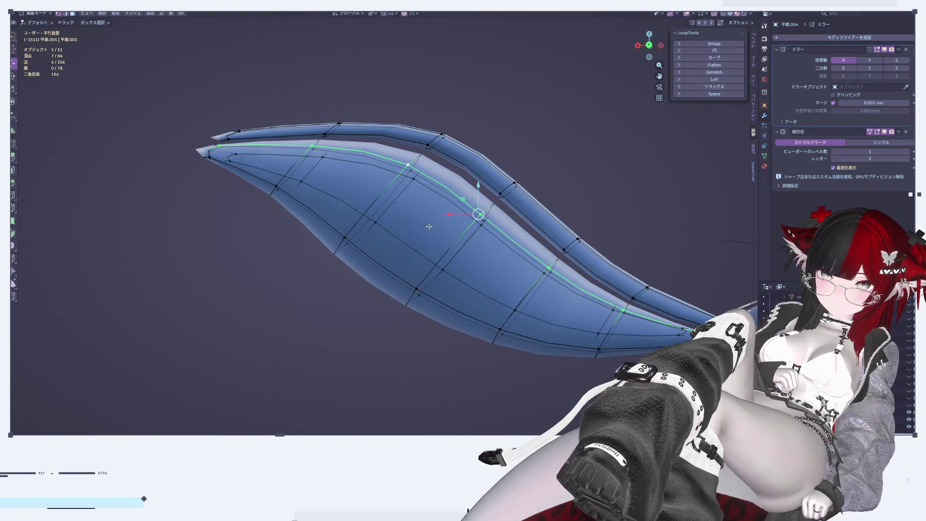
left_click(392, 272, "alt+shift")
middle_click_drag(392, 272, 612, 299)
key("shift+d")
right_click(543, 295)
key("s")
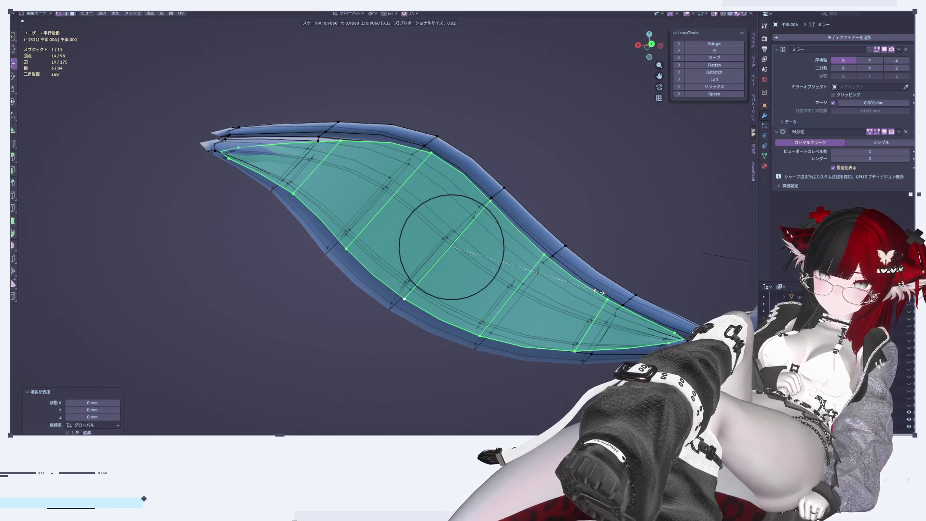
left_click(599, 292)
Extrude the duplicated strip to give it thickness and narrow it to 0.818
middle_click_drag(603, 304, 468, 511)
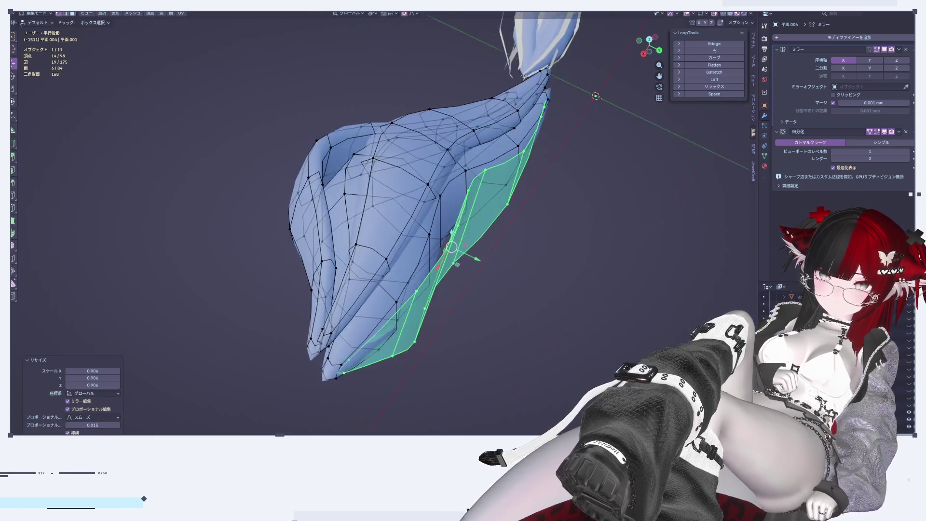
key("e")
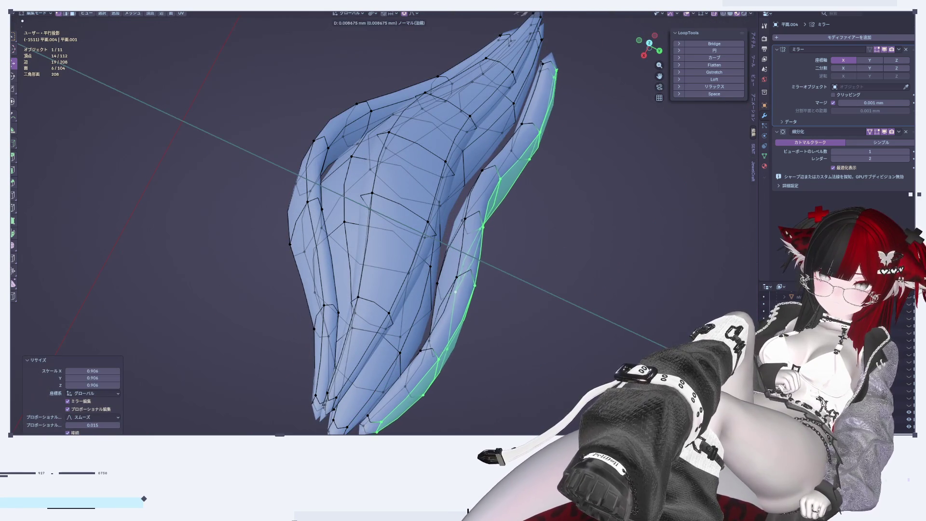
left_click(490, 265)
key("Tab")
mouse_move(577, 351)
middle_mouse_down()
mouse_move(493, 306)
mouse_move(580, 365)
mouse_move(346, 301)
mouse_move(549, 360)
middle_mouse_up()
key("Tab")
scroll(530, 359, "up", 3)
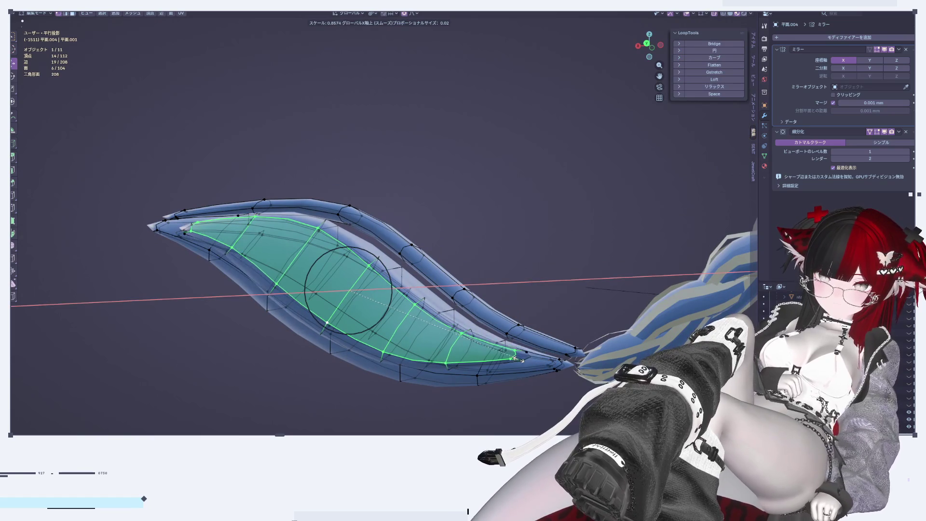
left_click(510, 358)
Select the whole new strand and narrow it along X, first to 0.924, then further
key("s")
key("x")
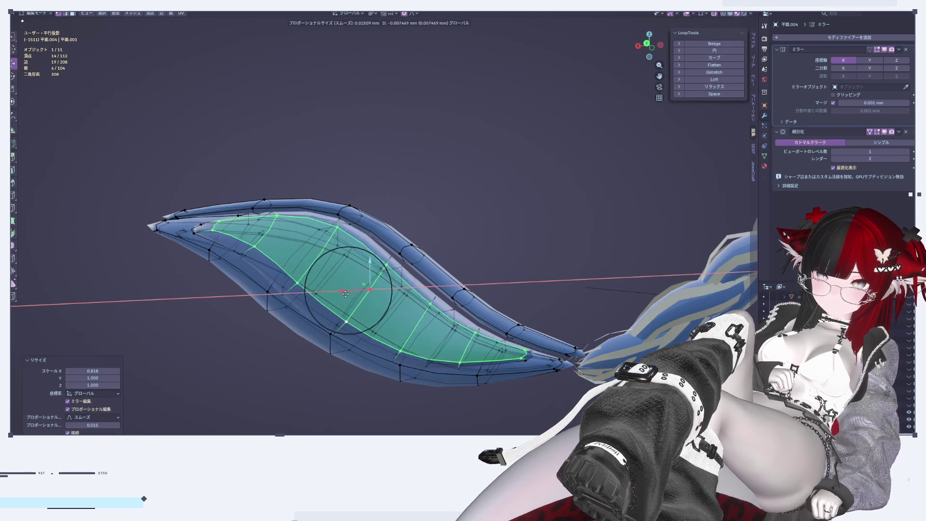
key("Escape")
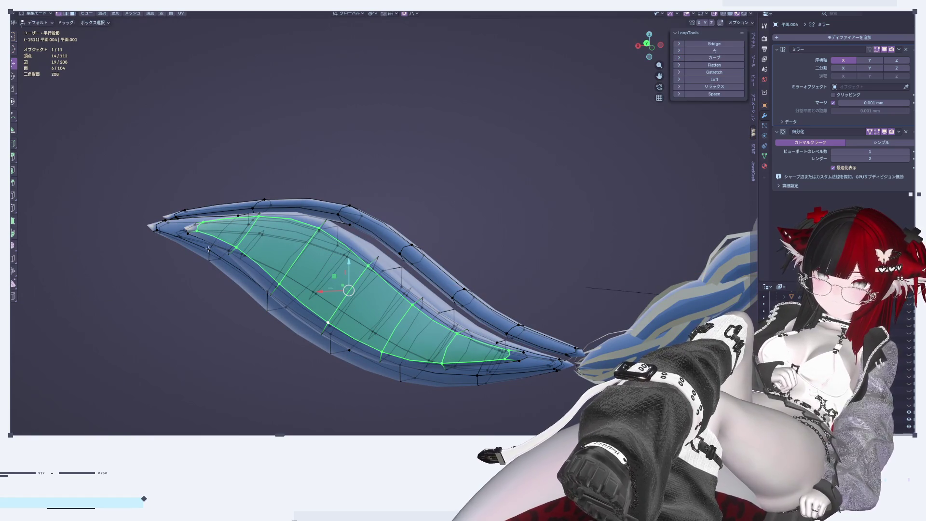
key("alt+a")
key("l")
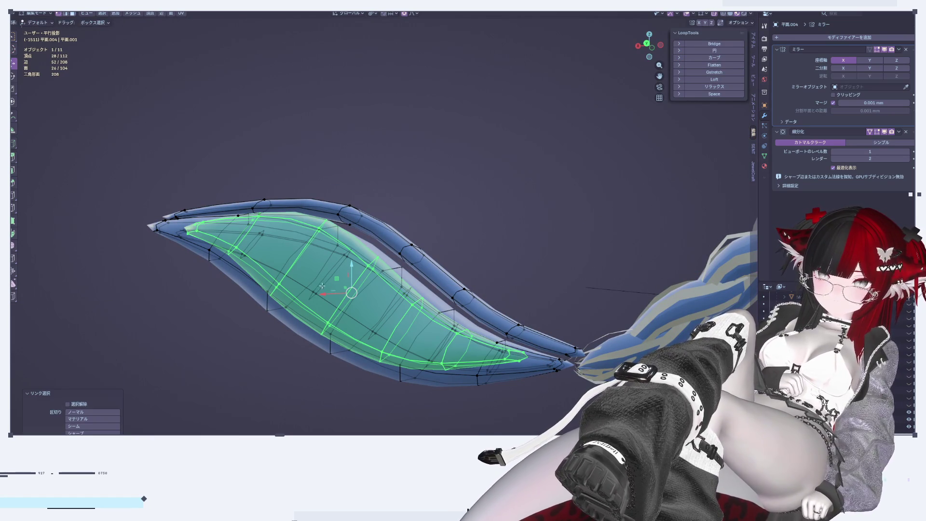
key("s")
key("x")
left_click(347, 295)
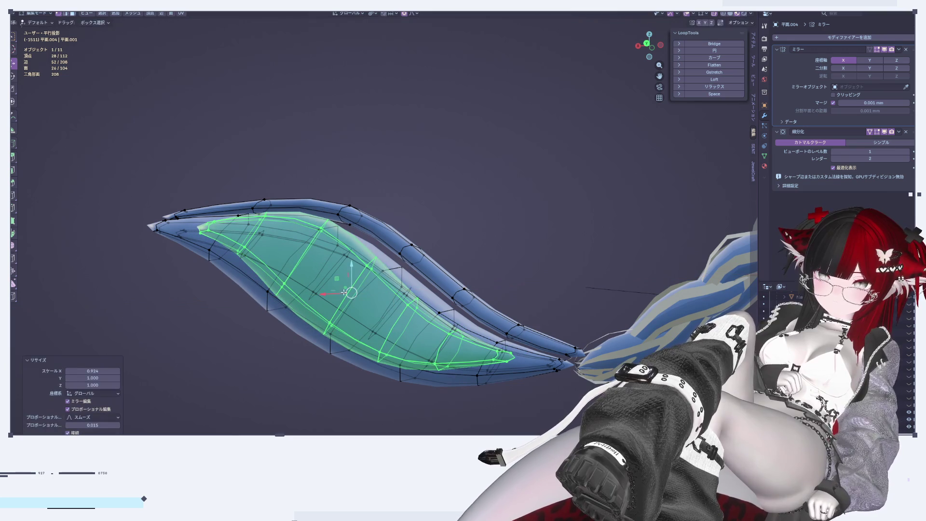
key("s")
key("x")
left_click(278, 377)
key("Tab")
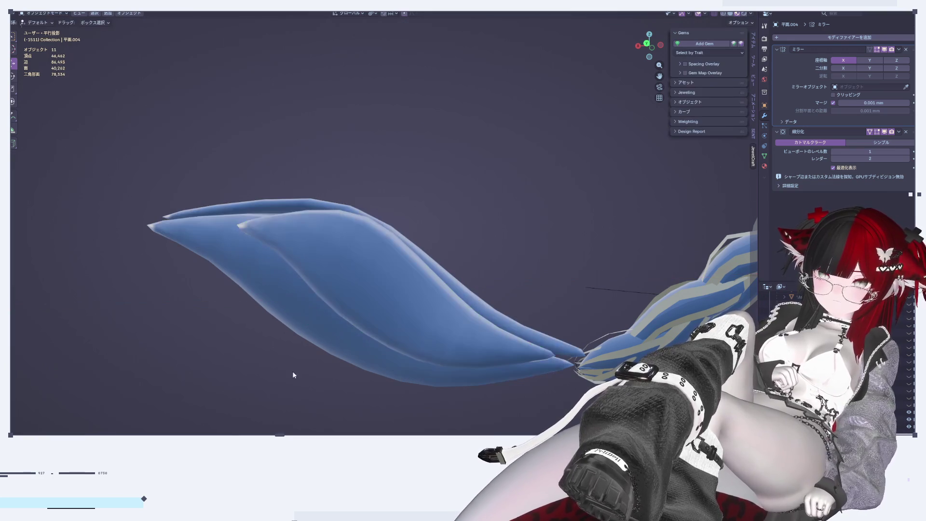
Select the tail fin, enter Edit Mode framed from the front, and turn X-ray off
scroll(279, 378, "down", 3)
mouse_move(279, 382)
middle_mouse_down()
mouse_move(393, 19)
mouse_move(447, 94)
mouse_move(409, 126)
middle_mouse_up()
scroll(447, 94, "up", 2)
scroll(434, 96, "up", 2)
scroll(424, 100, "up", 2)
scroll(409, 126, "down", 3)
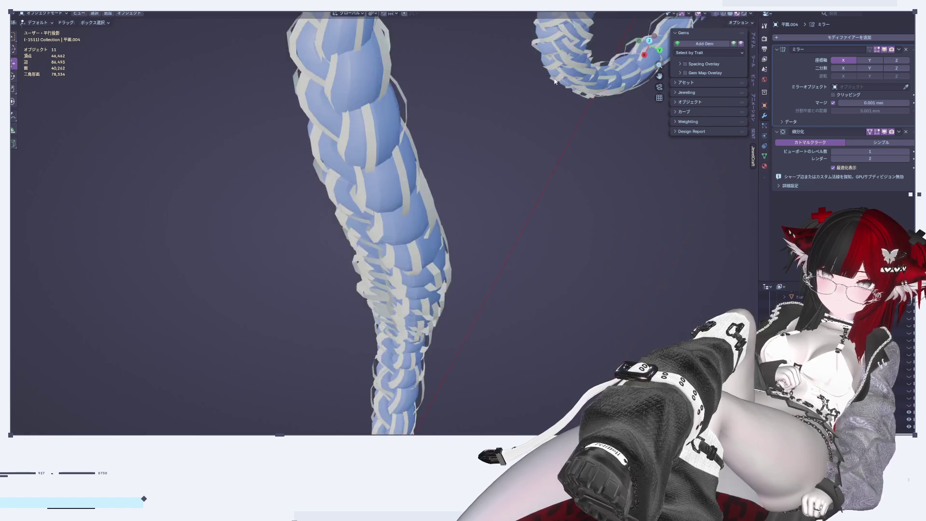
scroll(524, 197, "down", 2)
scroll(523, 196, "down", 2)
left_click(372, 283)
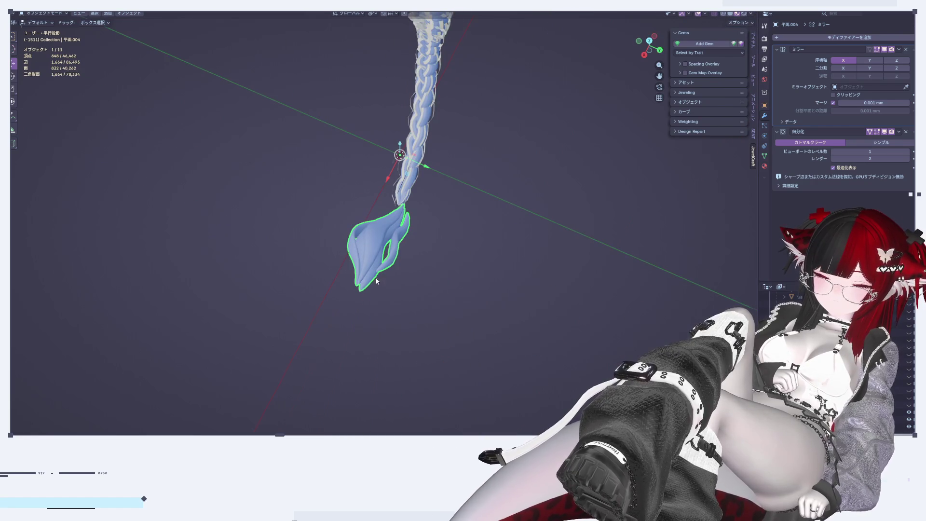
key("Tab")
middle_click_drag(373, 284, 448, 273)
left_click(658, 40)
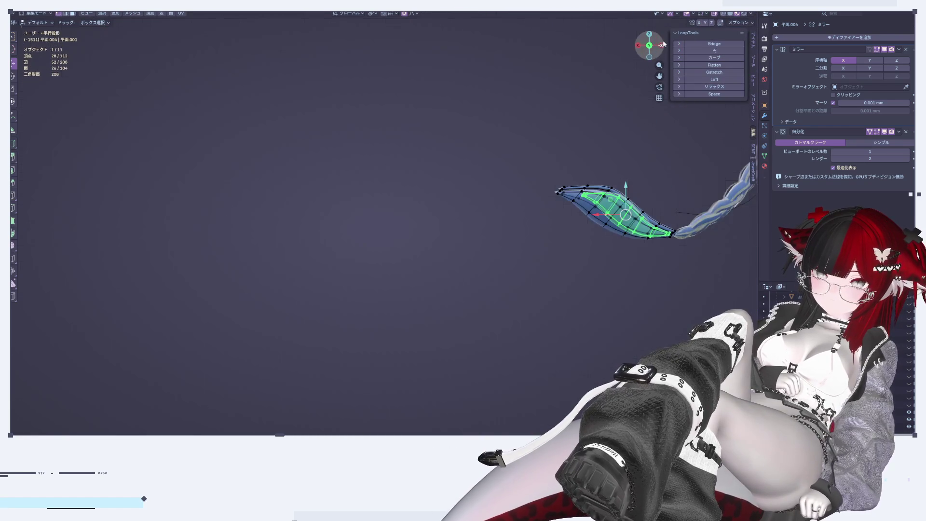
key("KP_Decimal")
scroll(299, 284, "up", 3)
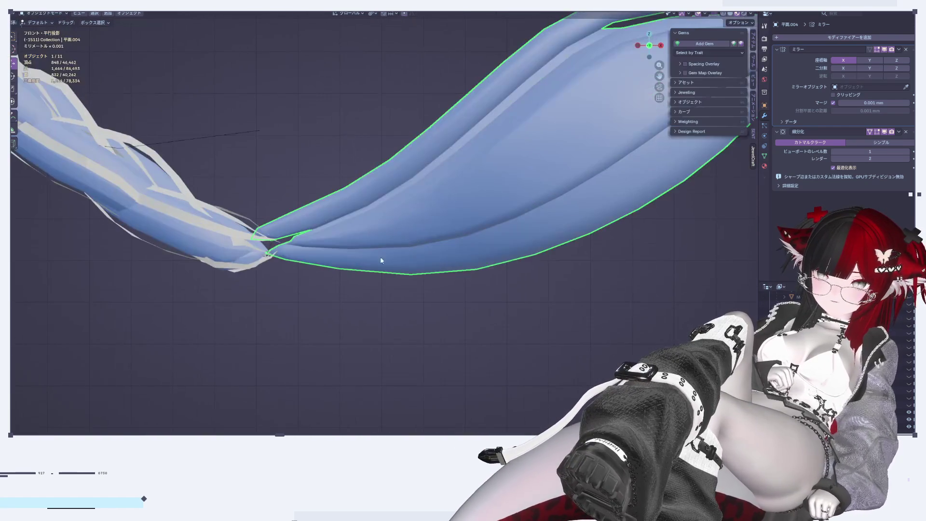
scroll(354, 262, "up", 3)
scroll(449, 304, "up", 3)
mouse_move(449, 304)
middle_mouse_down()
mouse_move(499, 310)
mouse_move(464, 262)
middle_mouse_up()
scroll(499, 310, "down", 5)
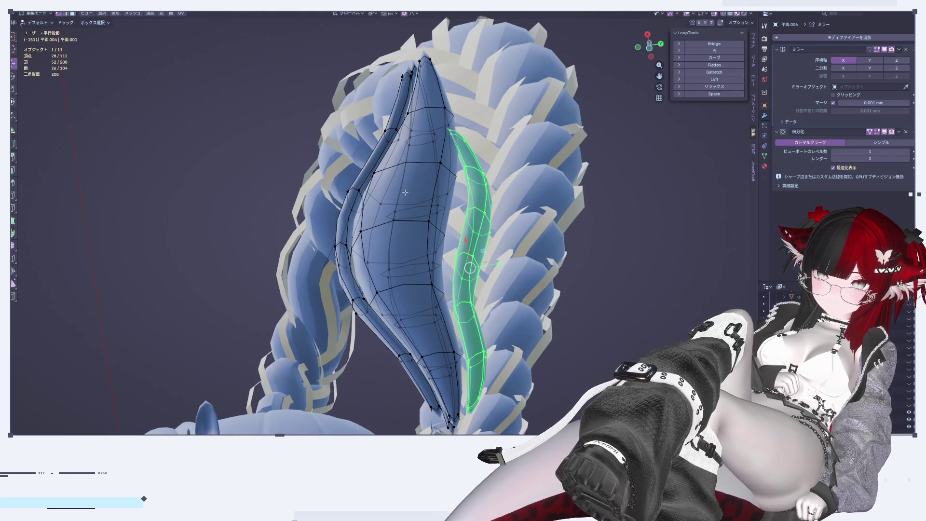
left_click(716, 14)
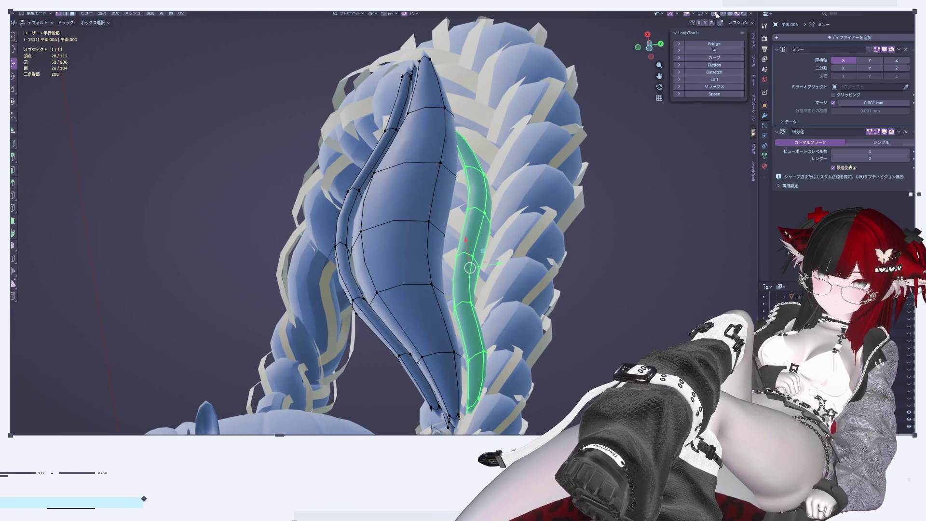
Duplicate a face strip beside the fin's centre loop in place
left_click(436, 199, "alt")
left_click(363, 217, "alt+shift")
key("shift+d")
key("Escape")
mouse_move(363, 216)
middle_mouse_down()
mouse_move(459, 273)
mouse_move(470, 264)
middle_mouse_up()
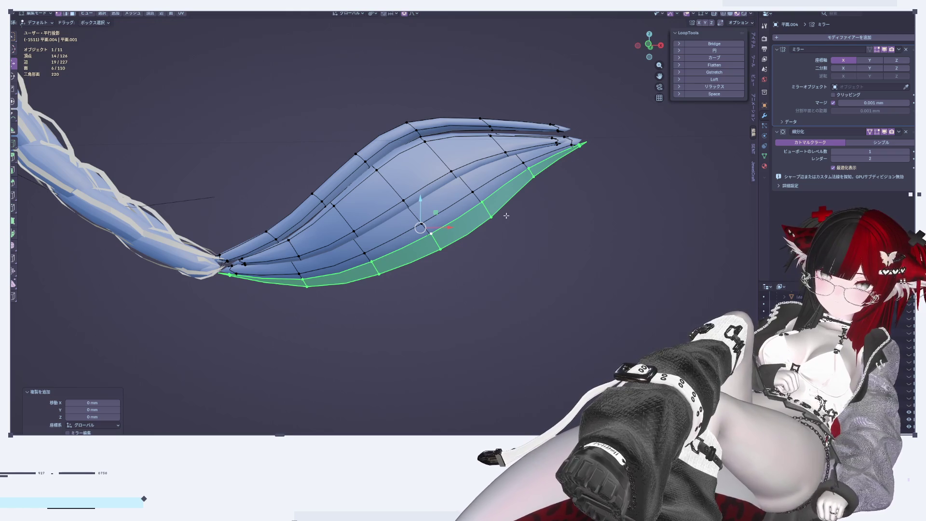
Narrow the copied strip to 0.911 on X, lower it, shift it sideways, and tilt it 5.07°
key("x")
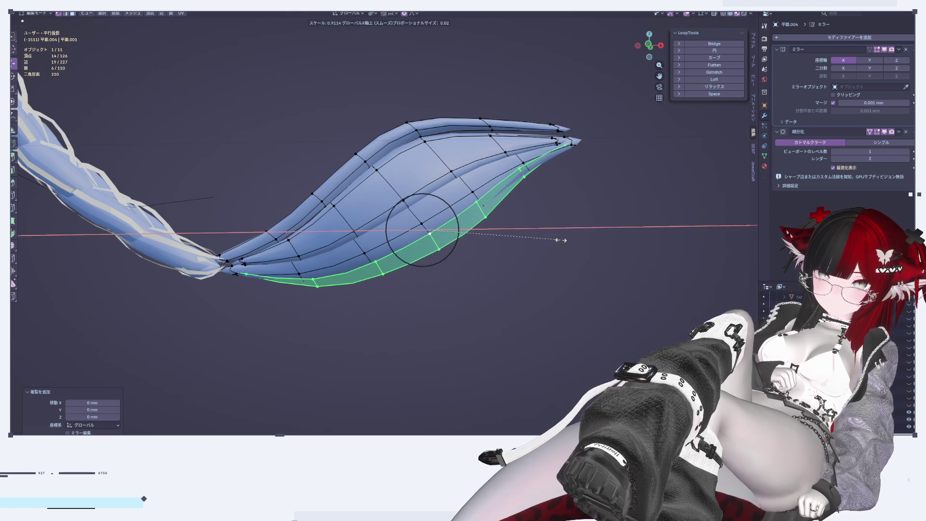
key("Return")
key("g")
key("z")
key("Return")
key("g")
key("x")
key("Return")
key("r")
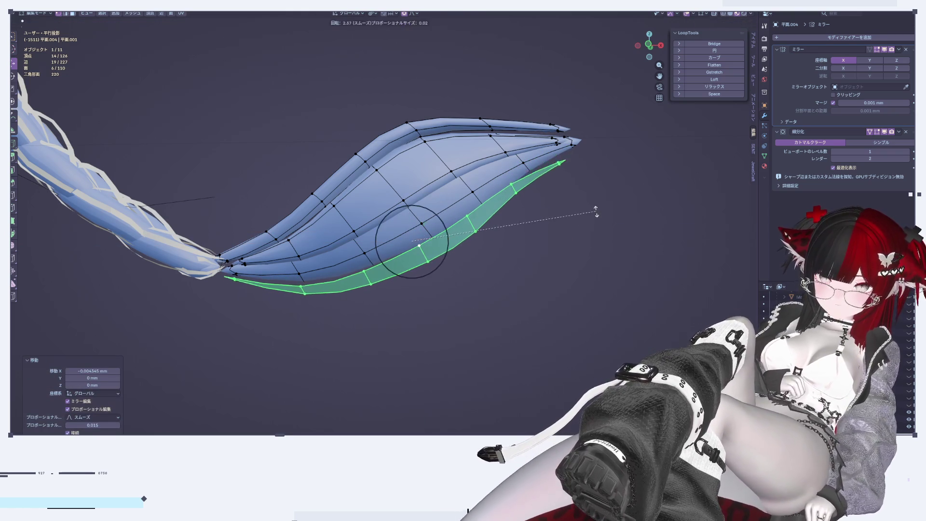
key("Return")
Extrude the strip to give it thickness and return to Object Mode
key("e")
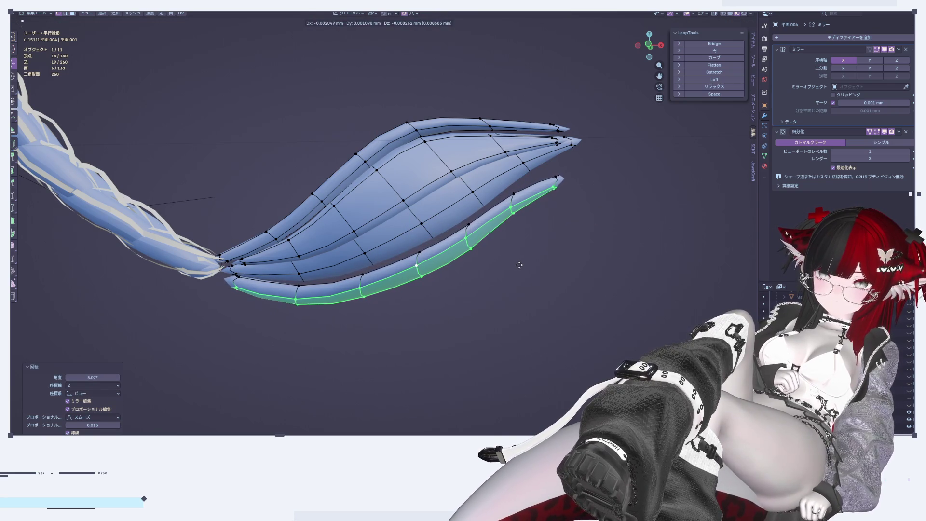
key("Return")
key("Tab")
scroll(503, 303, "down", 4)
scroll(505, 336, "down", 2)
scroll(508, 308, "up", 3)
scroll(302, 276, "up", 5)
scroll(310, 319, "up", 2)
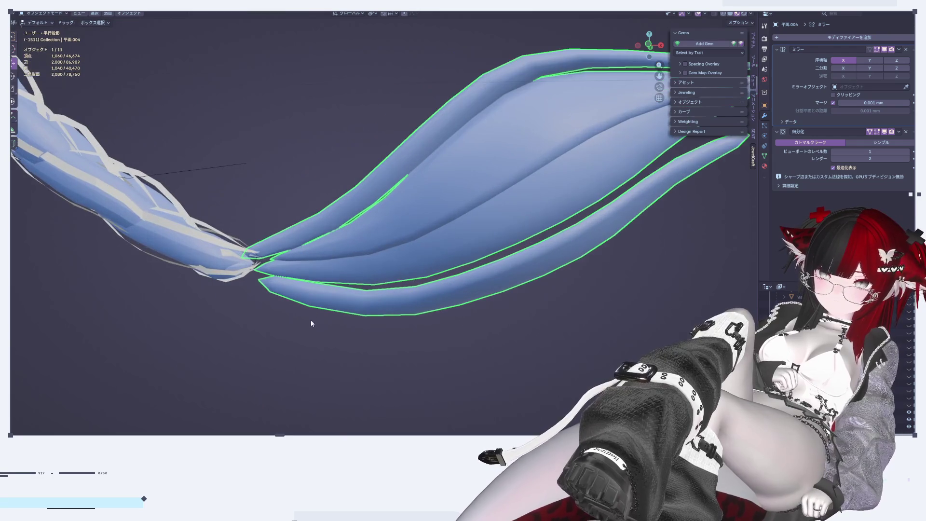
Enable X-ray and box-select all vertices at the fin's root tip
key("Tab")
left_click_drag(224, 217, 311, 313)
left_click(714, 13)
left_click_drag(217, 197, 305, 334)
mouse_move(305, 334)
middle_mouse_down()
mouse_move(421, 305)
mouse_move(467, 263)
middle_mouse_up()
Scale the root vertices down to 0.175 around a different pivot point
key("s")
left_click(341, 258)
key("ctrl+z")
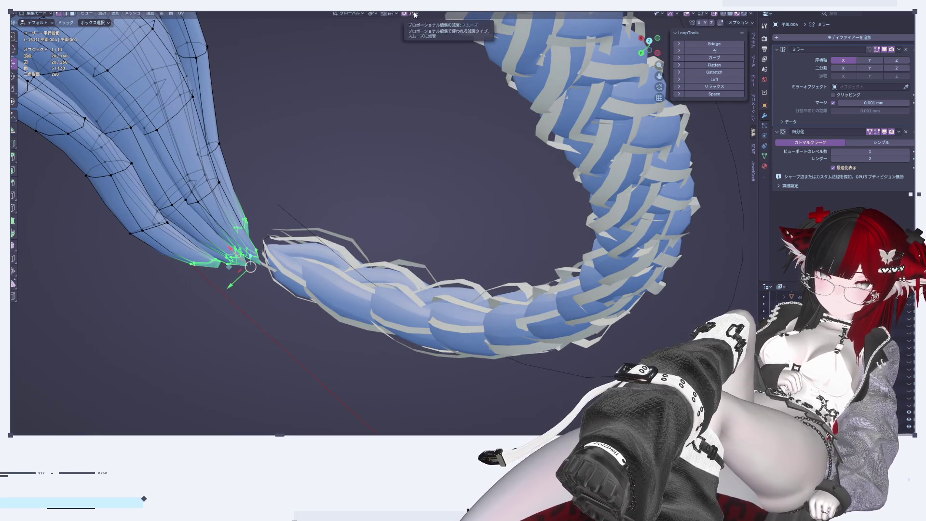
left_click(401, 58)
key("s")
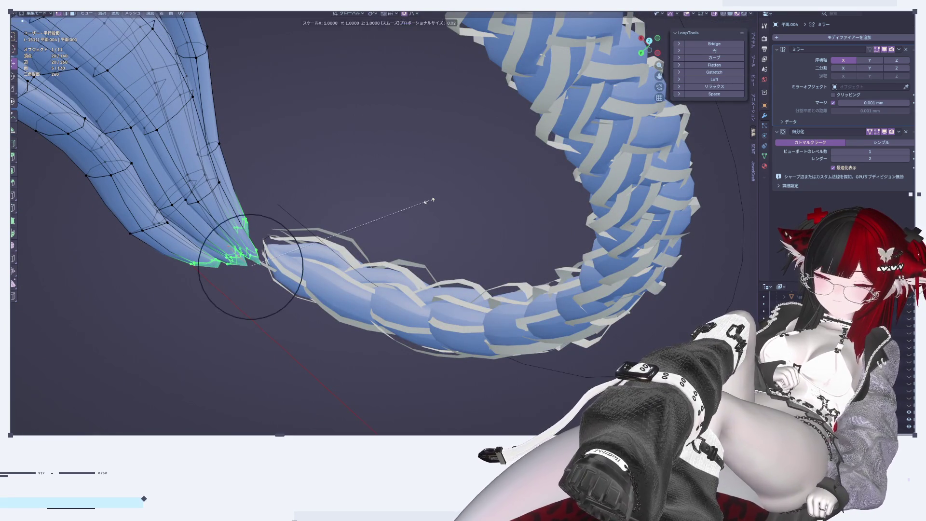
left_click(255, 233)
middle_click_drag(255, 234, 314, 248)
key("Tab")
Pinch and reposition the root vertices further so they converge at the braid tip
scroll(314, 246, "up", 3)
key("Tab")
scroll(314, 246, "up", 3)
key("s")
left_click(324, 246)
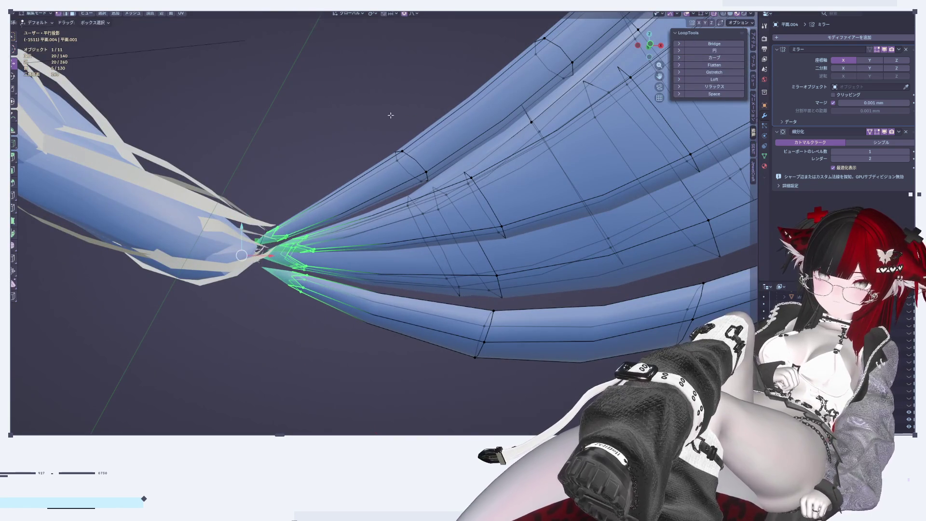
key("g")
left_click(410, 247)
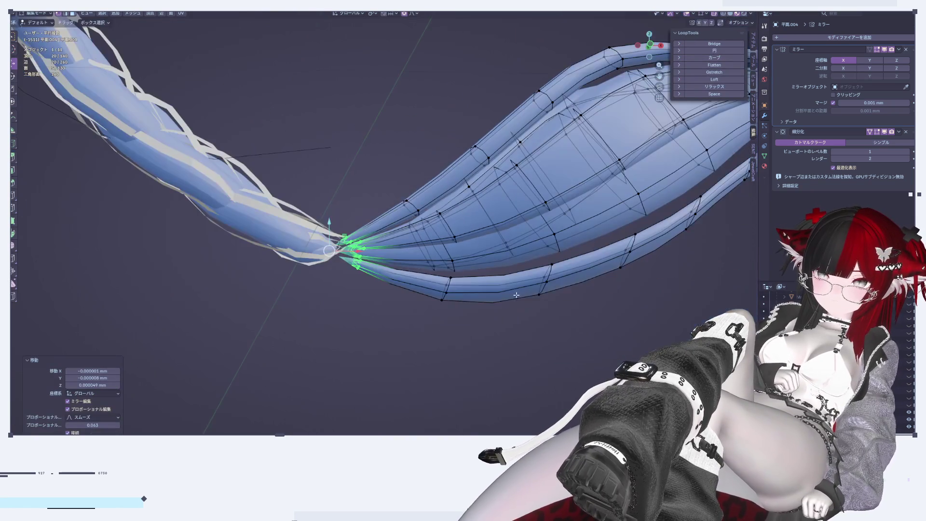
scroll(409, 247, "down", 3)
key("s")
left_click(353, 267)
scroll(372, 275, "down", 5)
key("Tab")
Apply Smooth by Angle to the fin object
middle_click_drag(454, 315, 496, 279)
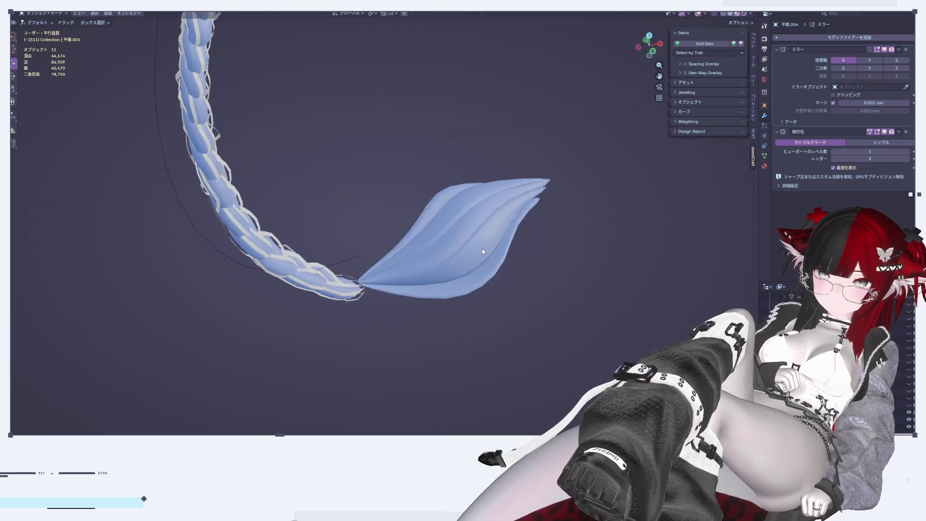
left_click(493, 276)
right_click(470, 223)
left_click(460, 230)
mouse_move(551, 314)
middle_mouse_down()
mouse_move(454, 302)
mouse_move(481, 275)
mouse_move(524, 297)
middle_mouse_up()
Select the lower fin strand and nudge it slightly along X, then upward along Z
left_click(660, 45)
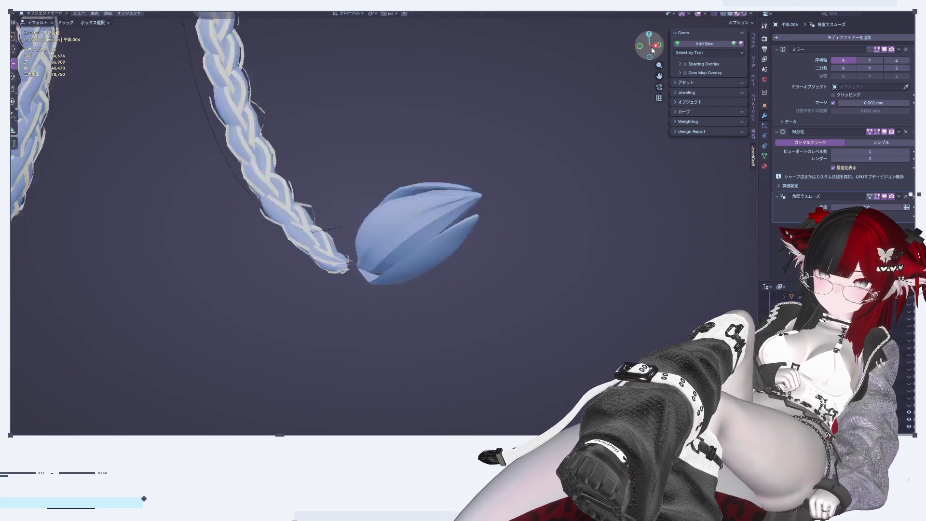
left_click(638, 45)
scroll(504, 262, "up", 3)
scroll(485, 260, "up", 1)
key("Tab")
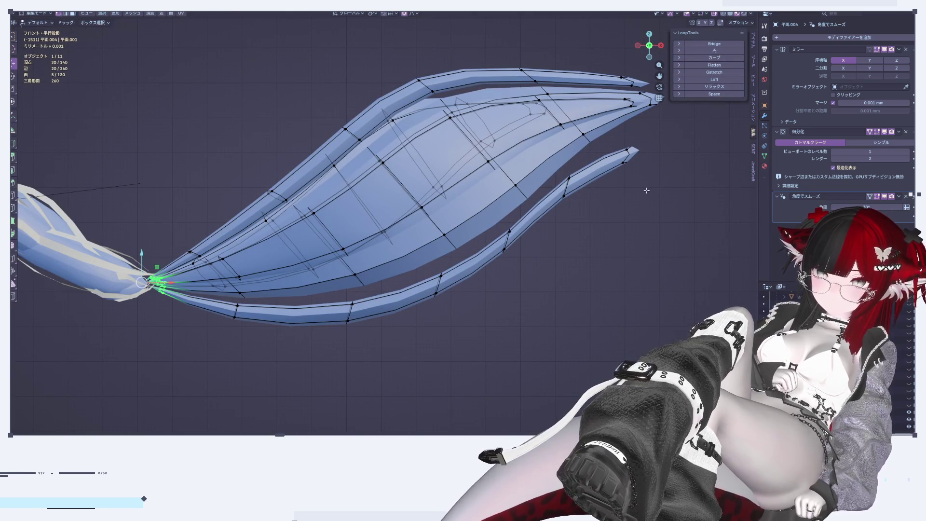
key("l")
key("g")
key("x")
left_click(412, 252)
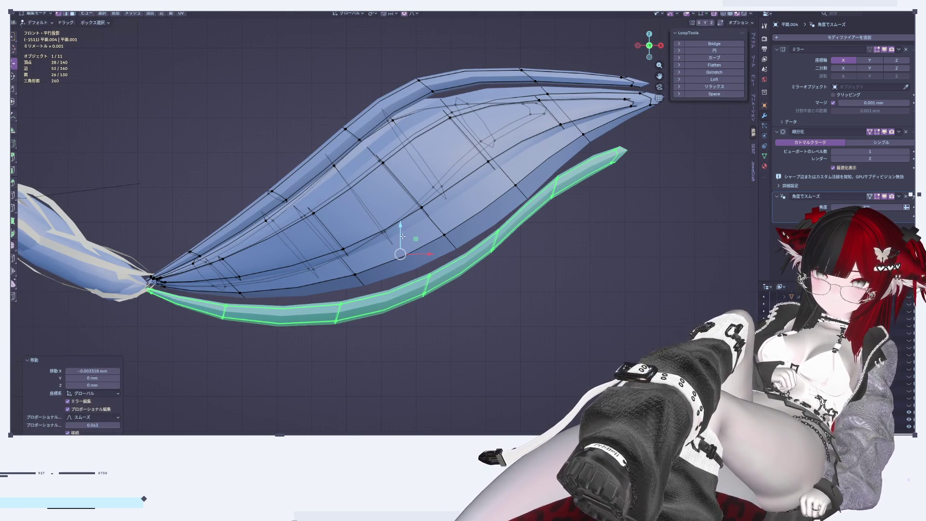
key("g")
key("z")
left_click(484, 277)
Rotate the lower strand slightly and return to Object Mode to review it
key("r")
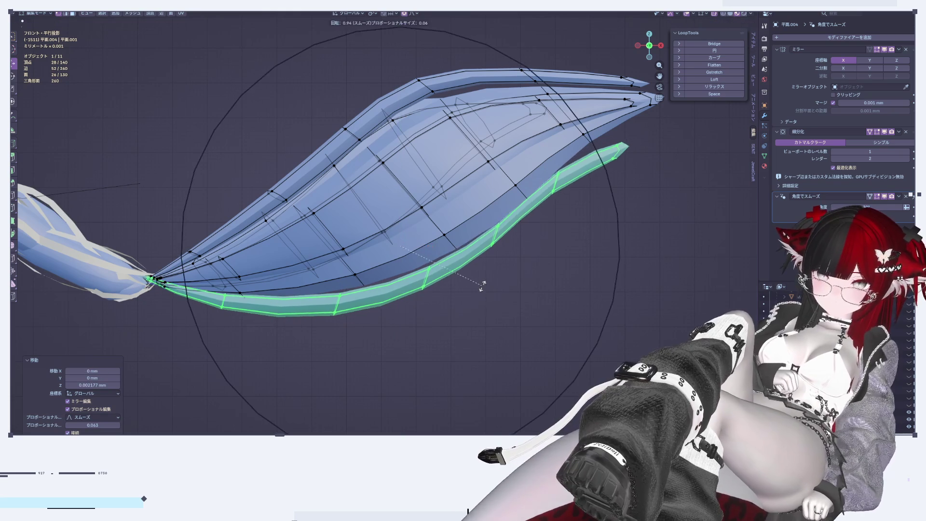
left_click(482, 285)
key("Tab")
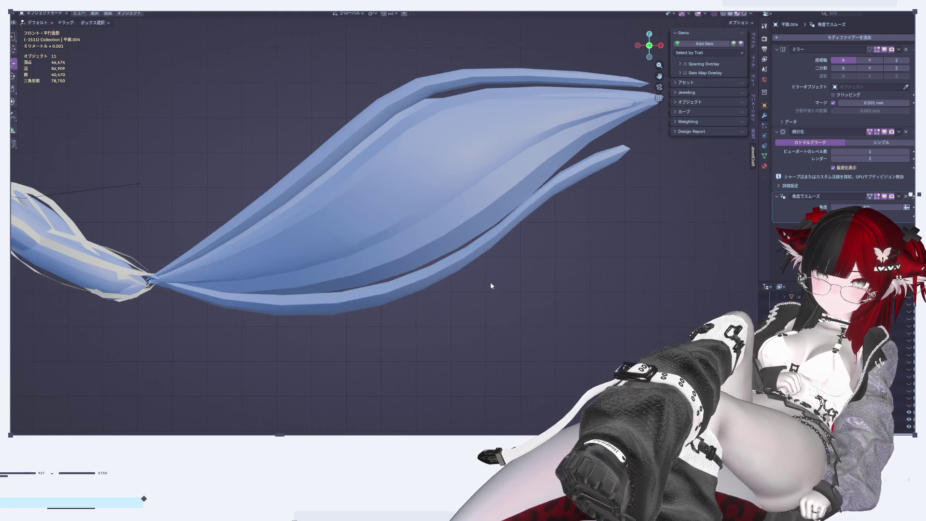
scroll(490, 282, "down", 5)
scroll(496, 279, "down", 4)
scroll(508, 270, "up", 3)
scroll(523, 267, "up", 3)
mouse_move(523, 267)
middle_mouse_down()
mouse_move(430, 217)
mouse_move(378, 221)
mouse_move(407, 255)
mouse_move(455, 271)
mouse_move(514, 252)
mouse_move(407, 244)
mouse_move(606, 121)
middle_mouse_up()
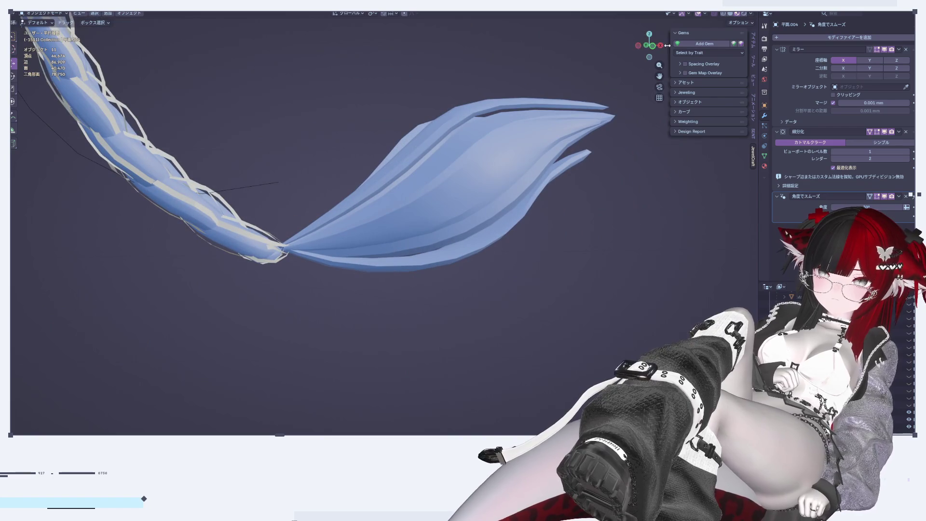
Try Subdivision viewport levels 0 and 2, settling on level 1 for the leaf-shaped tip
left_click_drag(667, 44, 820, 176)
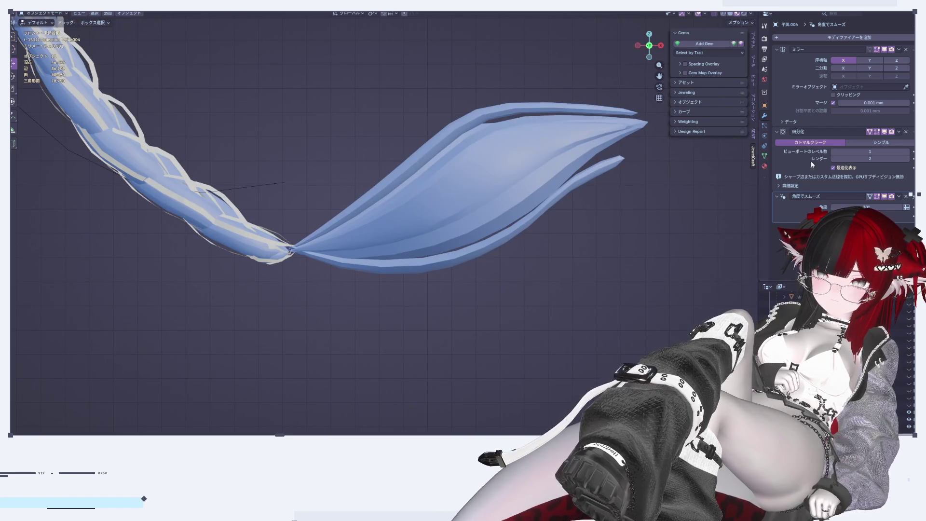
left_click(834, 152)
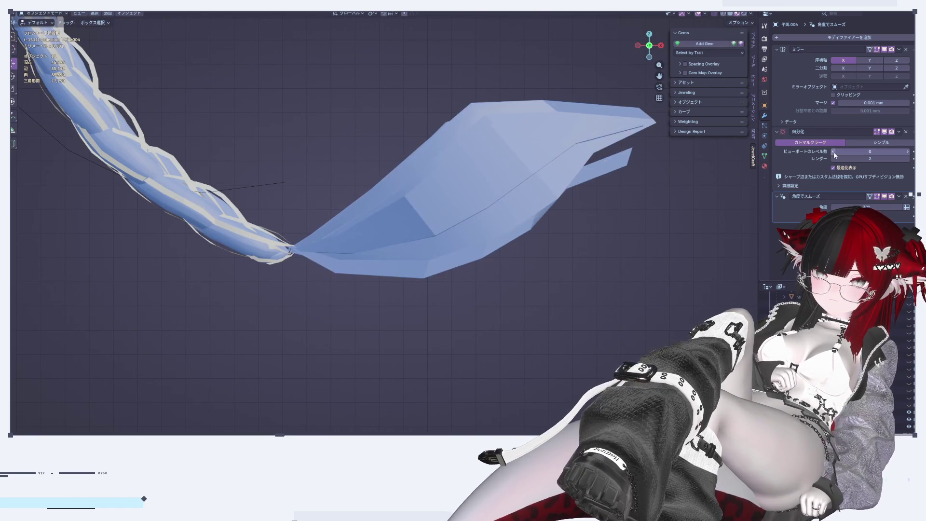
left_click(907, 152)
left_click(907, 152)
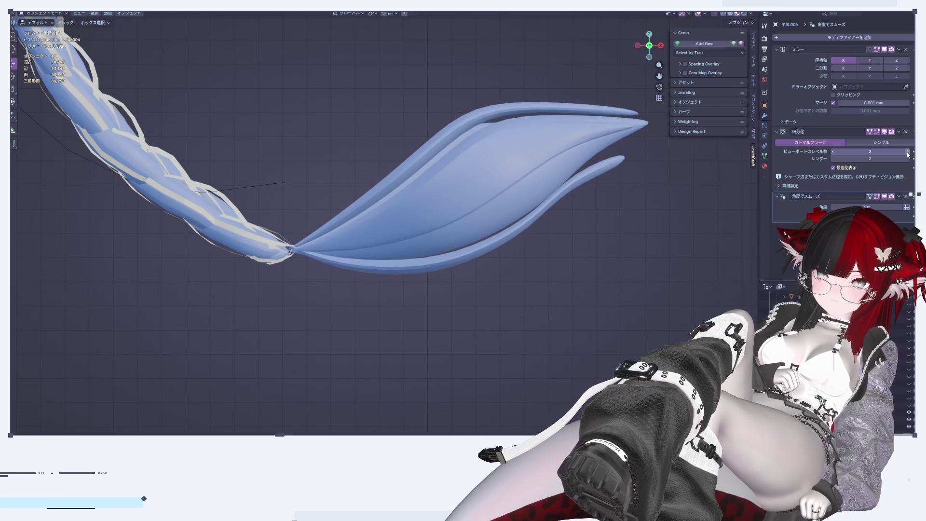
scroll(467, 309, "down", 5)
scroll(467, 307, "down", 2)
scroll(468, 306, "up", 4)
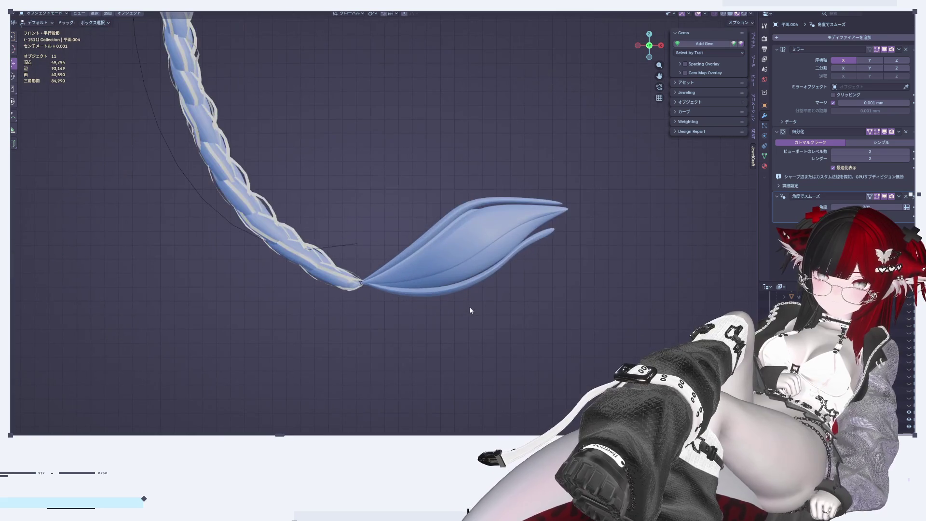
scroll(471, 304, "up", 3)
left_click(475, 245)
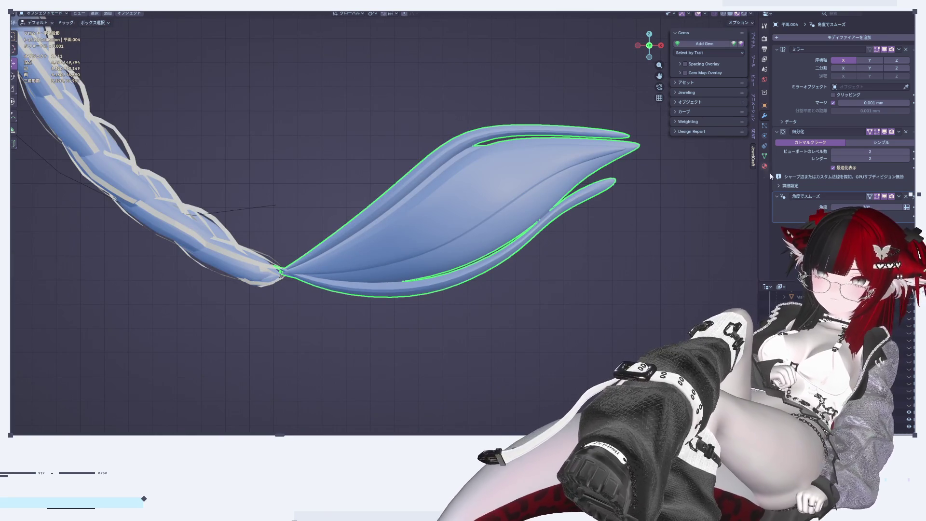
left_click(834, 151)
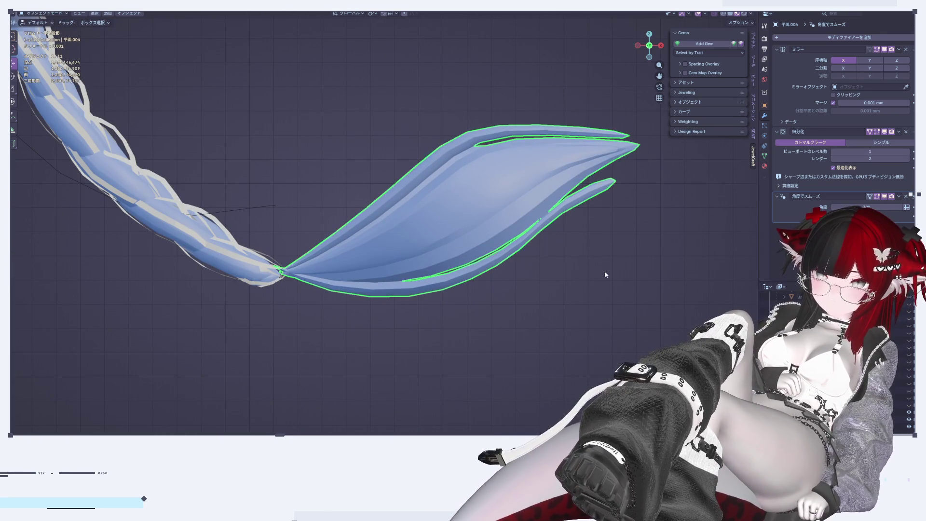
Frame the leaf tip and re-enter Edit Mode on its mesh
scroll(449, 314, "up", 2)
scroll(444, 246, "up", 3)
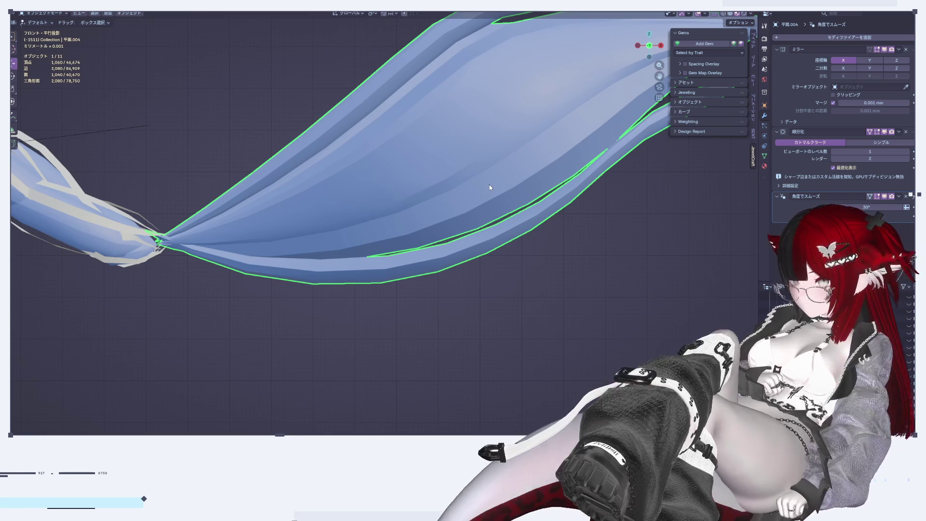
middle_click_drag(489, 185, 487, 324, "shift")
scroll(486, 319, "down", 4)
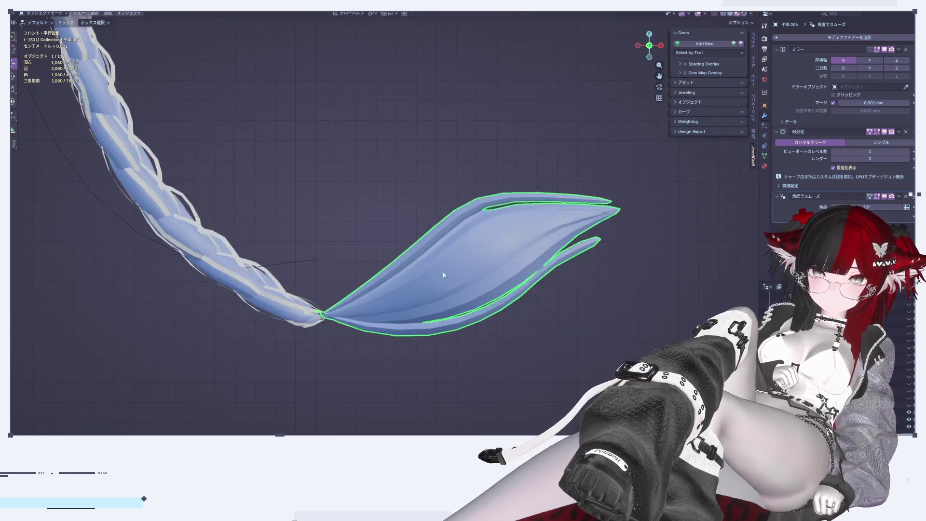
key("Tab")
scroll(532, 319, "down", 3)
key("Tab")
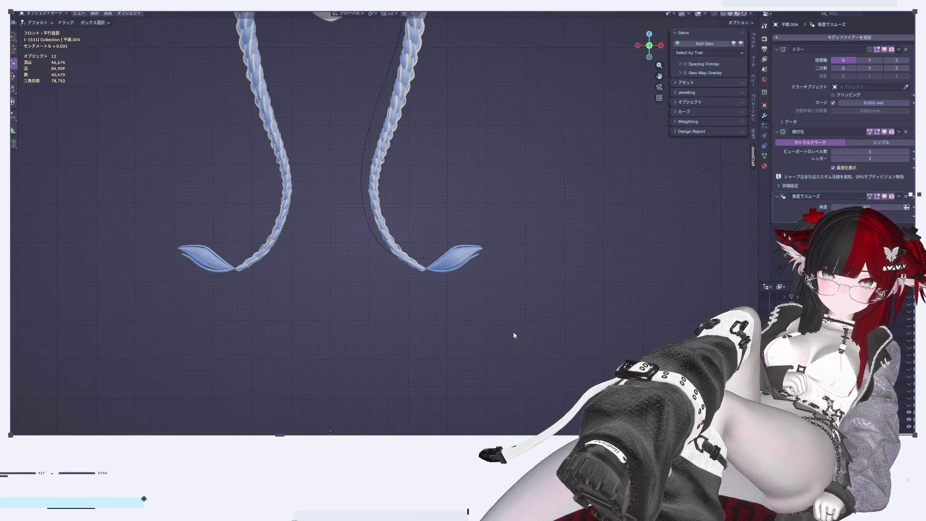
scroll(506, 327, "up", 3)
scroll(501, 319, "up", 2)
middle_click_drag(363, 143, 442, 284, "shift")
key("Tab")
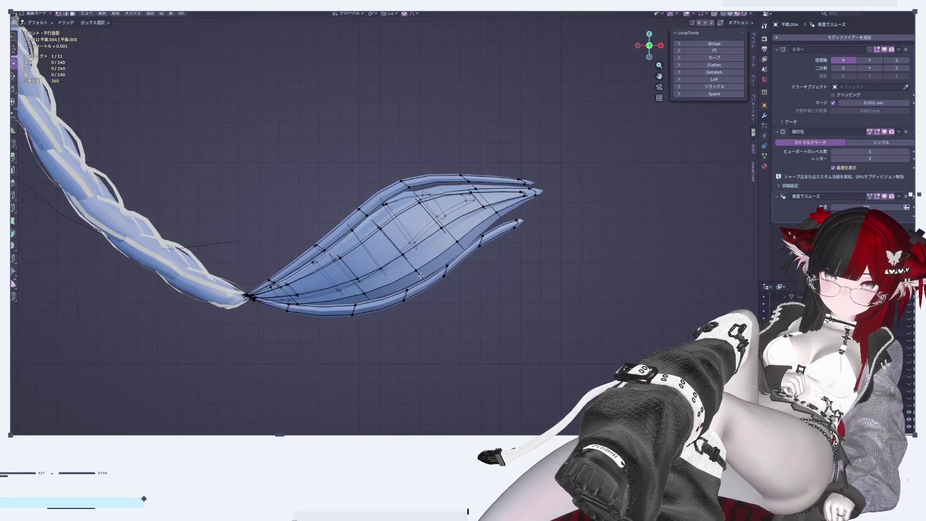
Select the vertices around the left tip of the flared braid end
scroll(443, 284, "up", 2)
scroll(361, 163, "up", 2)
left_click_drag(149, 142, 320, 378)
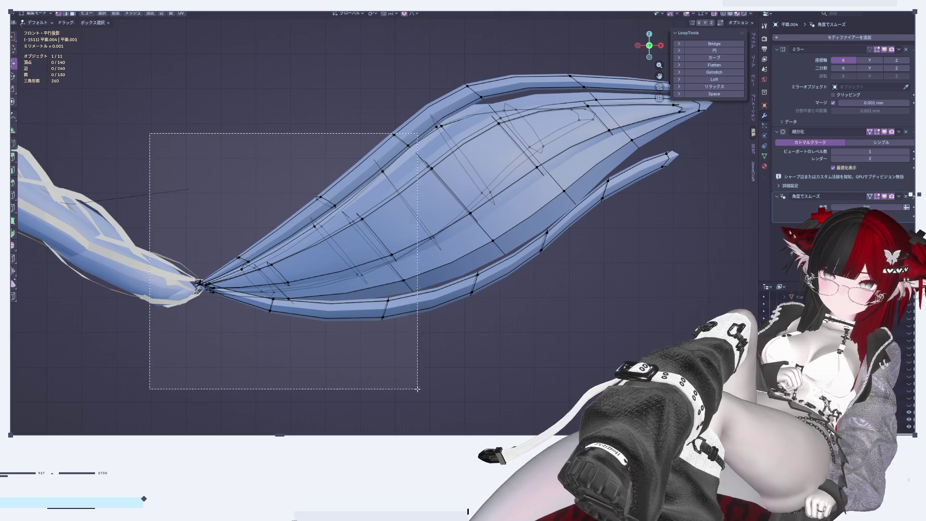
scroll(377, 306, "down", 1)
left_click(514, 367)
mouse_move(514, 367)
middle_mouse_down()
mouse_move(515, 418)
mouse_move(563, 266)
middle_mouse_up()
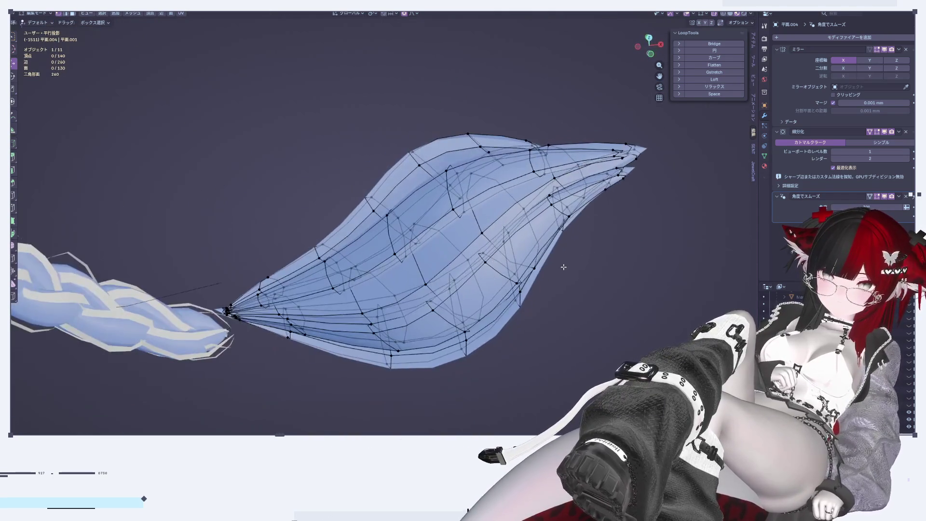
left_click_drag(189, 237, 390, 362)
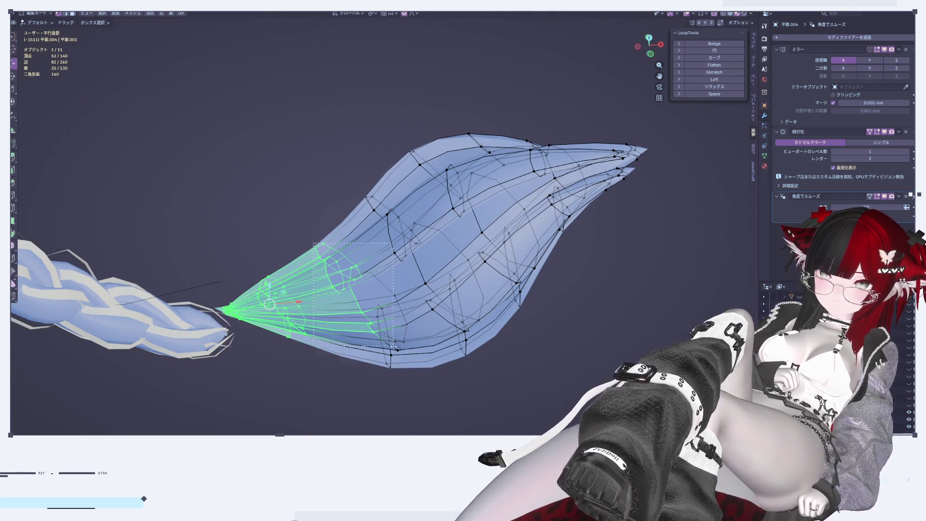
left_click_drag(314, 345, 412, 392, "shift")
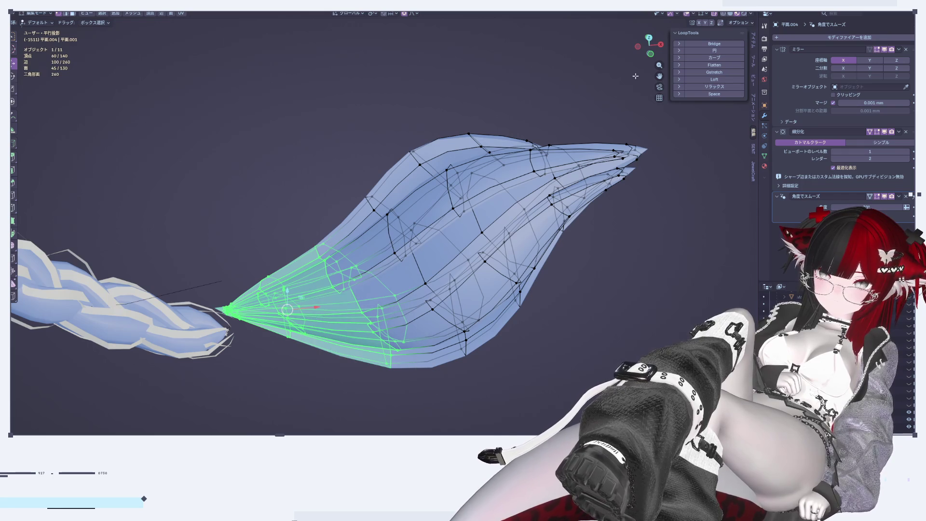
left_click_drag(663, 51, 429, 196)
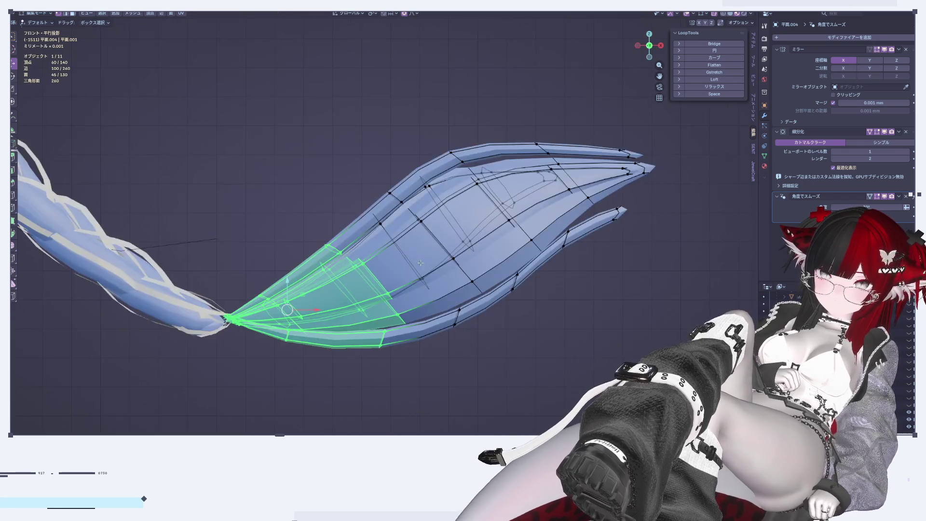
left_click_drag(343, 225, 375, 266)
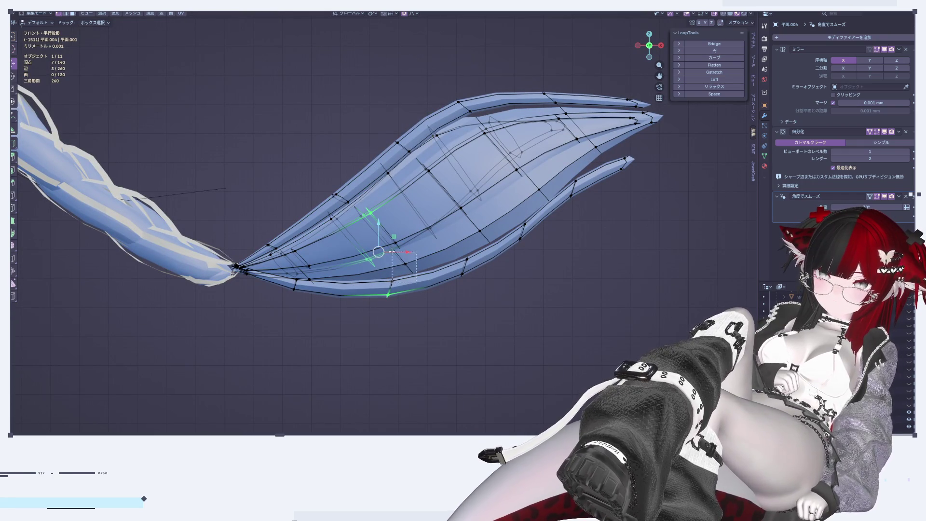
Resize the proportional falloff, then shrink the left-tip vertices toward their centre
key("s")
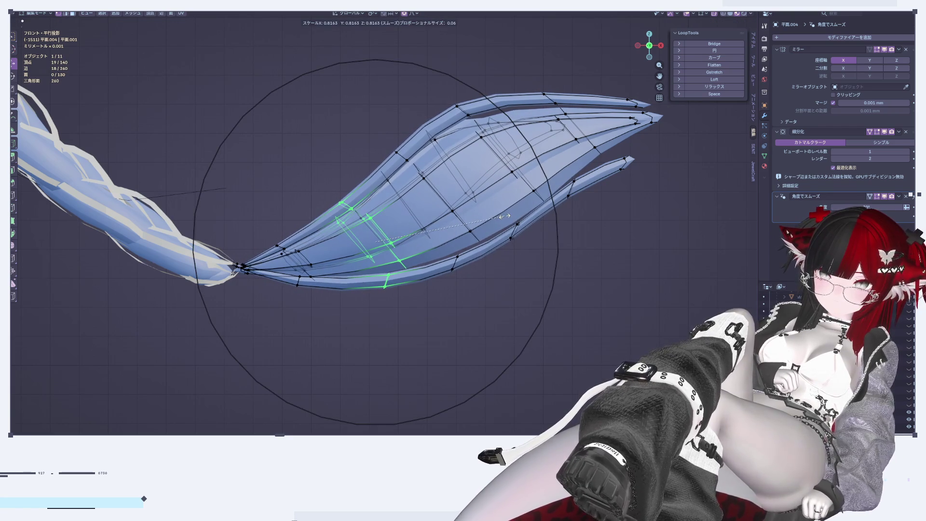
right_click(504, 216)
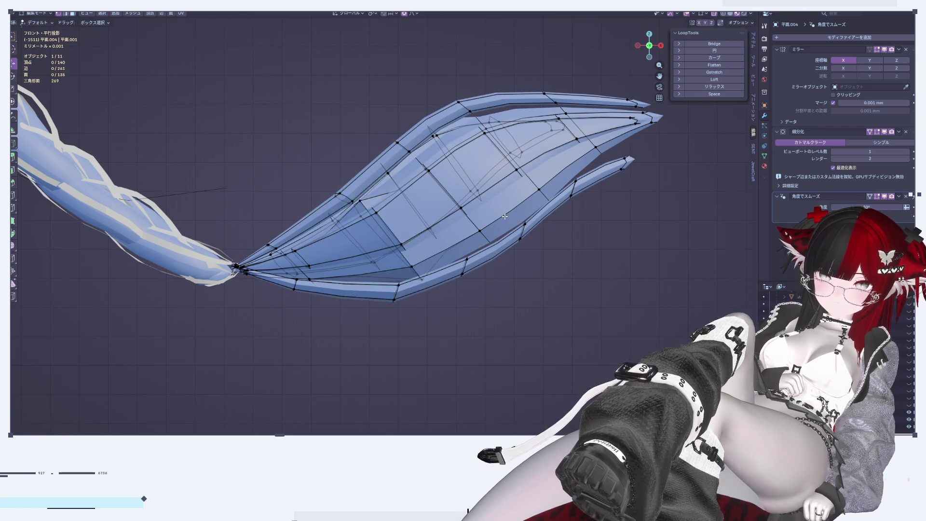
key("g")
scroll(504, 216, "up", 5)
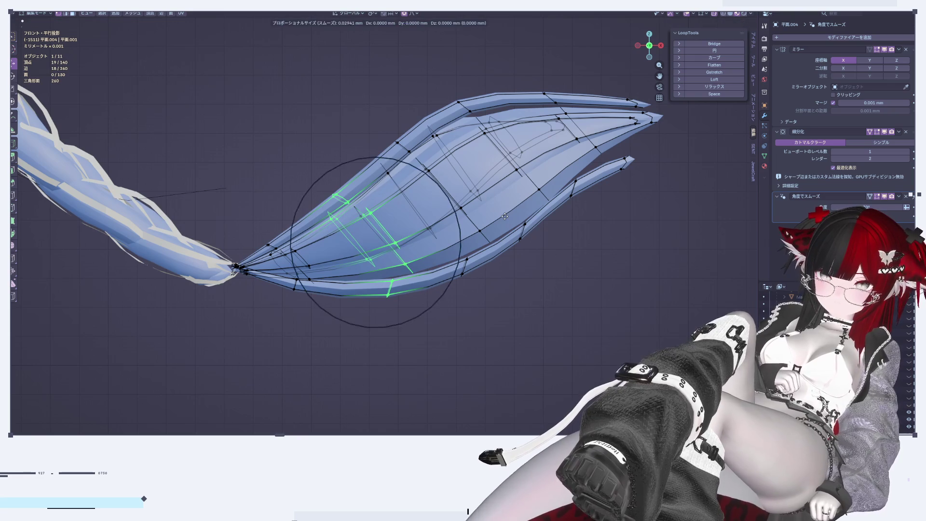
left_click(504, 216)
key("s")
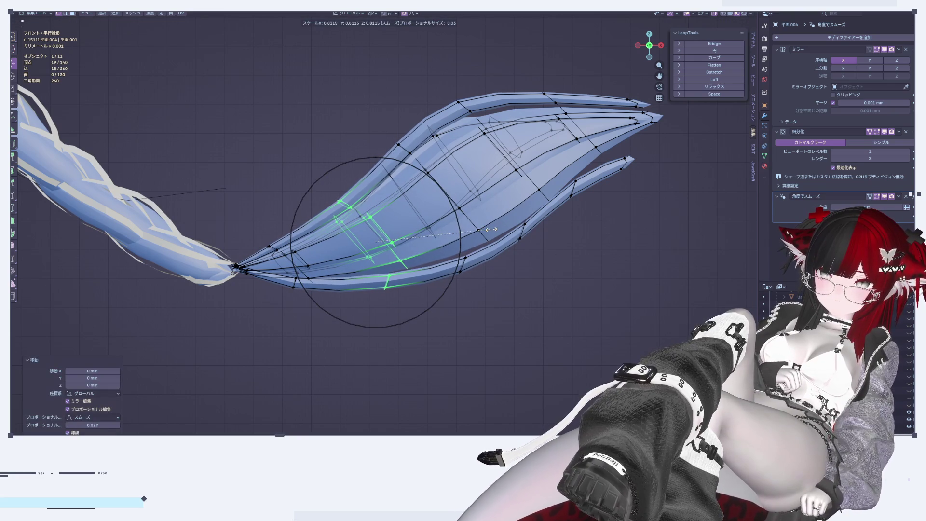
right_click(491, 230)
key("s")
left_click(567, 298)
key("Tab")
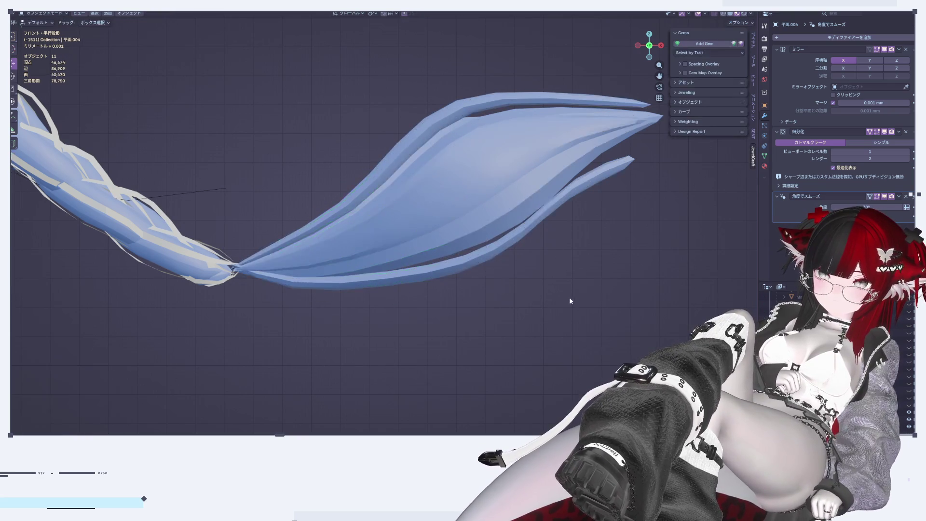
Proportionally shrink the vertices near the right end, then select the lobes' pointed ends
scroll(549, 274, "up", 2)
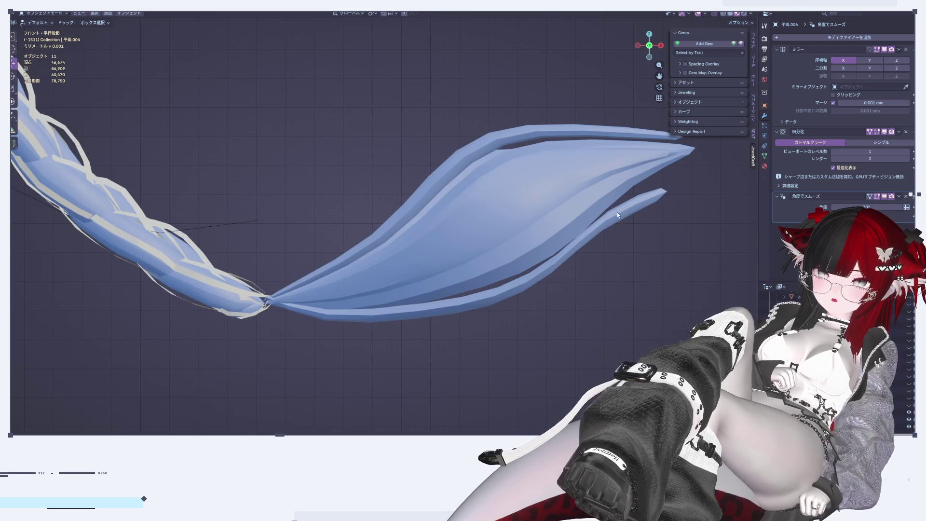
key("Tab")
middle_click_drag(609, 178, 509, 204, "shift")
scroll(508, 204, "up", 1)
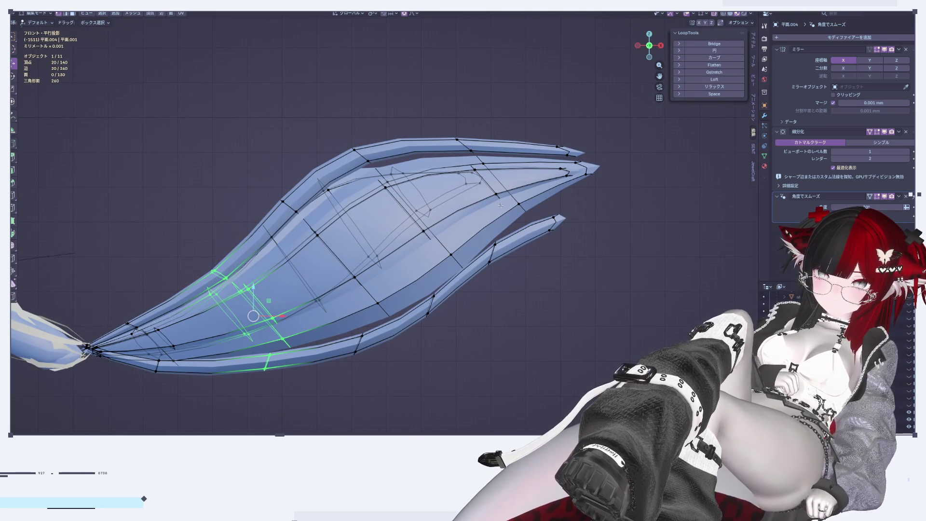
left_click_drag(519, 278, 520, 278)
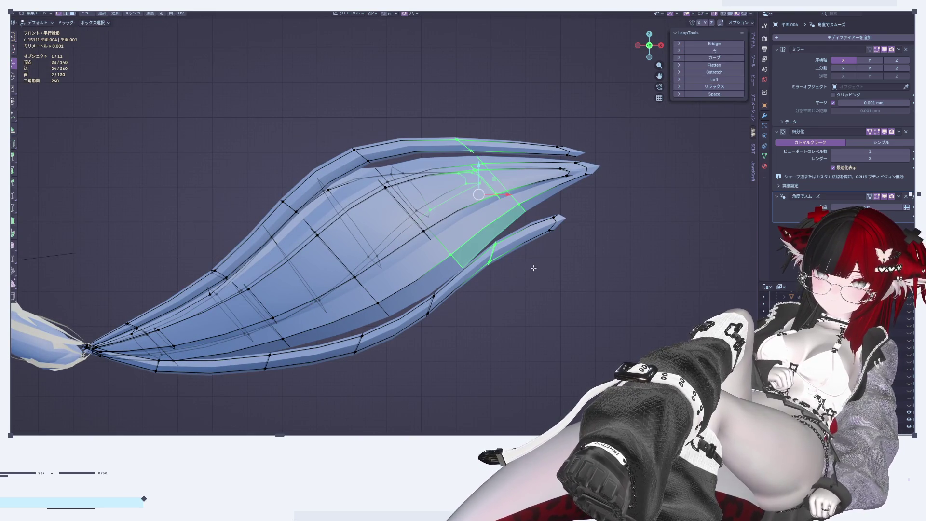
key("s")
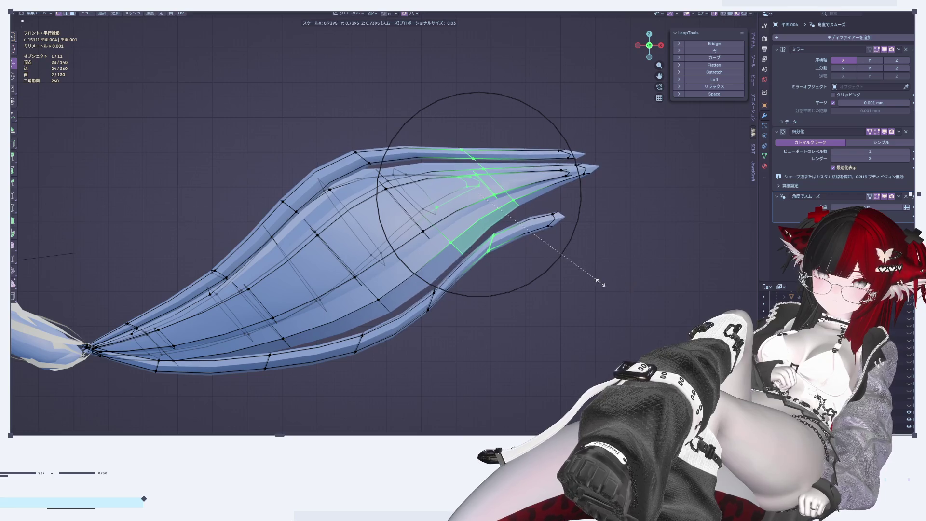
left_click(596, 287)
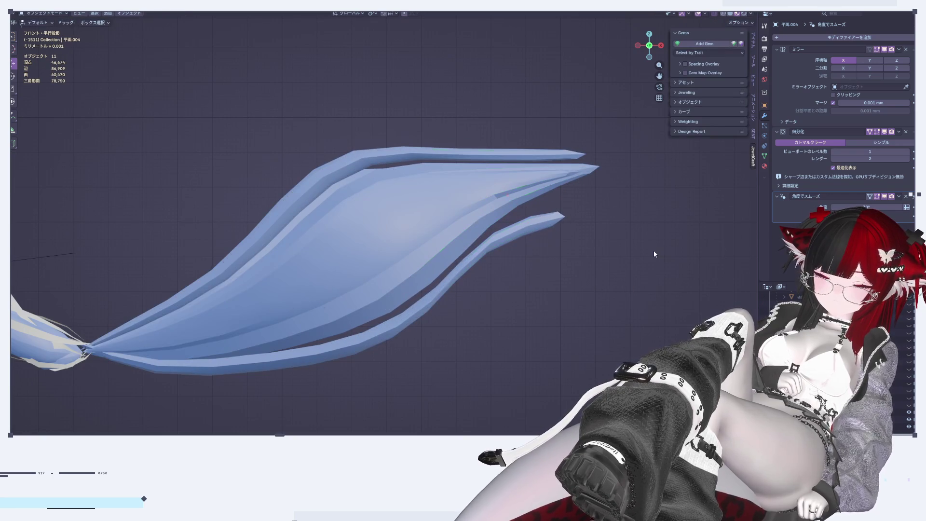
scroll(592, 260, "up", 1)
left_click_drag(534, 123, 600, 169)
With pivot set to Individual Origins, pinch the lobe tips to about 0.34 proportionally
mouse_move(600, 169)
middle_mouse_down()
mouse_move(548, 332)
mouse_move(463, 168)
middle_mouse_up()
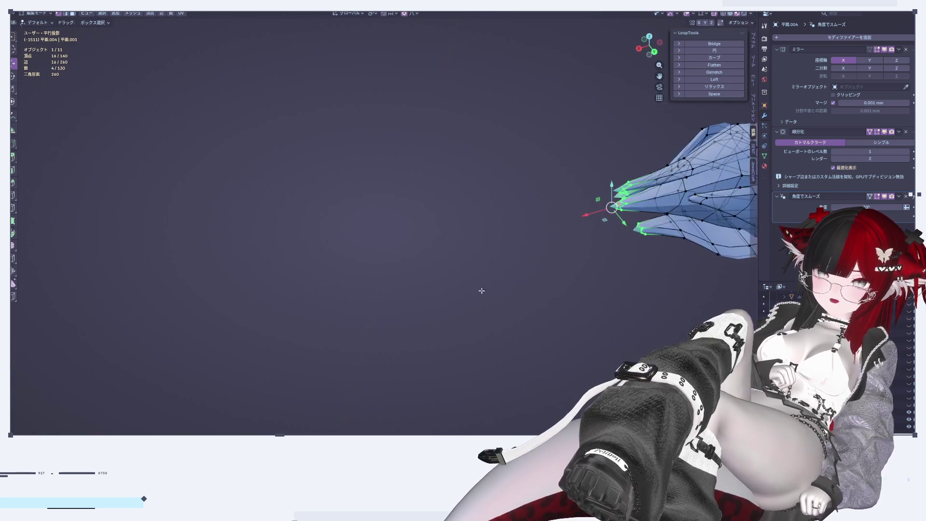
scroll(463, 167, "up", 3)
scroll(463, 168, "up", 2)
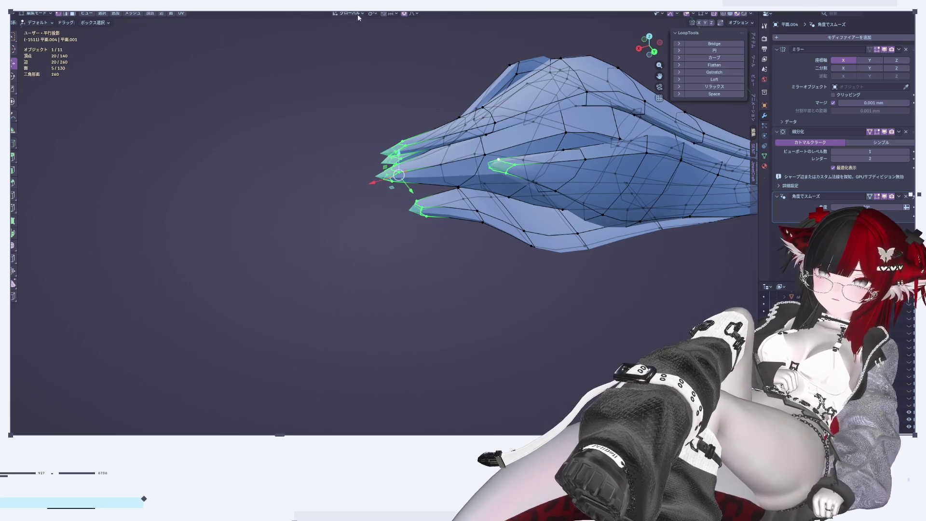
left_click(413, 14)
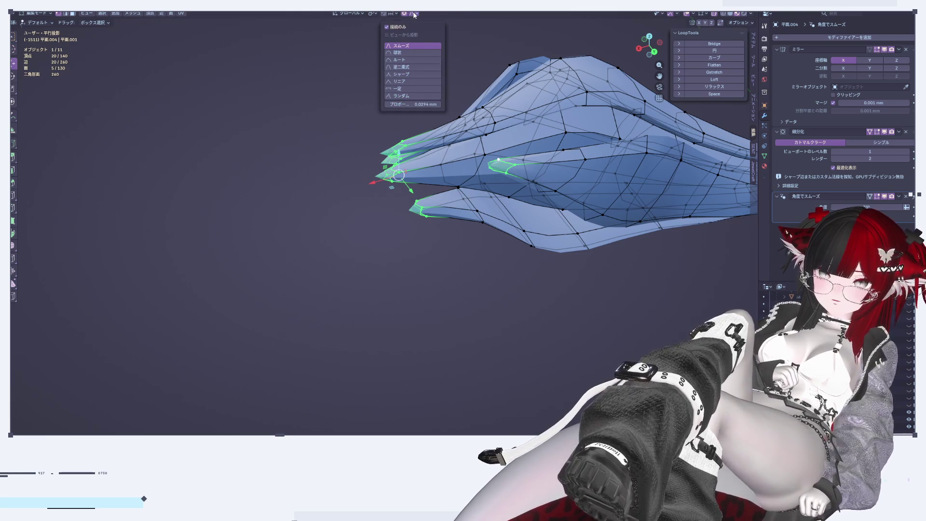
left_click(372, 14)
left_click(379, 47)
mouse_move(379, 49)
middle_mouse_down()
mouse_move(331, 227)
mouse_move(543, 219)
middle_mouse_up()
key("s")
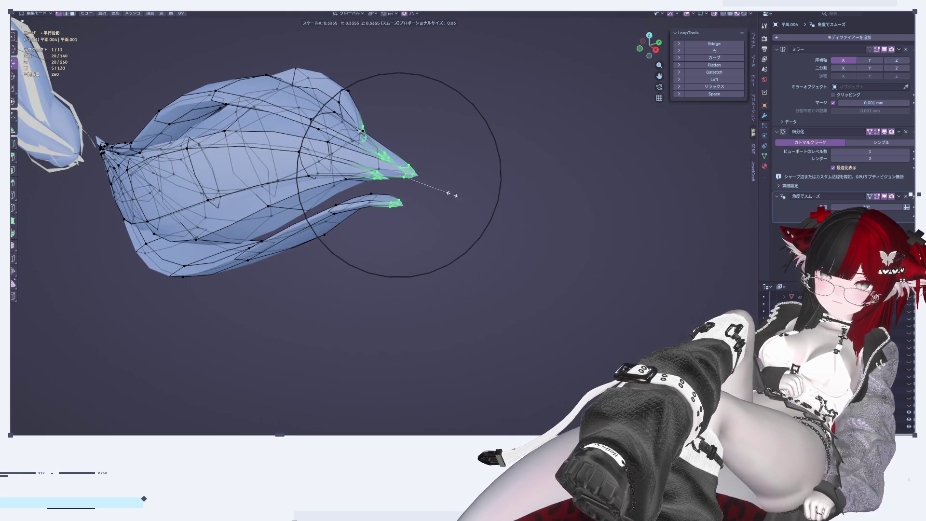
left_click(410, 203)
key("Tab")
mouse_move(484, 290)
middle_mouse_down()
mouse_move(417, 267)
mouse_move(387, 270)
mouse_move(452, 233)
mouse_move(490, 240)
mouse_move(479, 248)
mouse_move(585, 303)
mouse_move(634, 307)
mouse_move(583, 327)
mouse_move(555, 308)
mouse_move(496, 304)
mouse_move(502, 284)
mouse_move(482, 227)
mouse_move(326, 210)
mouse_move(467, 317)
mouse_move(315, 227)
mouse_move(281, 237)
middle_mouse_up()
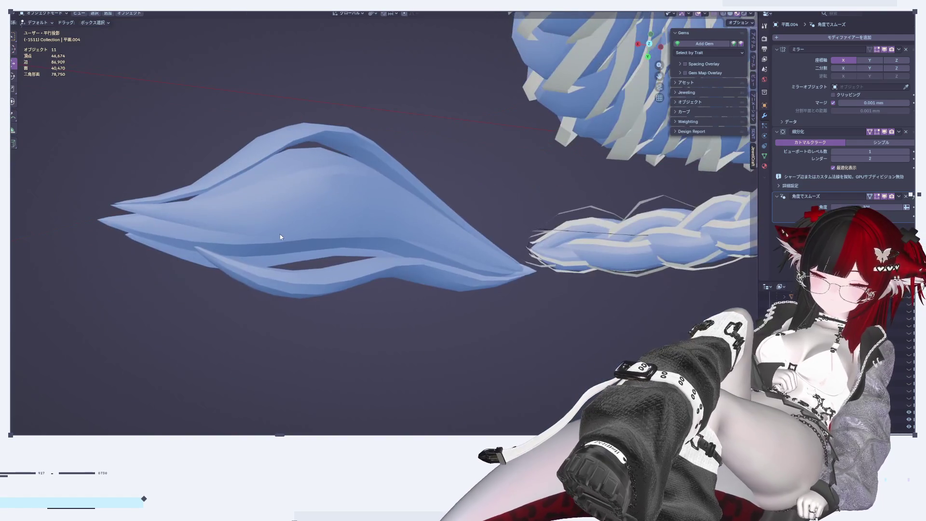
Select the lower lobe's edge loop and check its shape between Edit and Object Mode
mouse_move(339, 292)
middle_mouse_down()
mouse_move(423, 271)
mouse_move(440, 218)
mouse_move(422, 301)
mouse_move(471, 244)
mouse_move(513, 264)
mouse_move(471, 302)
mouse_move(416, 307)
middle_mouse_up()
key("Tab")
left_click(408, 315, "alt")
mouse_move(408, 315)
middle_mouse_down()
mouse_move(394, 241)
mouse_move(381, 248)
middle_mouse_up()
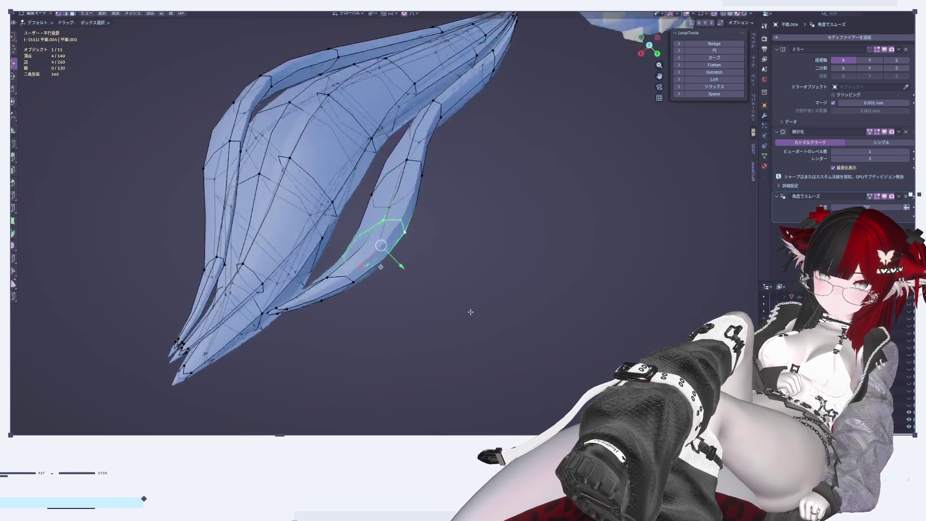
left_click_drag(379, 246, 374, 237)
key("Tab")
mouse_move(462, 291)
middle_mouse_down()
mouse_move(464, 275)
mouse_move(516, 322)
mouse_move(477, 320)
middle_mouse_up()
key("Tab")
left_click_drag(477, 320, 472, 328)
key("Tab")
mouse_move(478, 336)
middle_mouse_down()
mouse_move(467, 274)
mouse_move(429, 218)
middle_mouse_up()
key("Tab")
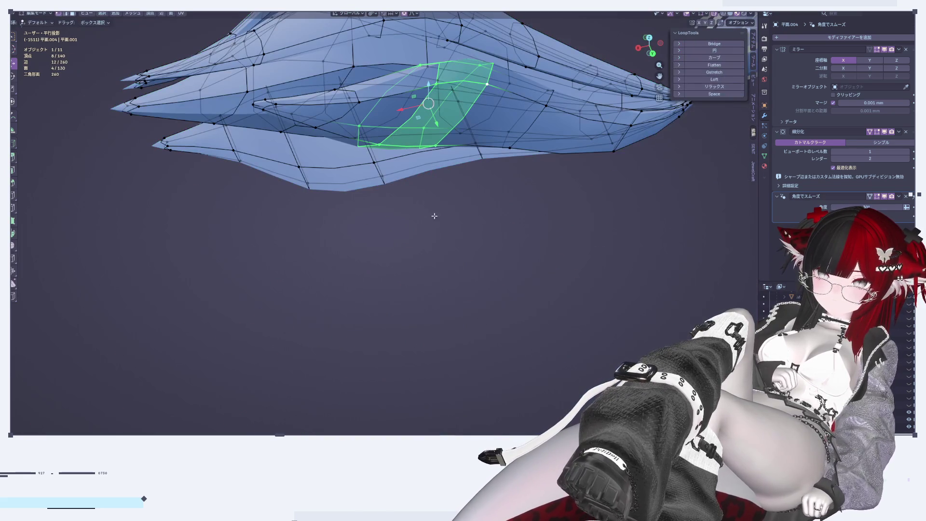
Flatten the middle faces along Z and turn off see-through display
key("s")
key("z")
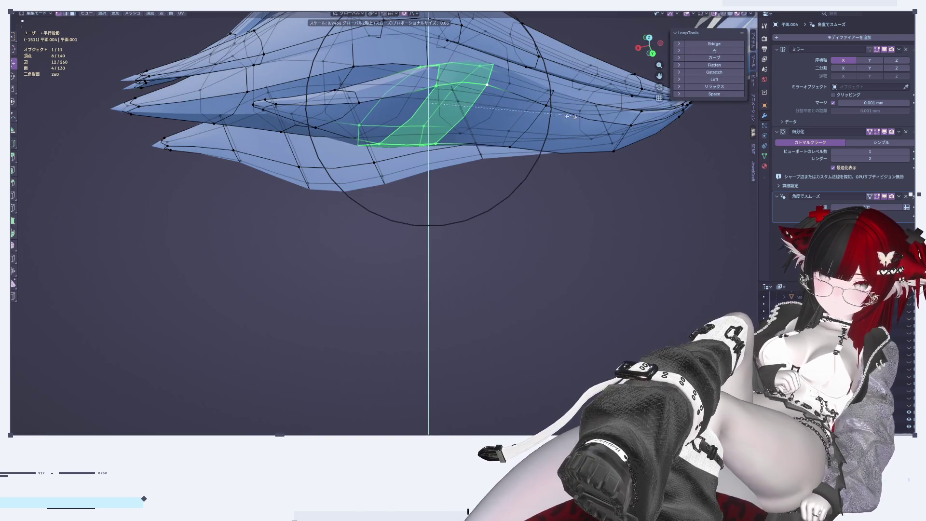
left_click(548, 134)
mouse_move(548, 134)
middle_mouse_down()
mouse_move(458, 297)
mouse_move(439, 293)
middle_mouse_up()
key("alt+z")
key("Tab")
key("Tab")
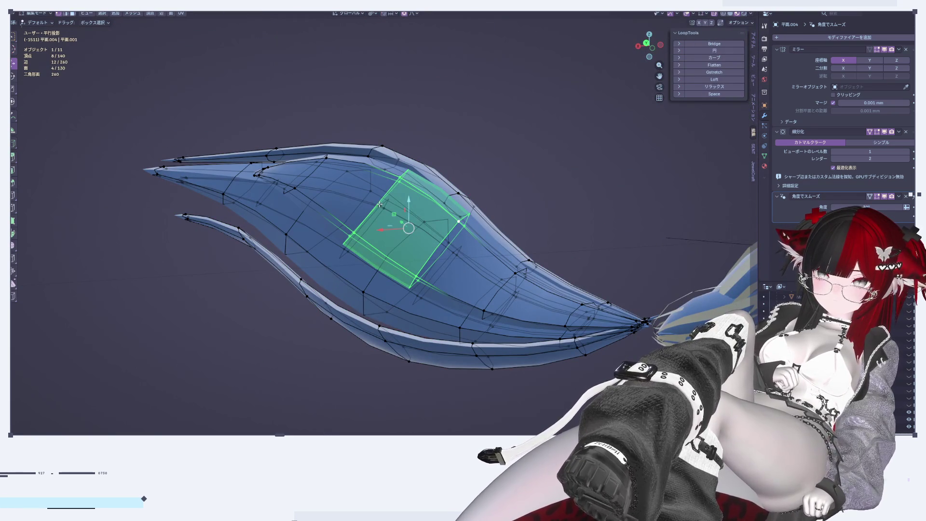
Flatten the crosswise middle loop vertically to 0.803
left_click(379, 205, "alt")
left_click(396, 186, "alt")
key("s")
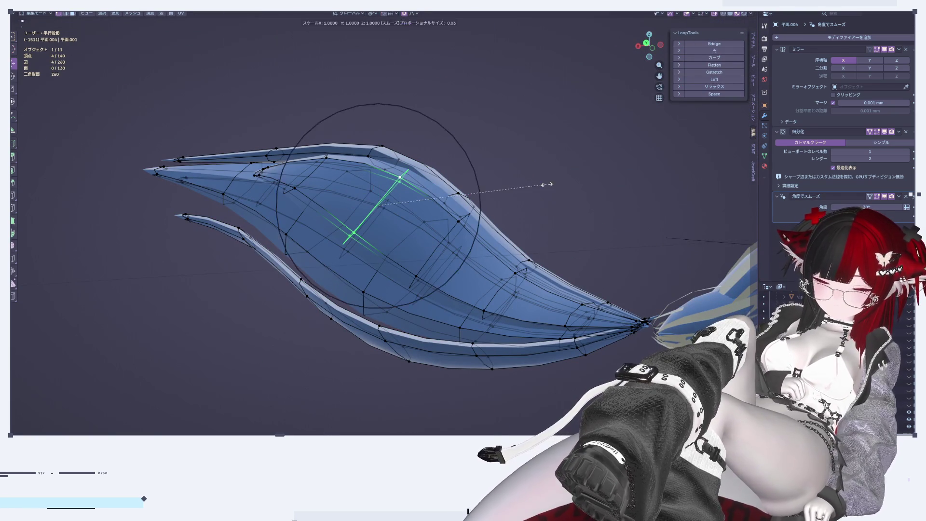
left_click(496, 201)
key("z")
left_click(488, 208)
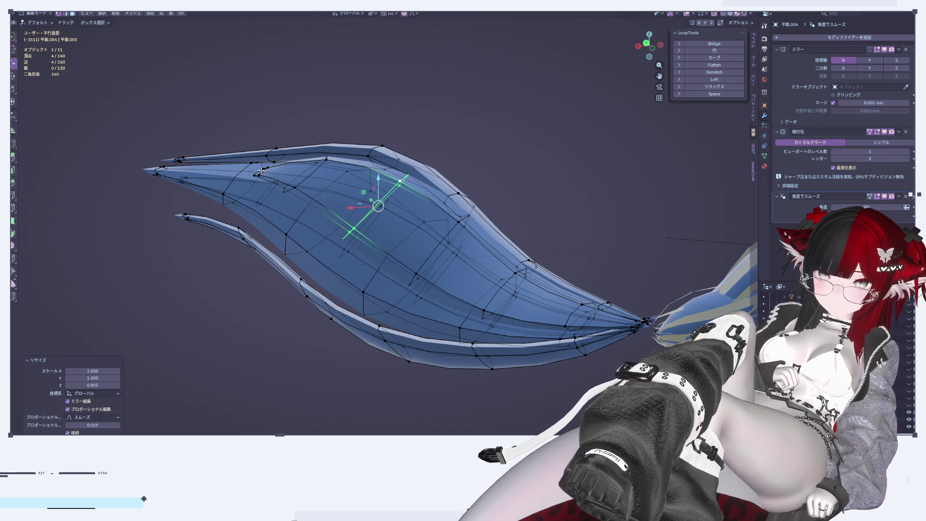
Lower an edge near the upper lobe's tip along Z and nudge a nearby vertex
left_click(261, 171)
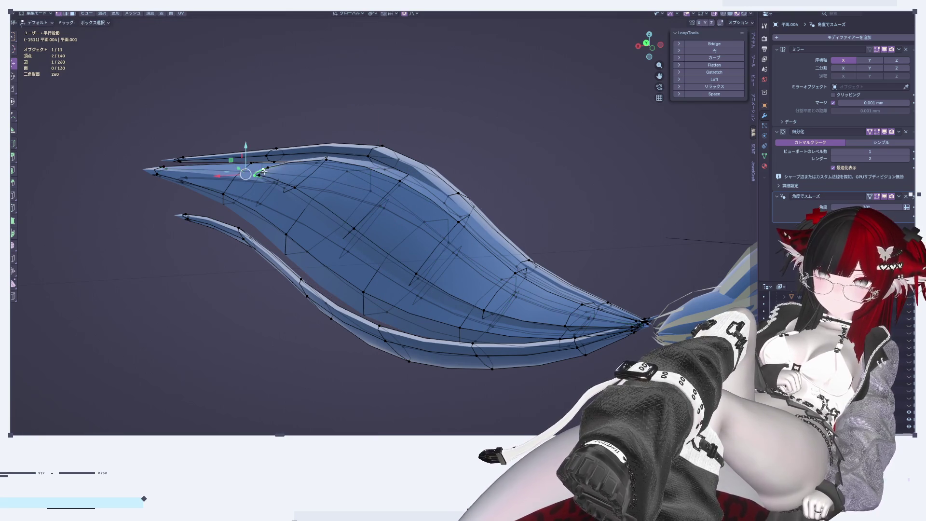
key("g")
key("z")
left_click(232, 180)
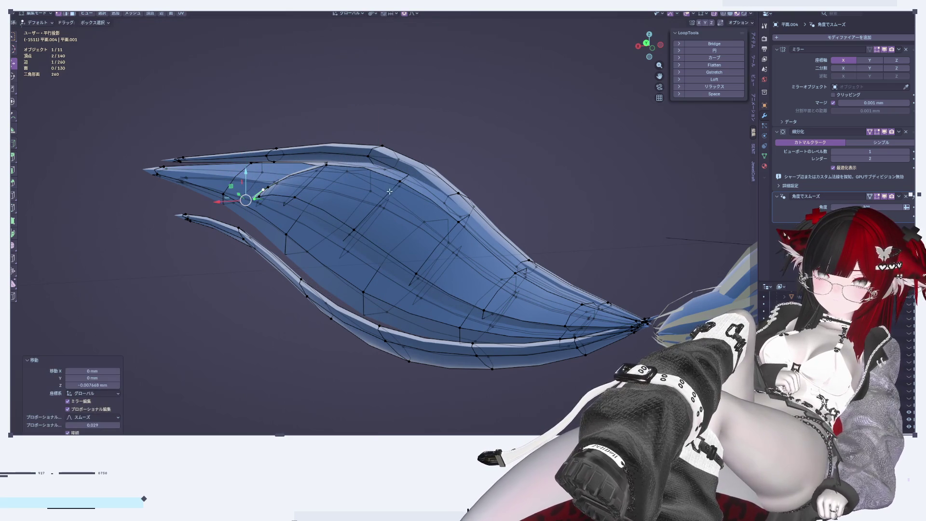
left_click(391, 190)
key("g")
left_click(385, 202)
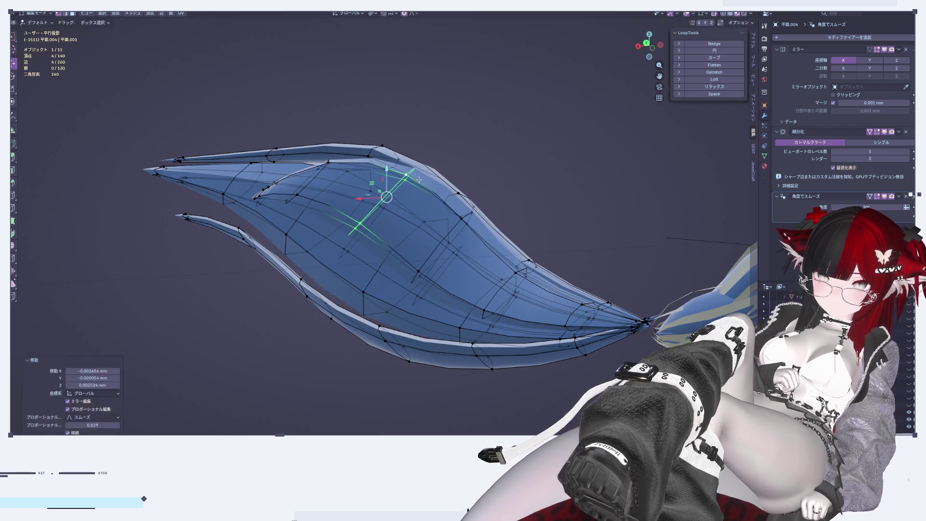
key("Tab")
scroll(379, 301, "down", 3)
mouse_move(380, 300)
middle_mouse_down()
mouse_move(430, 302)
mouse_move(406, 337)
mouse_move(416, 361)
mouse_move(600, 329)
mouse_move(603, 231)
mouse_move(591, 190)
mouse_move(650, 58)
middle_mouse_up()
In front orthographic view, select all geometry of both braid tips in Edit Mode
left_click(664, 44)
scroll(645, 155, "up", 2)
scroll(392, 187, "up", 2)
scroll(454, 221, "up", 3)
middle_click_drag(454, 224, 295, 117, "shift")
key("Tab")
scroll(506, 241, "up", 2)
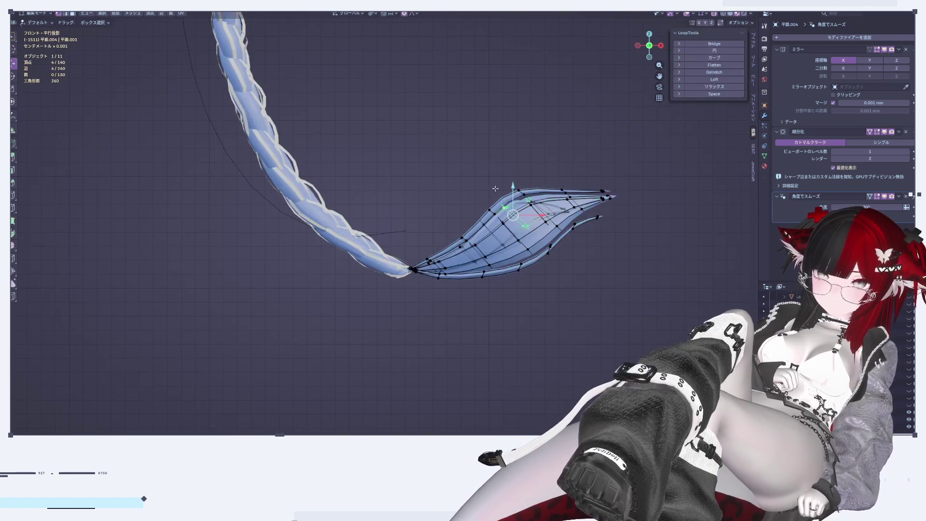
key("a")
scroll(506, 241, "down", 3)
middle_click_drag(621, 214, 621, 258, "shift")
Scale the tips to 1.185 along X and 0.783 along Z
key("s")
key("x")
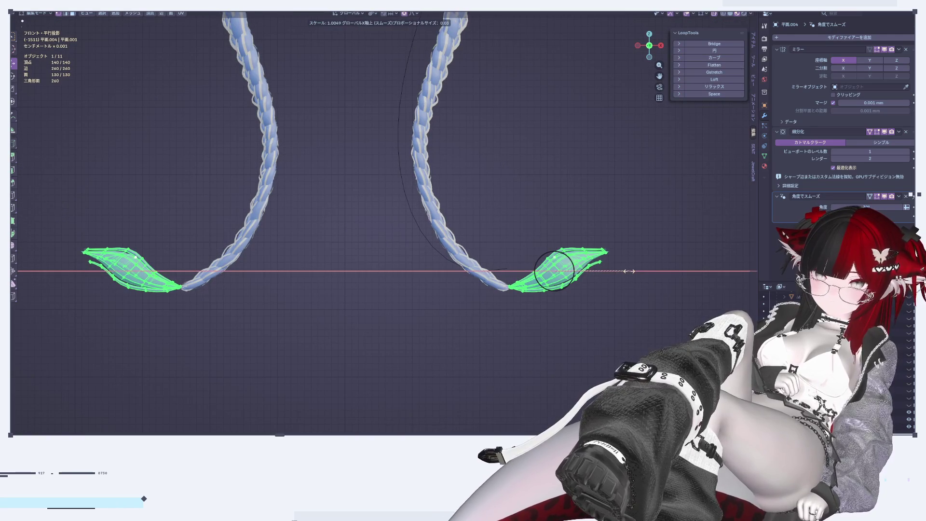
left_click(643, 274)
key("z")
left_click(636, 280)
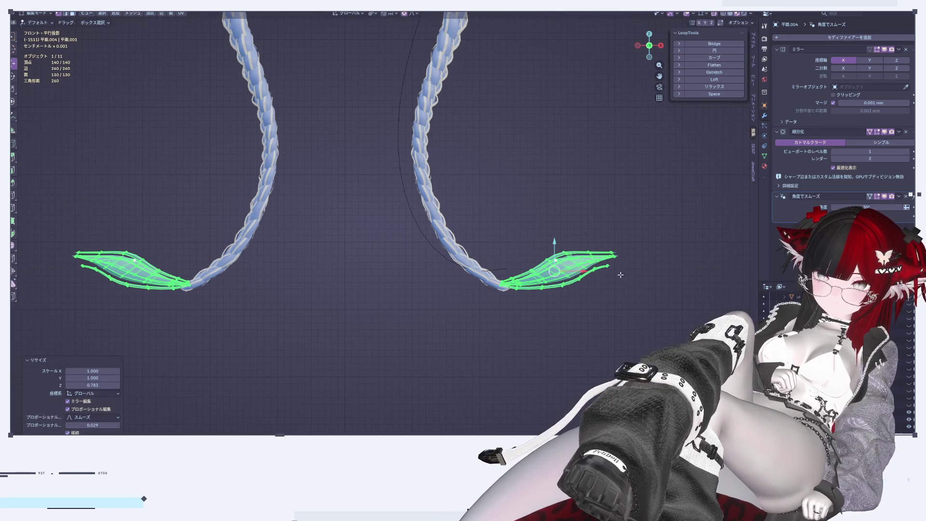
Fatten the tip surfaces along their normals; a trial 0.828 flatten is undone
scroll(630, 277, "up", 2)
key("s")
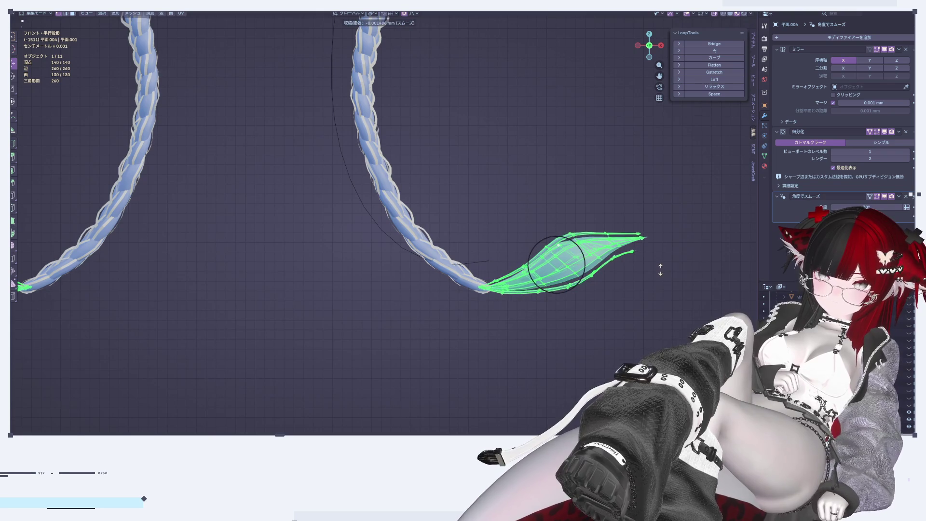
left_click(660, 270)
scroll(660, 270, "down", 3)
key("s")
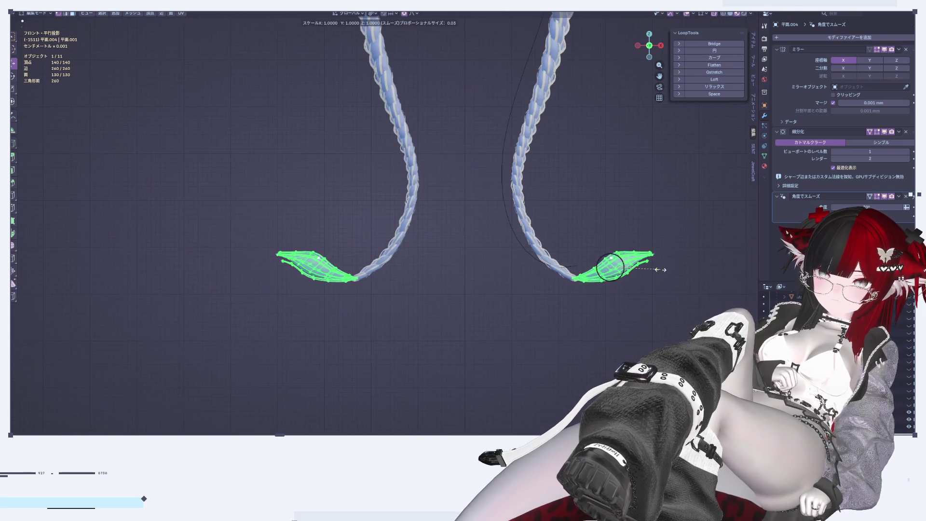
left_click(651, 269)
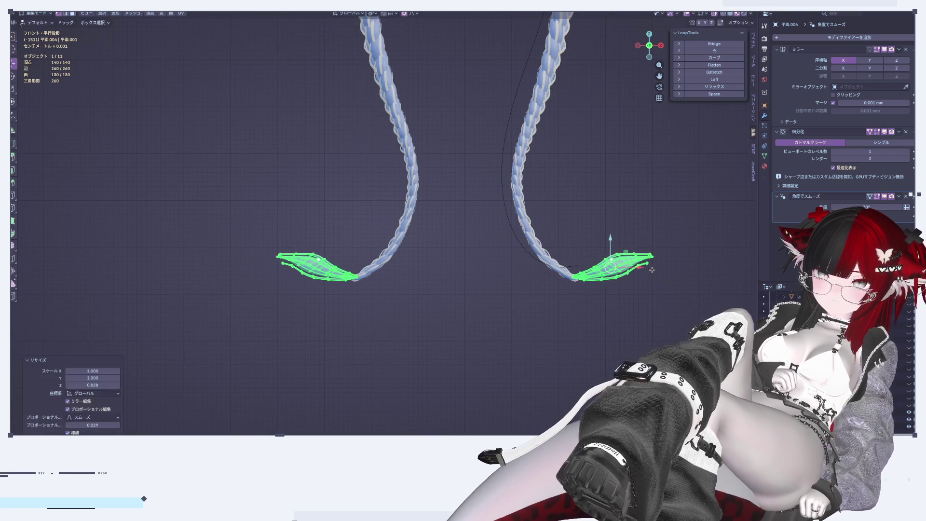
key("ctrl+z")
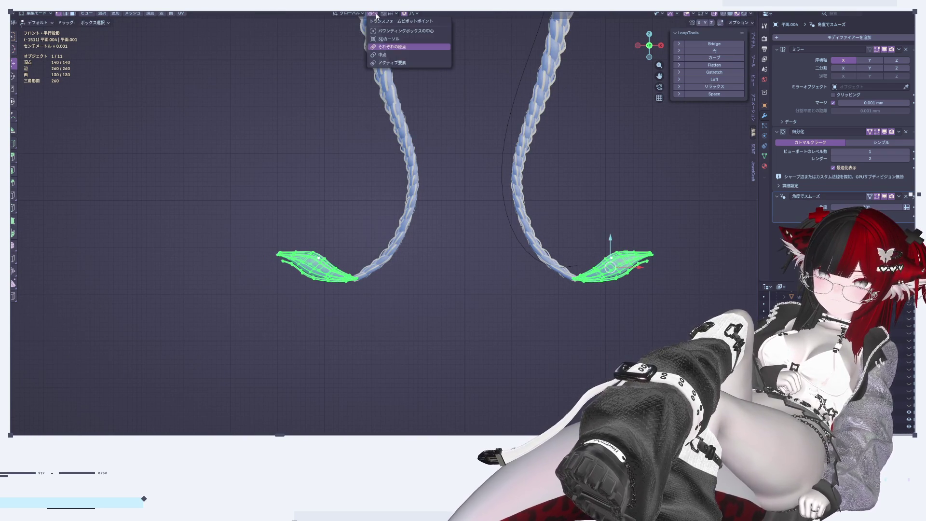
Flatten the tips to 0.880 along Z, widen them 1.020 along X, then deselect
middle_click_drag(718, 237, 595, 208, "shift")
key("s")
key("z")
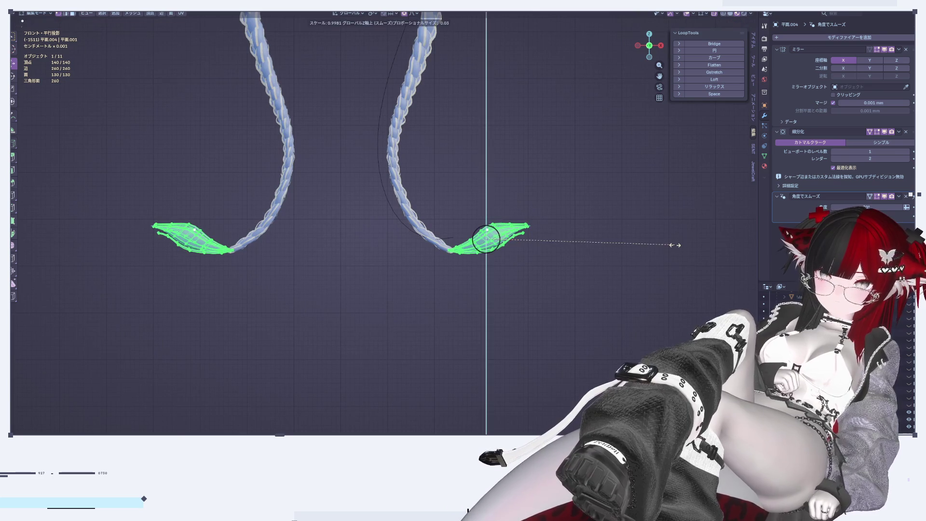
left_click(651, 246)
scroll(589, 252, "up", 4)
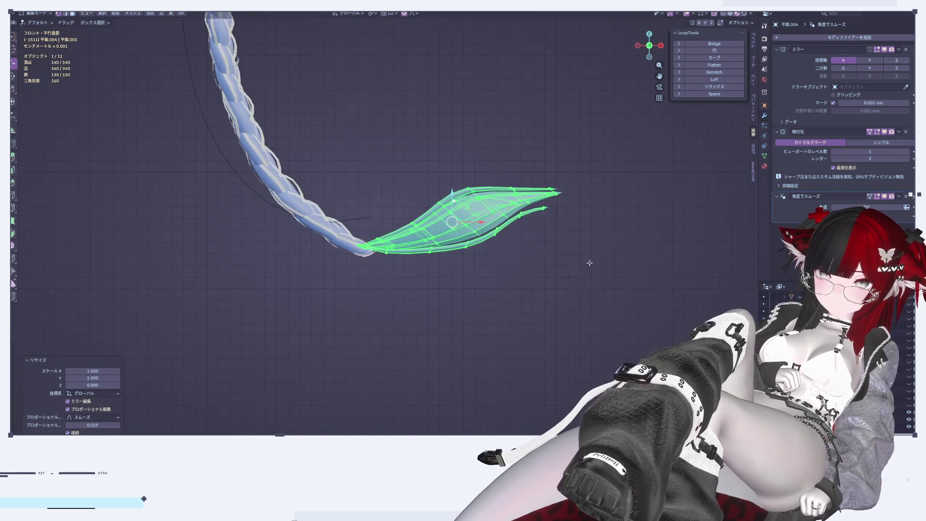
scroll(597, 264, "down", 3)
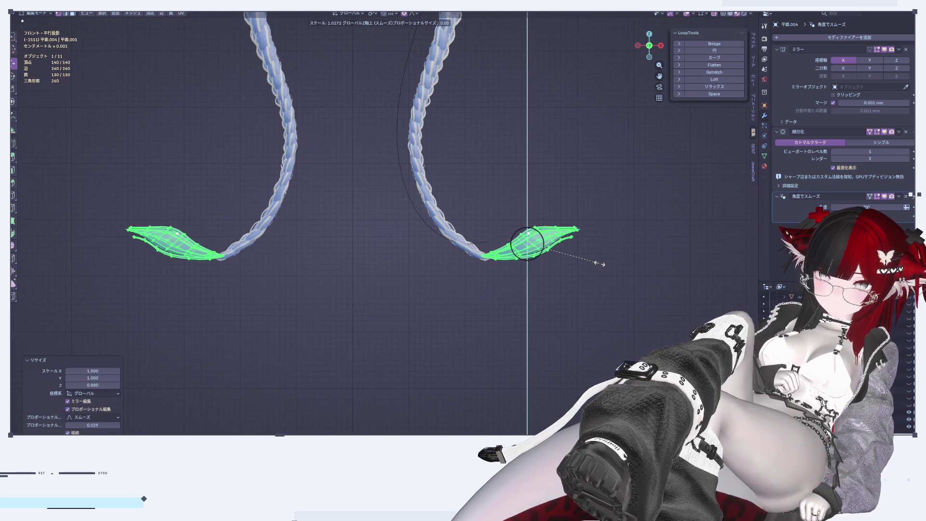
key("s")
key("x")
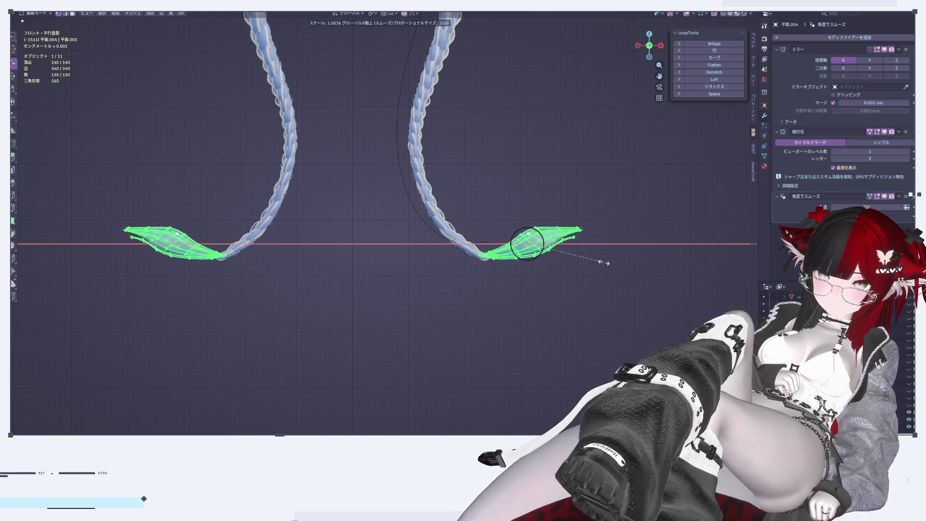
left_click(598, 262)
scroll(599, 262, "up", 4)
left_click(354, 195)
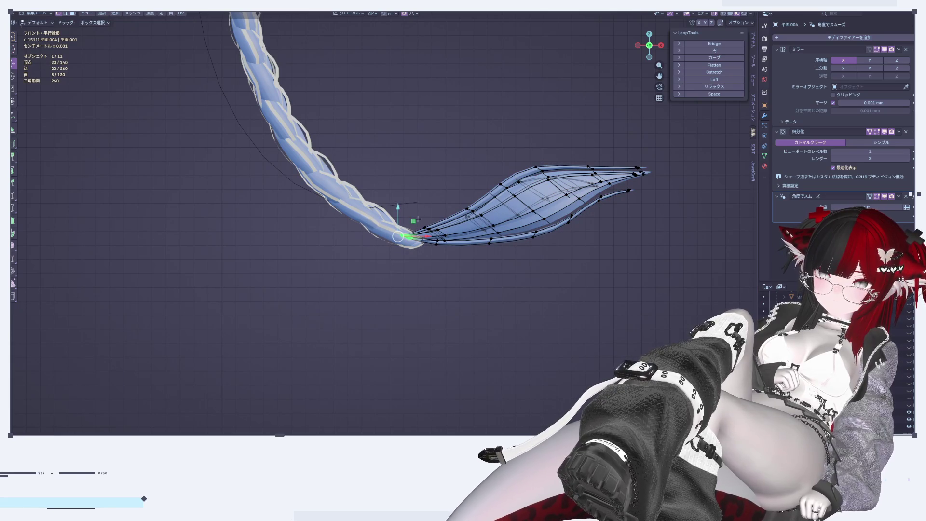
Select the vertices where the tuft meets the braid and rotate them 18.2°
left_click_drag(399, 208, 448, 219)
left_click_drag(382, 197, 466, 294)
left_click_drag(415, 215, 592, 233)
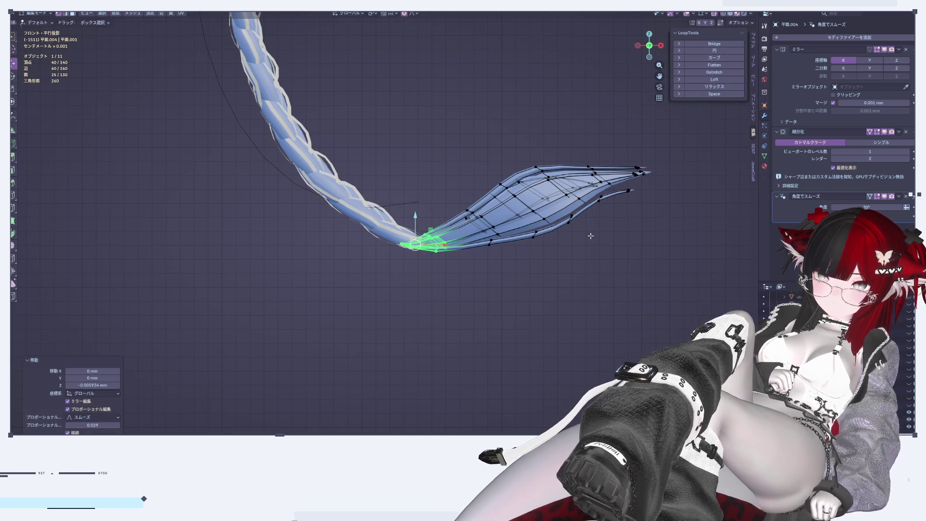
left_click(572, 288)
key("g")
key("x")
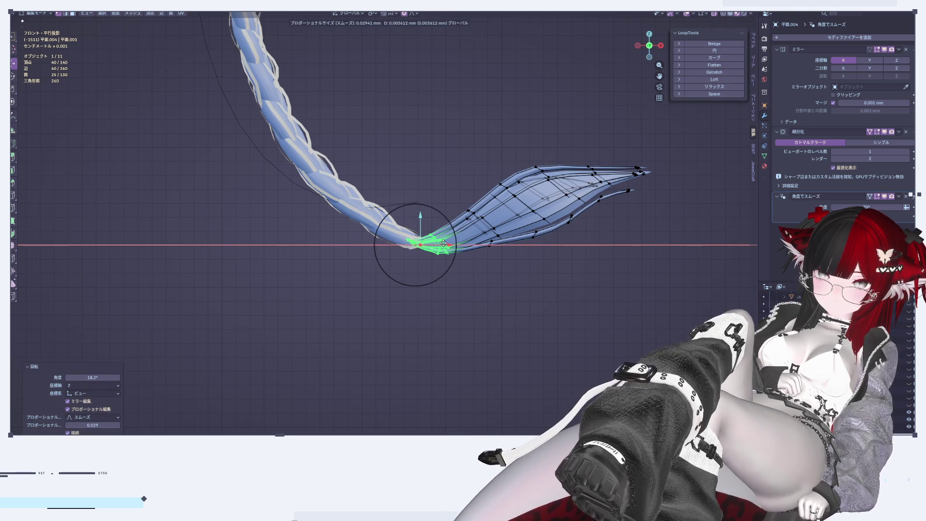
right_click(443, 242)
Raise the tuft's middle vertices along Z with proportional editing
middle_click_drag(545, 135, 453, 164, "shift")
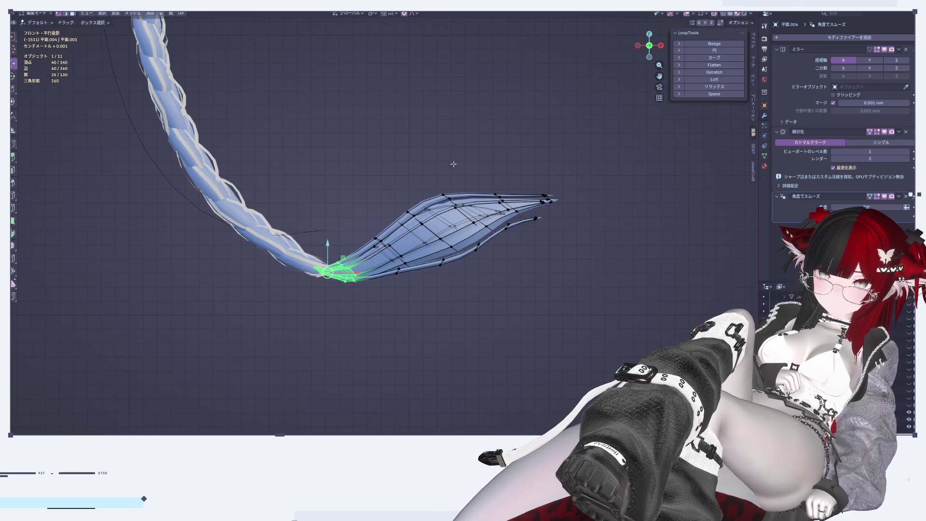
left_click_drag(453, 165, 488, 262)
key("g")
key("z")
right_click(470, 188)
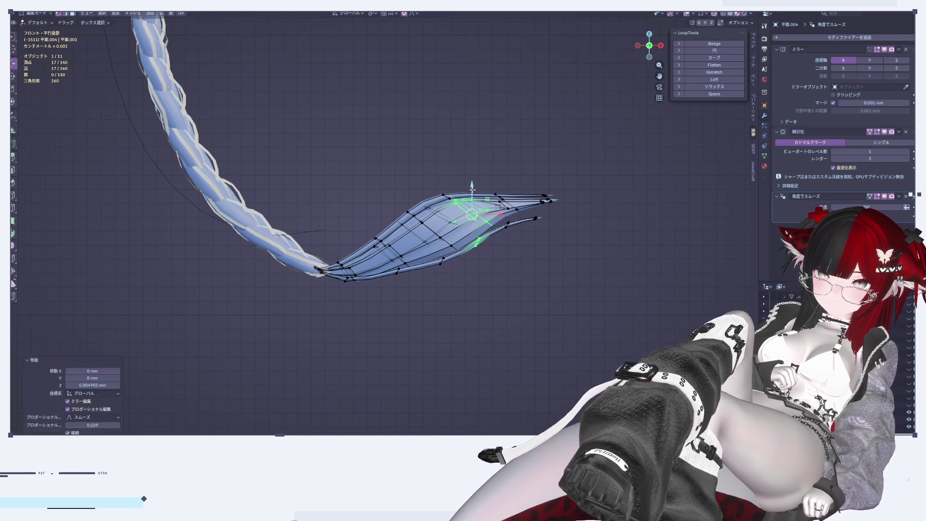
key("g")
key("z")
left_click(464, 182)
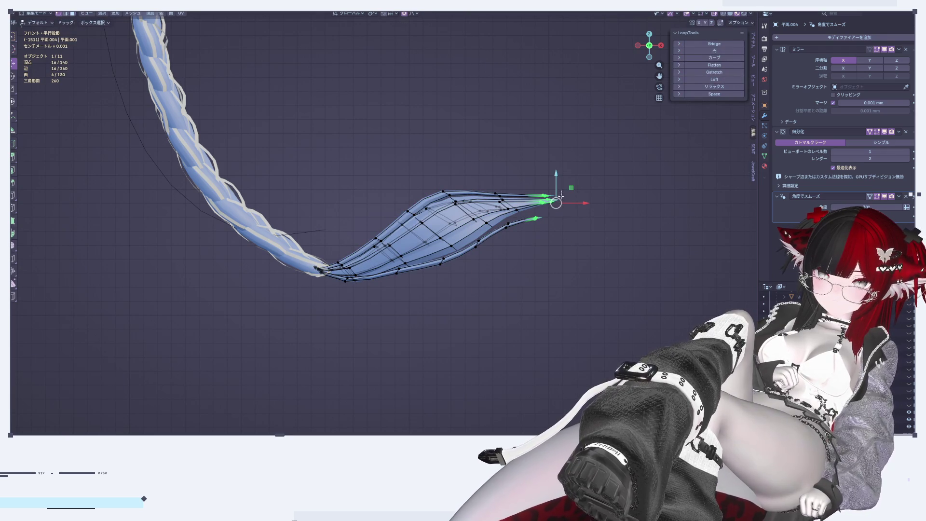
Rotate the tuft's tip vertices to tilt it upward, then review in Object Mode
left_click_drag(555, 184, 555, 185)
key("r")
left_click(606, 268)
key("Tab")
left_click(535, 313)
mouse_move(535, 313)
middle_mouse_down()
mouse_move(392, 344)
mouse_move(414, 251)
mouse_move(488, 279)
middle_mouse_up()
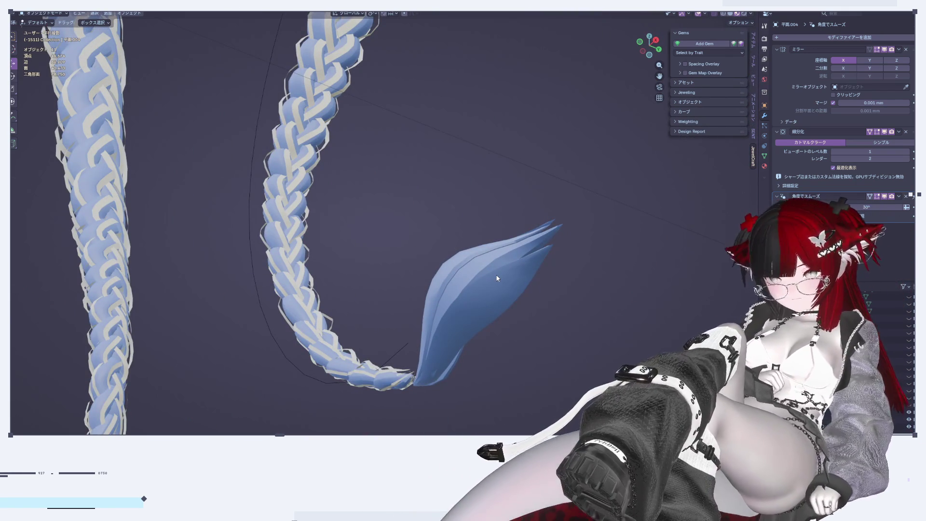
Select the edge loop along the tuft's lower edge and lower it slightly along Z
key("Tab")
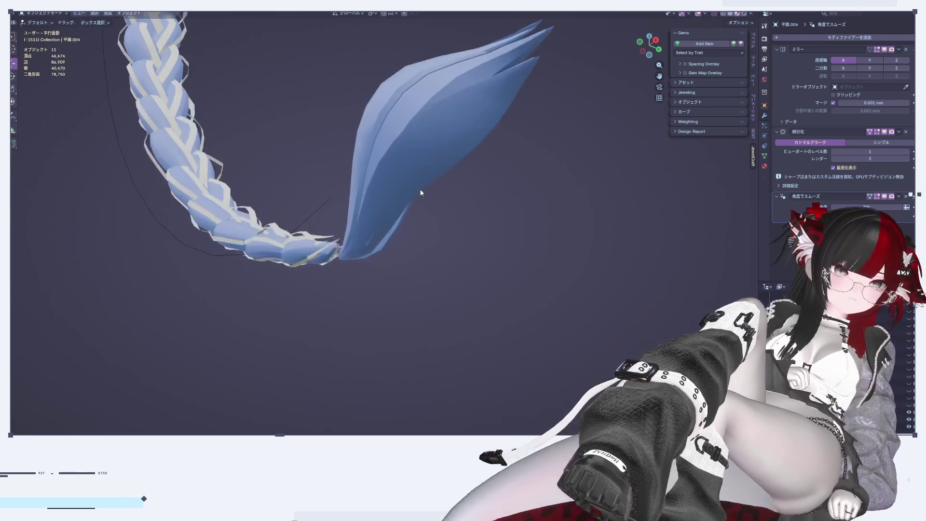
scroll(386, 198, "up", 5)
middle_click_drag(357, 205, 264, 171)
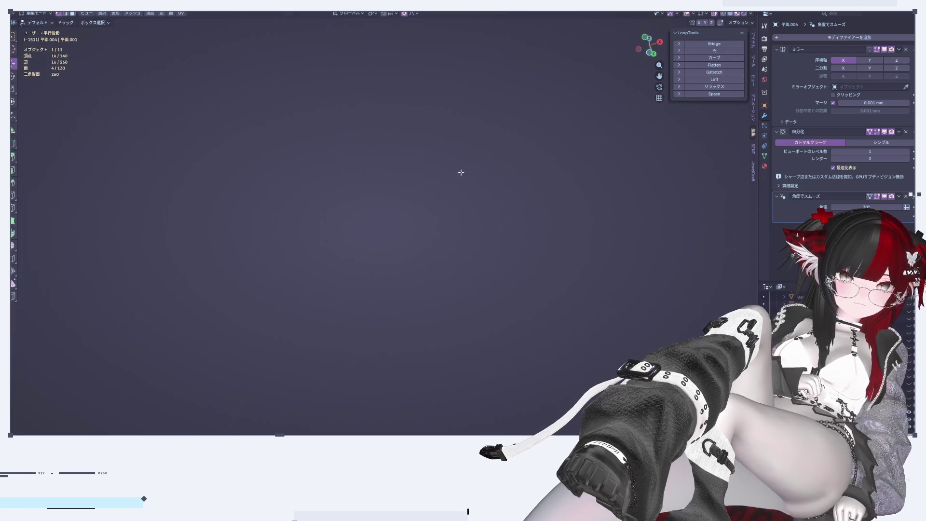
mouse_move(276, 146)
middle_mouse_down()
mouse_move(355, 201)
mouse_move(366, 149)
mouse_move(291, 160)
mouse_move(431, 213)
mouse_move(314, 312)
middle_mouse_up()
left_click(290, 159, "alt")
left_click(325, 314, "alt")
left_click(321, 307, "alt")
key("g")
key("z")
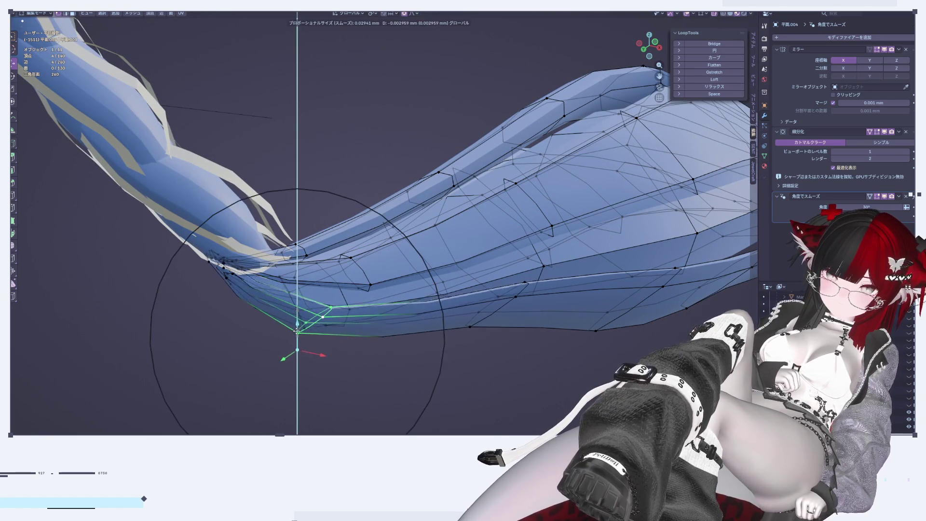
left_click(296, 318)
Edge-slide the loop along the underside, nudge it vertically again, then return to Object Mode
mouse_move(296, 319)
middle_mouse_down()
mouse_move(345, 321)
mouse_move(308, 326)
middle_mouse_up()
key("g")
key("g")
left_click(339, 311)
key("g")
key("z")
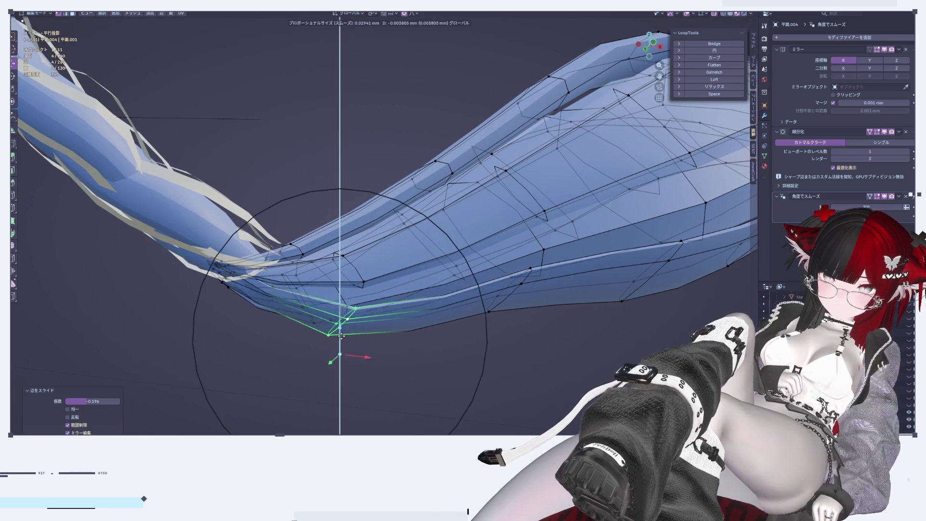
left_click(340, 337)
key("Tab")
mouse_move(341, 352)
middle_mouse_down()
mouse_move(377, 367)
mouse_move(362, 378)
mouse_move(370, 378)
middle_mouse_up()
scroll(369, 377, "down", 4)
middle_click_drag(449, 365, 503, 316)
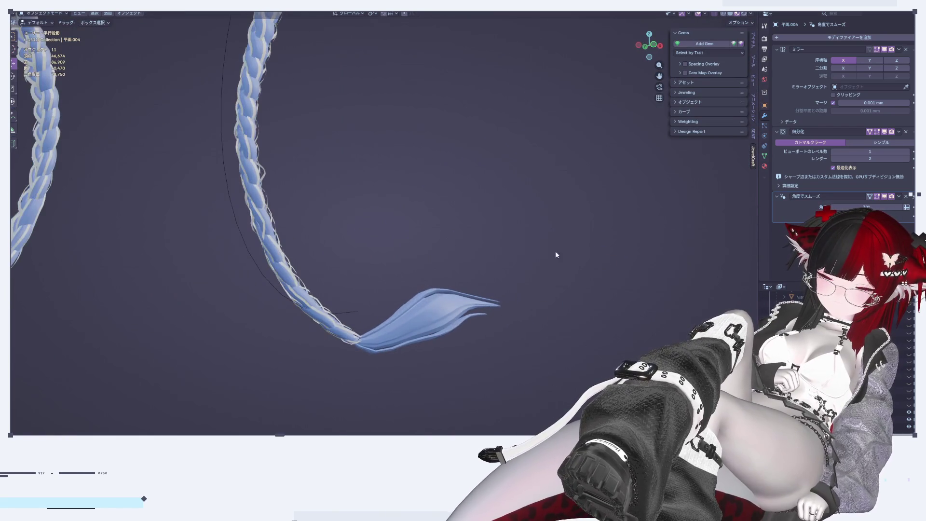
Apply the tuft's Subdivision modifier, leaving Mirror and Smooth by Angle, then re-enter Edit Mode
left_click_drag(651, 57, 477, 303)
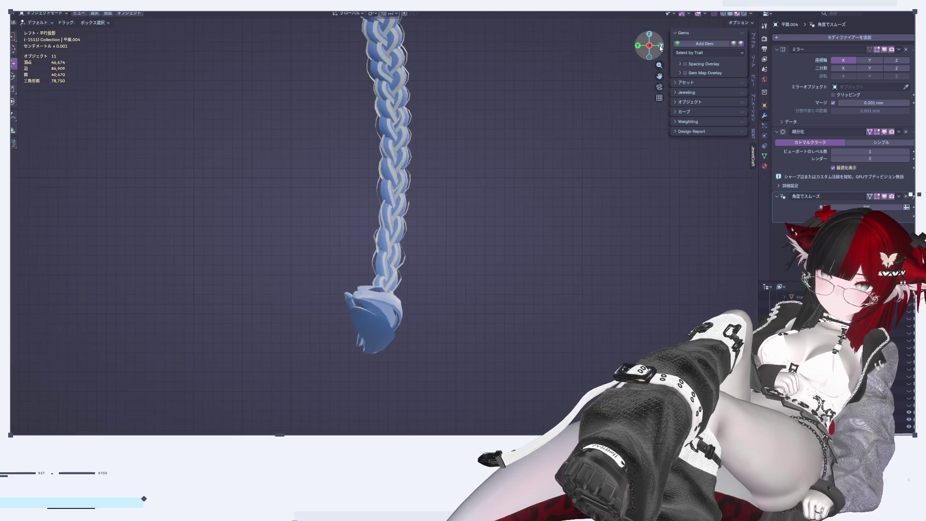
scroll(477, 303, "up", 3)
scroll(468, 299, "up", 3)
key("Tab")
scroll(467, 298, "up", 4)
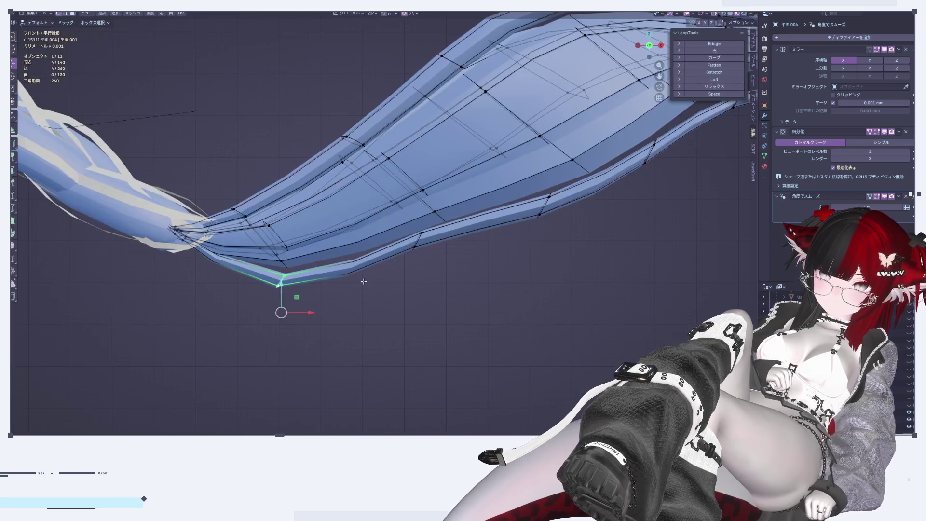
middle_click_drag(353, 262, 394, 292, "shift")
scroll(394, 285, "down", 3)
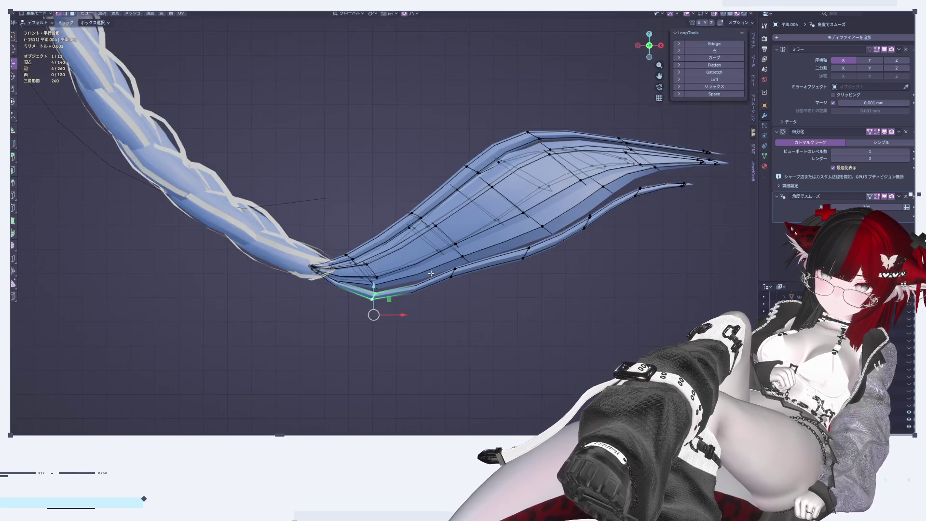
scroll(431, 273, "up", 2)
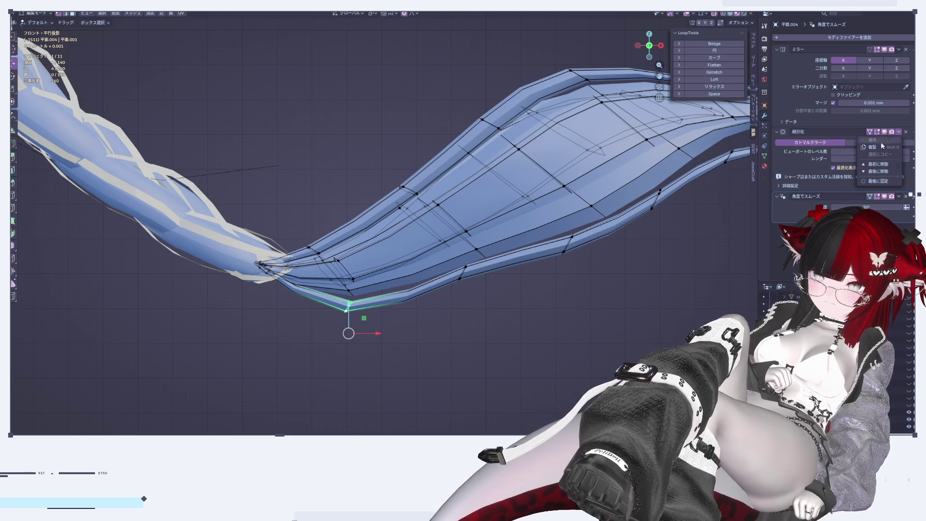
key("Tab")
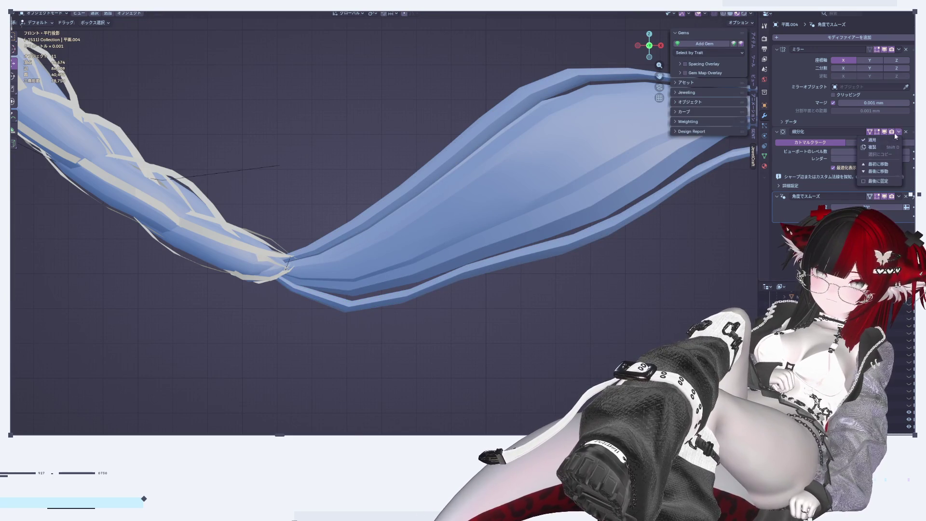
left_click(872, 140)
left_click(493, 218)
key("Tab")
mouse_move(480, 328)
middle_mouse_down()
mouse_move(515, 328)
mouse_move(488, 298)
mouse_move(482, 317)
middle_mouse_up()
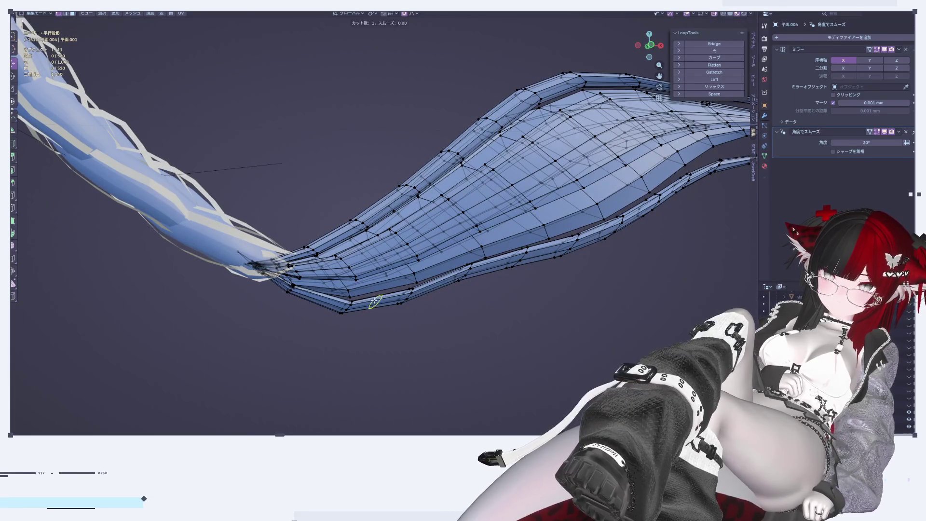
Add a new edge loop across the tuft and return to Object Mode
left_click(374, 301)
key("g")
key("z")
key("Escape")
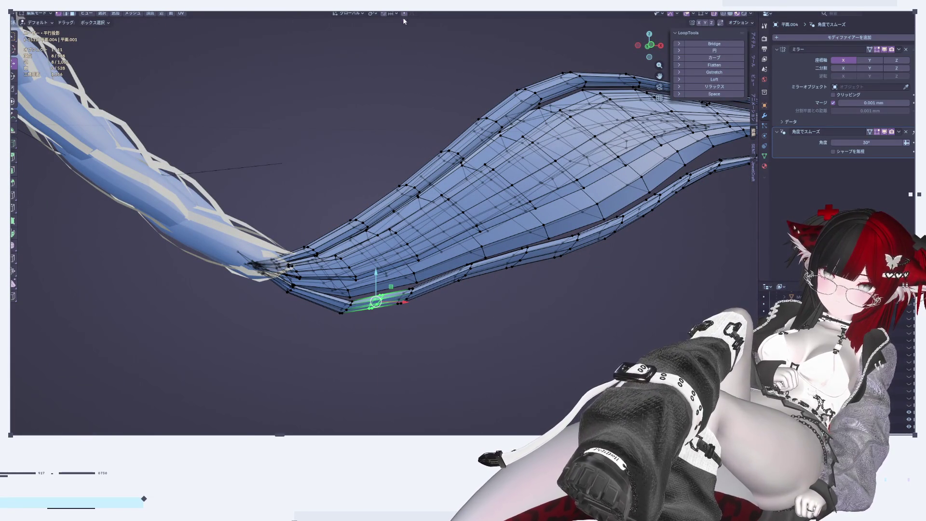
left_click(377, 284)
key("Tab")
Check the braid from side and front, then raise selected vertices of the lower strip
left_click(502, 355)
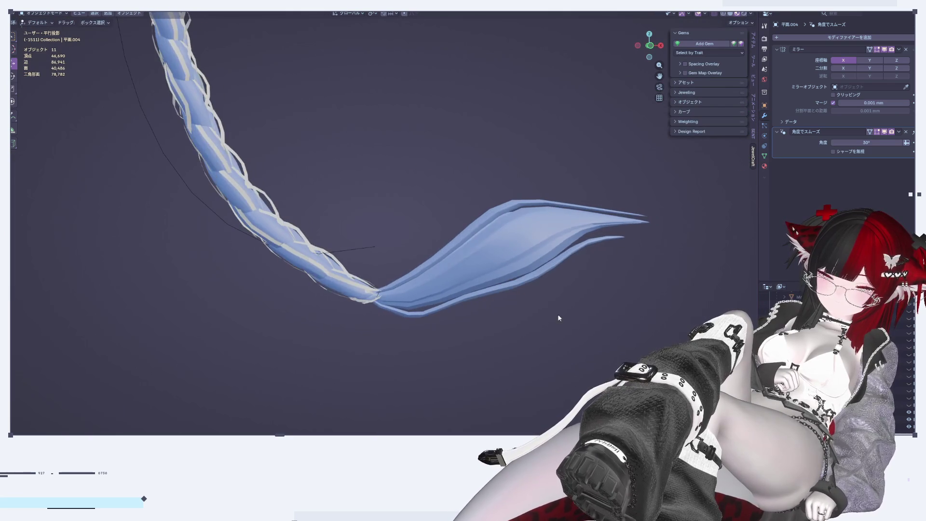
left_click(640, 47)
left_click(640, 46)
scroll(492, 317, "down", 3)
scroll(491, 317, "up", 3)
key("Tab")
scroll(440, 333, "up", 5)
middle_click_drag(294, 307, 337, 316, "shift")
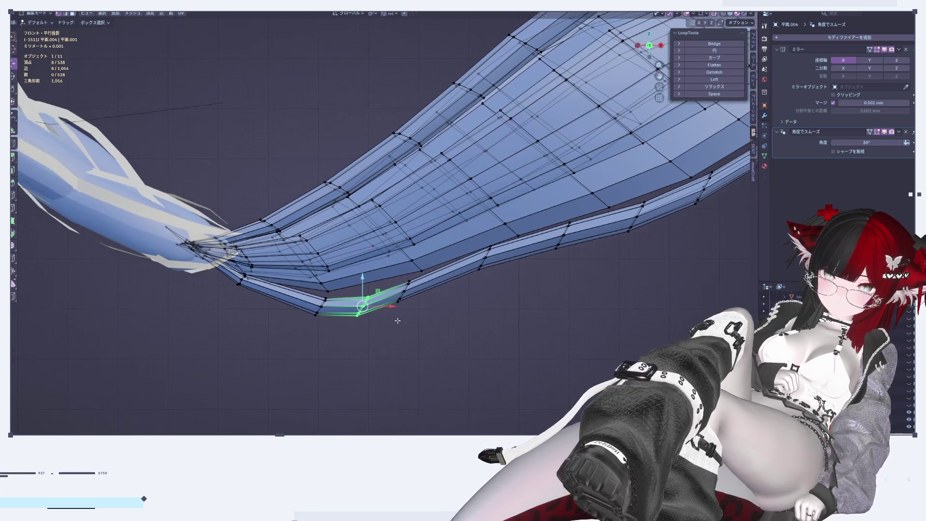
left_click_drag(342, 289, 341, 281)
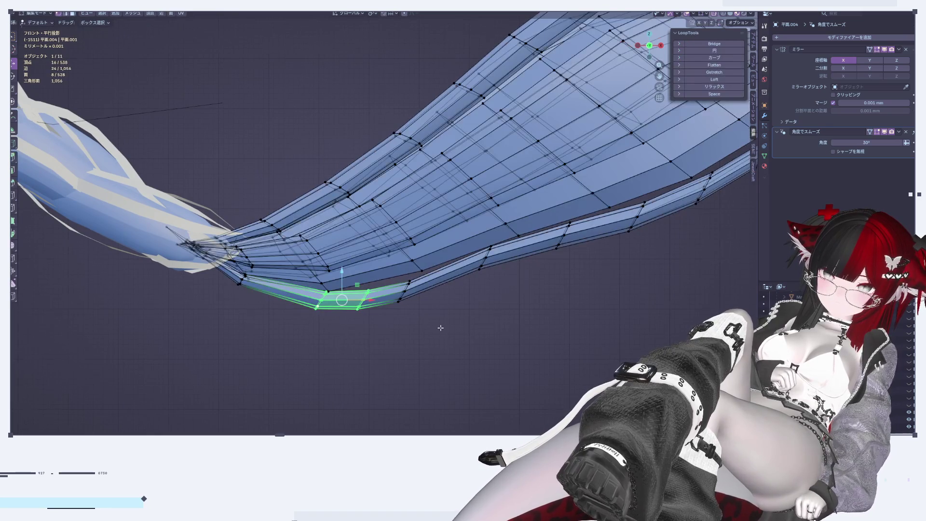
scroll(440, 328, "up", 2)
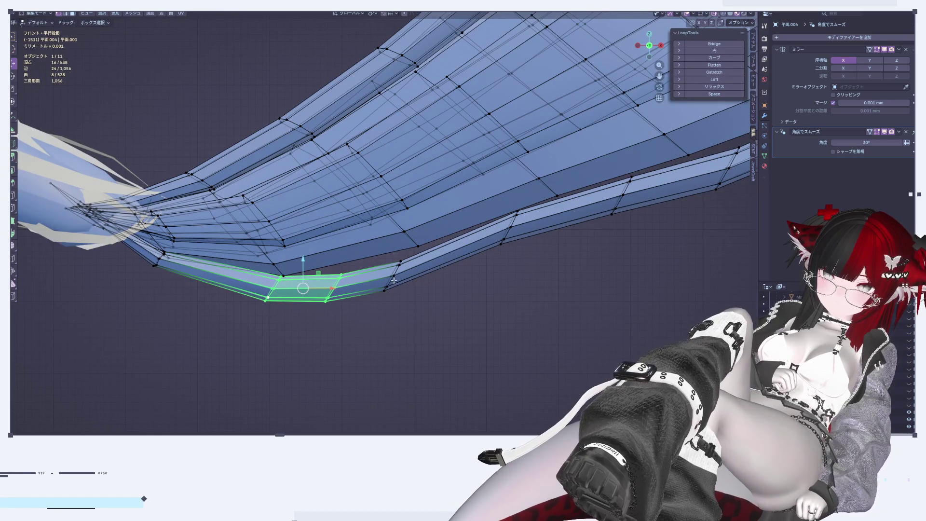
Select one lower-strip segment loop and lift it slightly toward the main blade
left_click(375, 282, "alt")
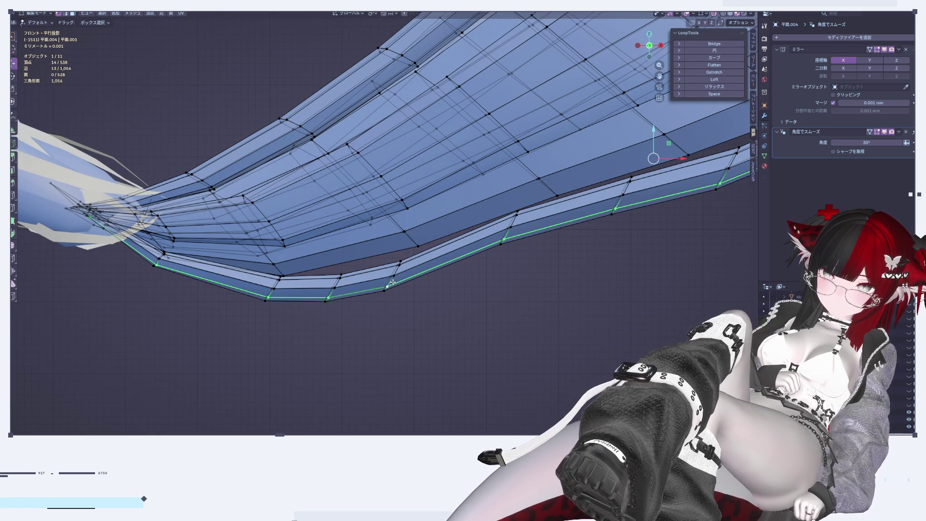
left_click(394, 279, "alt")
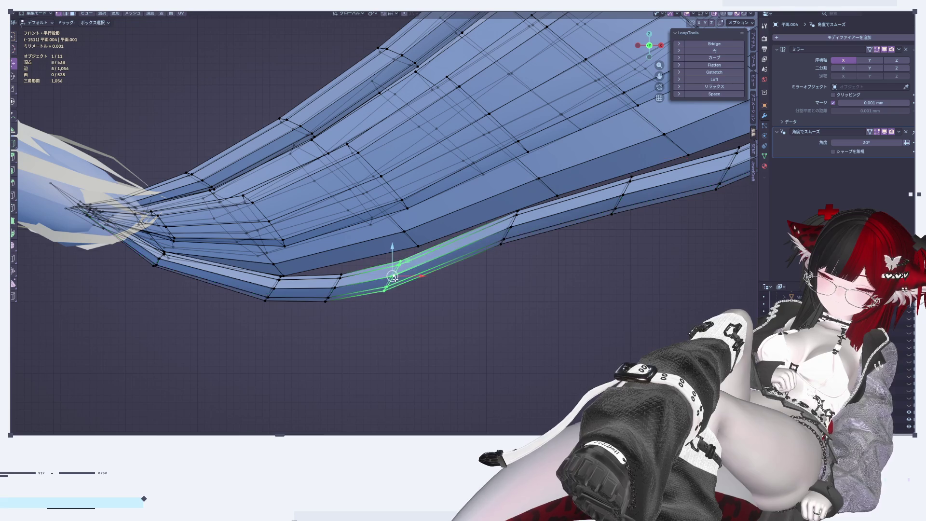
left_click_drag(362, 271, 361, 261)
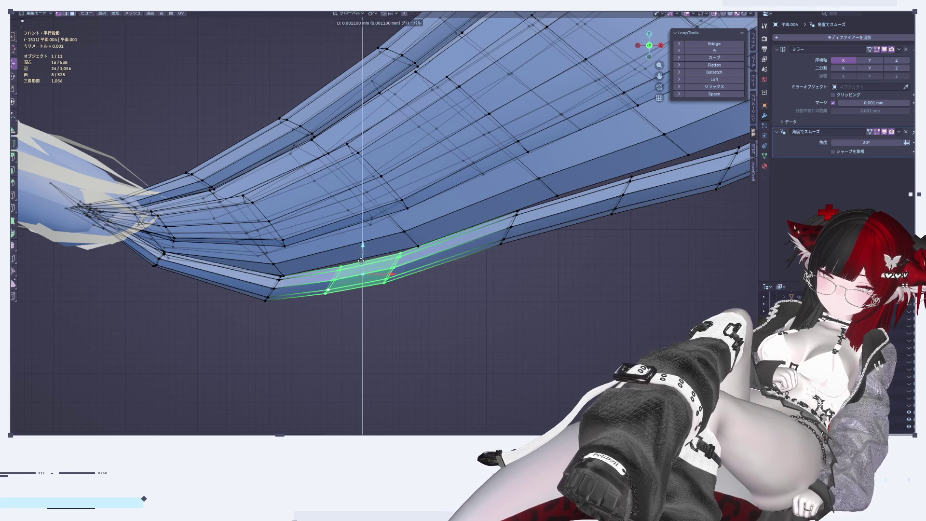
left_click(369, 254)
key("Tab")
mouse_move(457, 296)
middle_mouse_down()
mouse_move(465, 301)
mouse_move(444, 221)
mouse_move(459, 224)
mouse_move(488, 272)
mouse_move(455, 287)
mouse_move(485, 307)
mouse_move(522, 201)
mouse_move(545, 183)
mouse_move(490, 212)
mouse_move(528, 342)
mouse_move(445, 244)
mouse_move(435, 254)
mouse_move(571, 310)
mouse_move(582, 273)
mouse_move(541, 239)
middle_mouse_up()
key("Tab")
key("Tab")
scroll(441, 250, "down", 5)
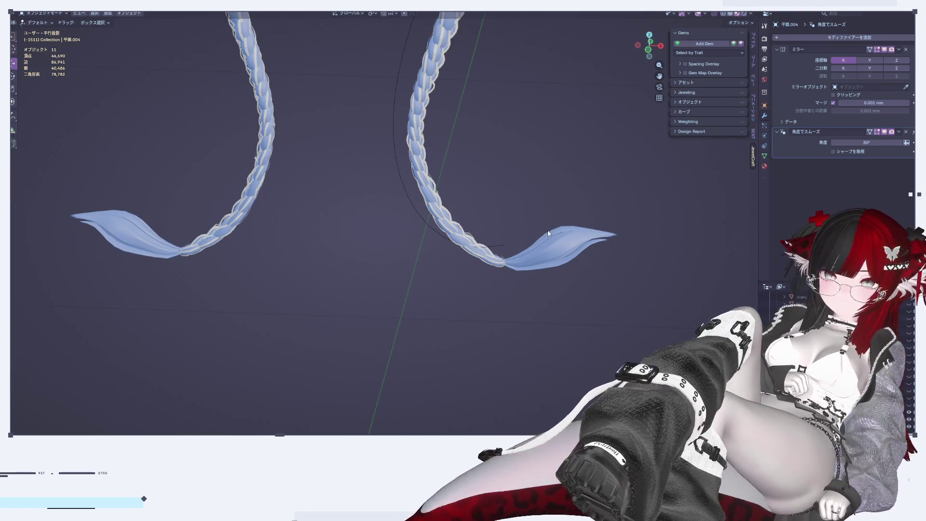
Switch to front view and try duplicating and pasting the spiral ribbons, then undo
scroll(496, 169, "down", 4)
scroll(657, 186, "down", 3)
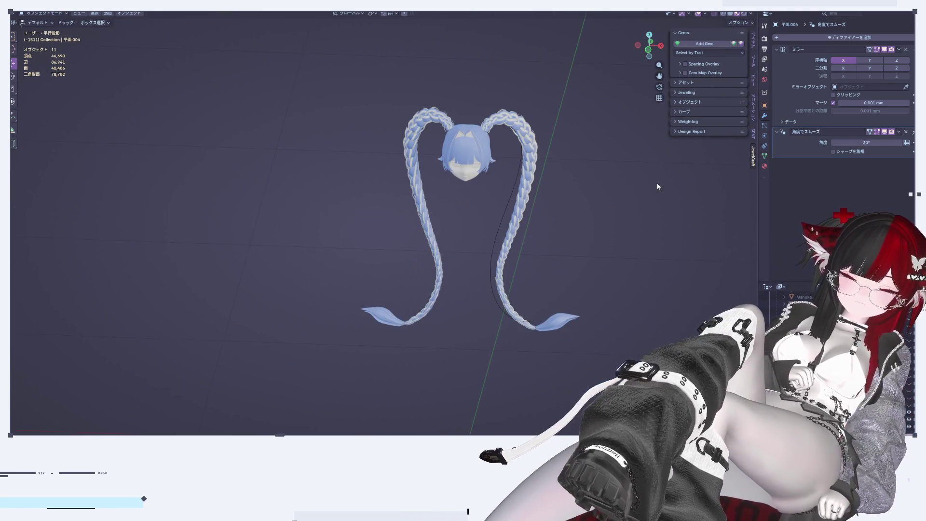
left_click(660, 46)
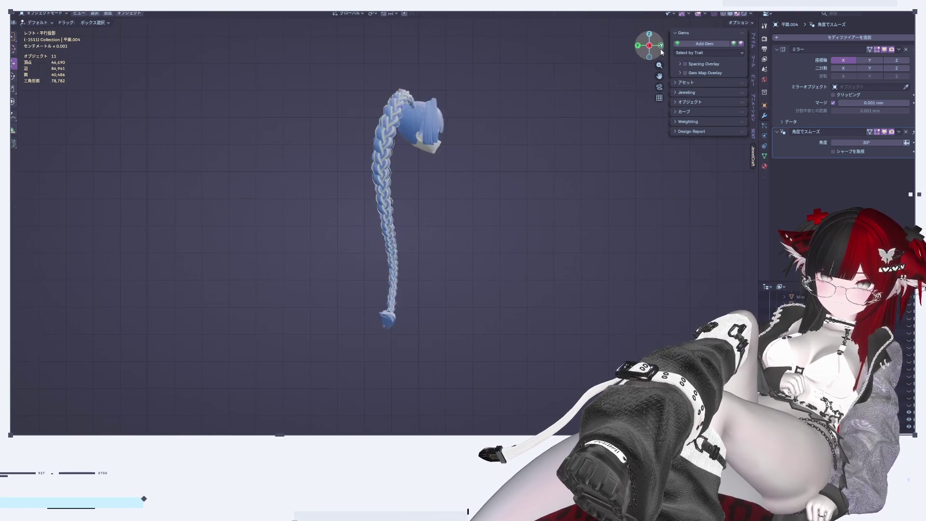
key("KP_1")
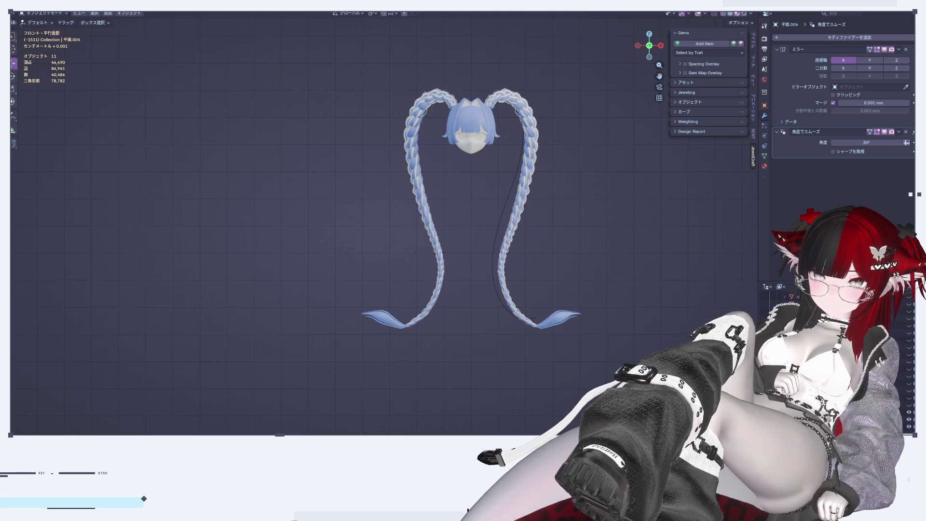
key("shift+d")
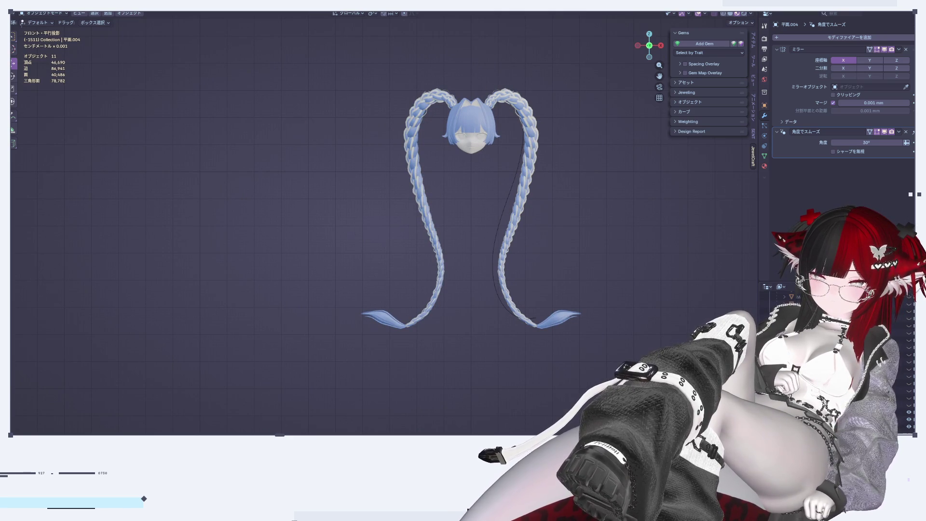
key("ctrl+v")
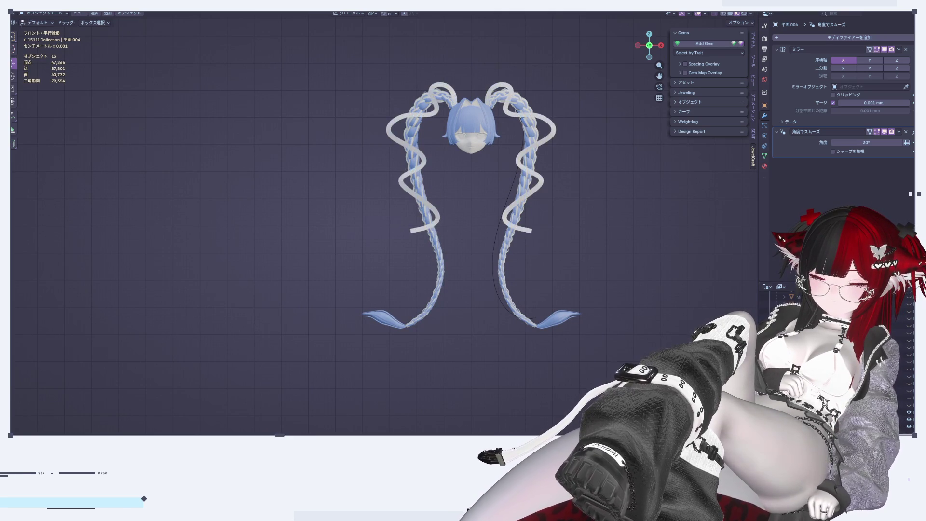
scroll(588, 308, "up", 4)
middle_click_drag(500, 329, 503, 329, "shift")
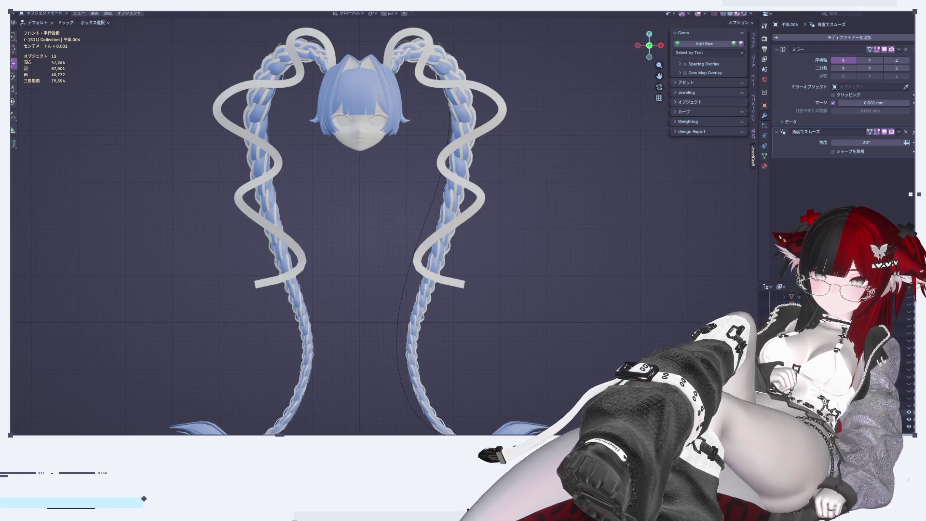
key("ctrl+z")
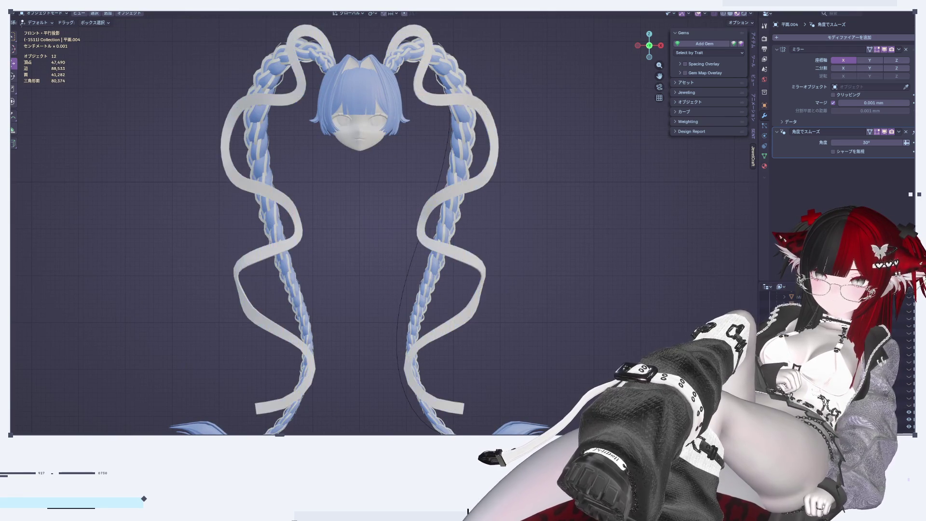
middle_click_drag(503, 329, 410, 329)
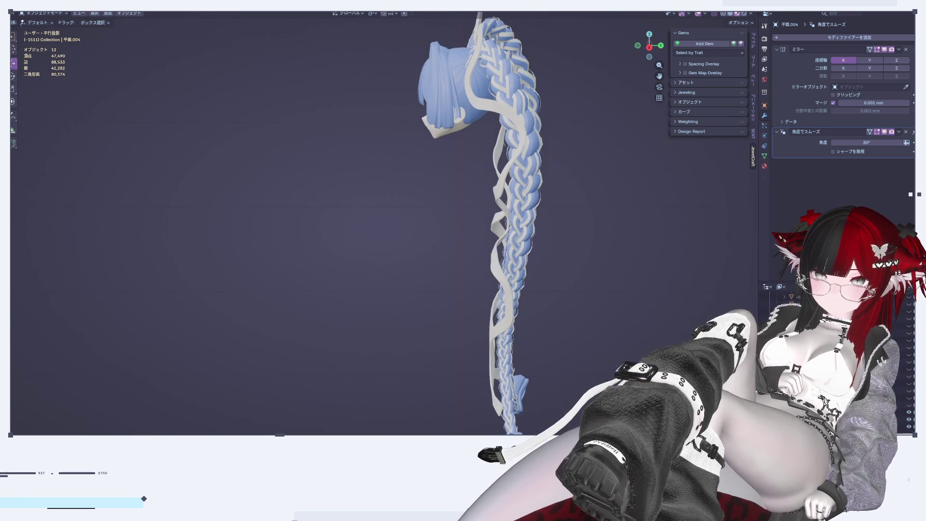
Toggle the ribbon objects' eye icons in the Outliner until the white spirals are hidden
left_click(909, 405)
left_click(909, 405)
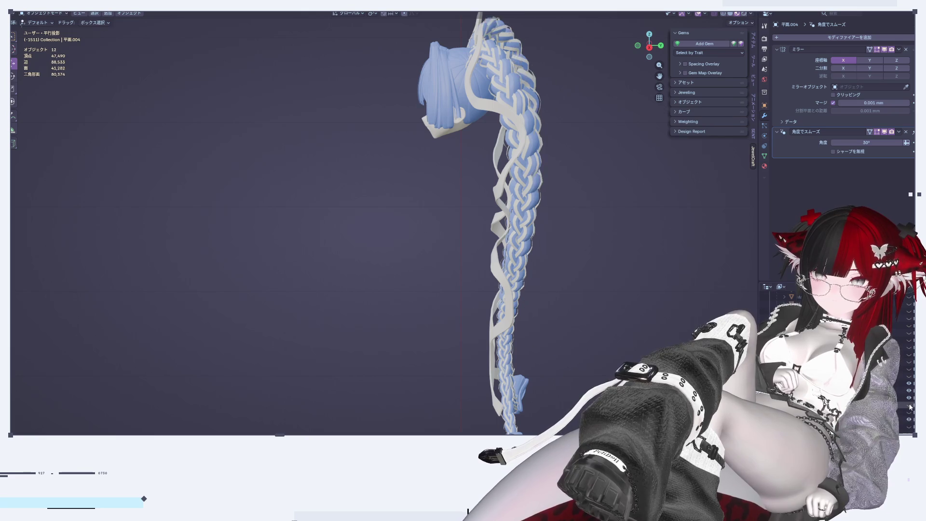
left_click(910, 423)
middle_click_drag(597, 326, 475, 347)
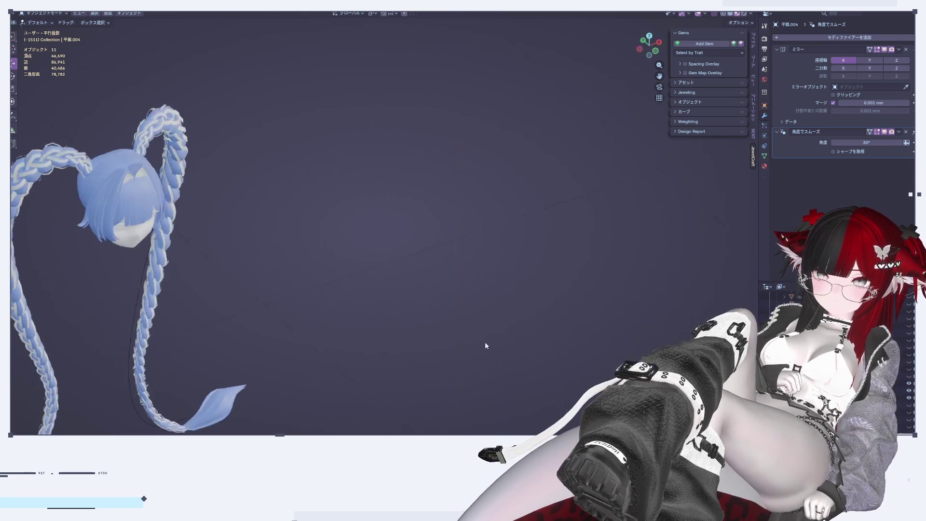
Return to the front view and inspect the braid's tail tip piece in Edit Mode
left_click_drag(659, 46, 511, 295)
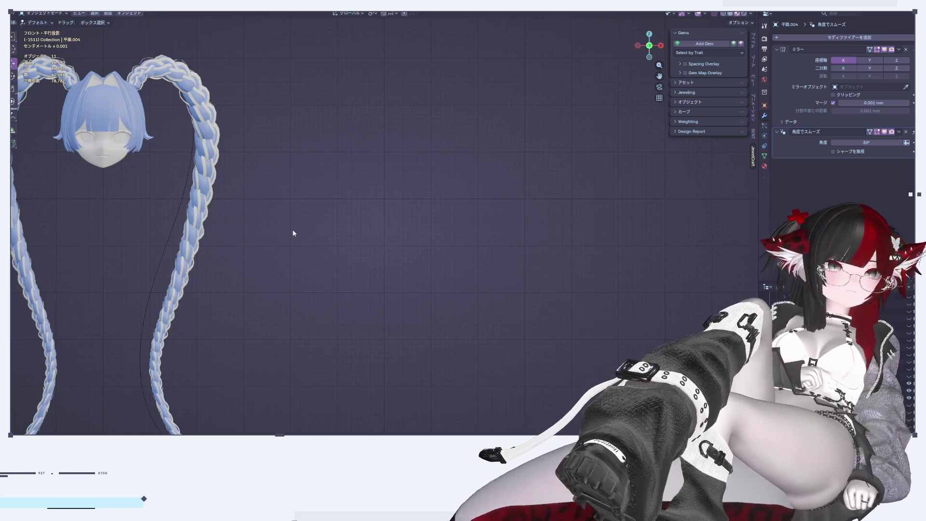
middle_click_drag(177, 215, 426, 164, "shift")
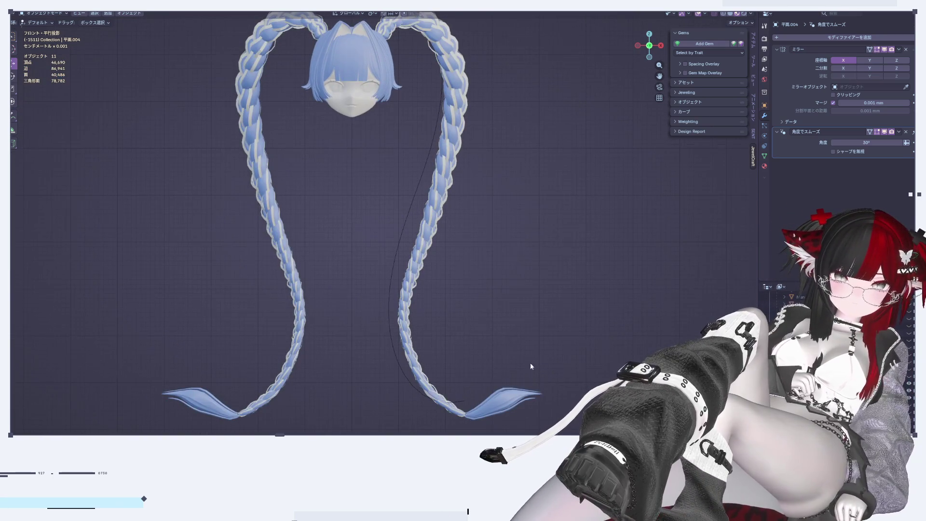
scroll(521, 222, "up", 2)
scroll(564, 289, "up", 2)
scroll(561, 320, "up", 3)
left_click(473, 302)
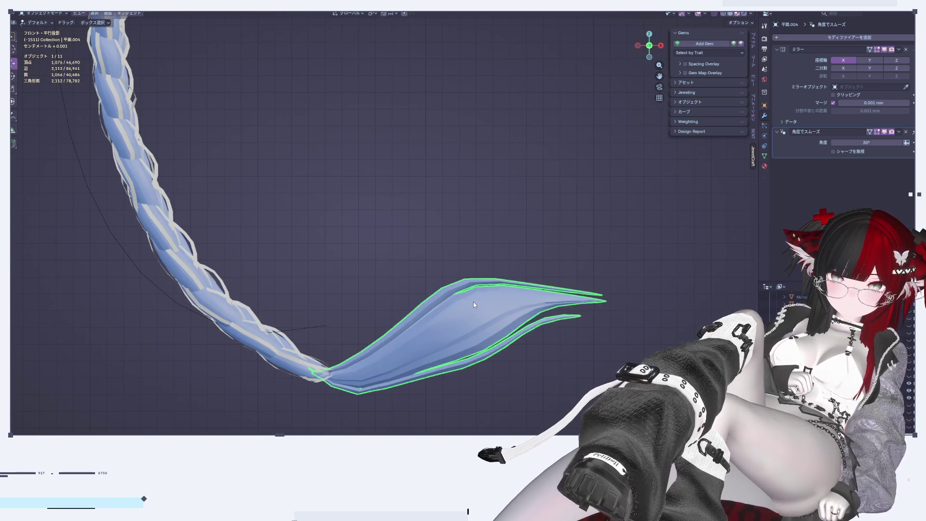
key("Tab")
key("Tab")
scroll(482, 305, "down", 6)
scroll(501, 271, "down", 4)
scroll(526, 293, "up", 1)
scroll(547, 303, "up", 3)
scroll(547, 303, "down", 4)
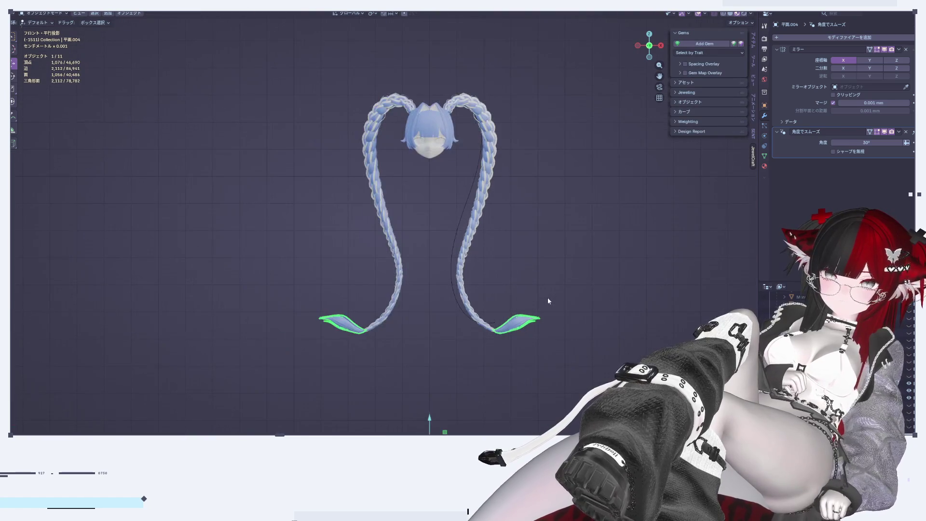
scroll(559, 322, "up", 2)
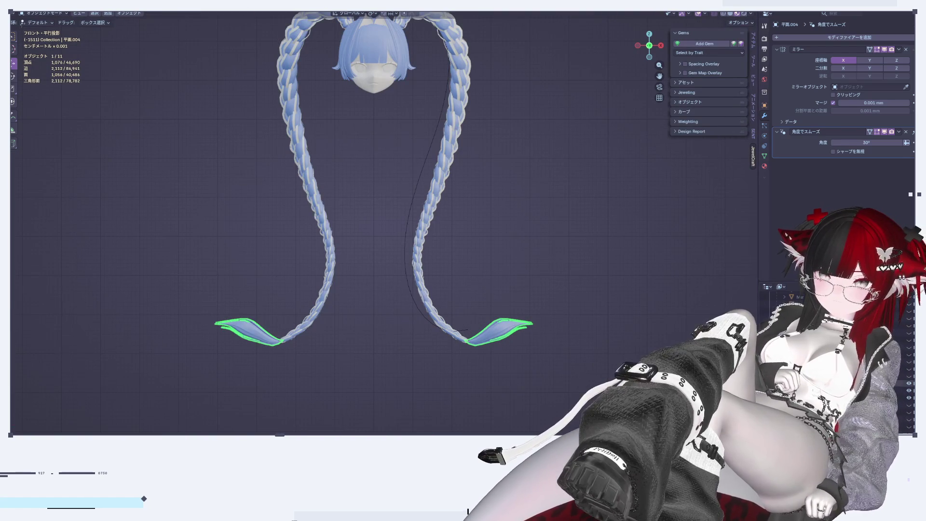
scroll(834, 348, "up", 10)
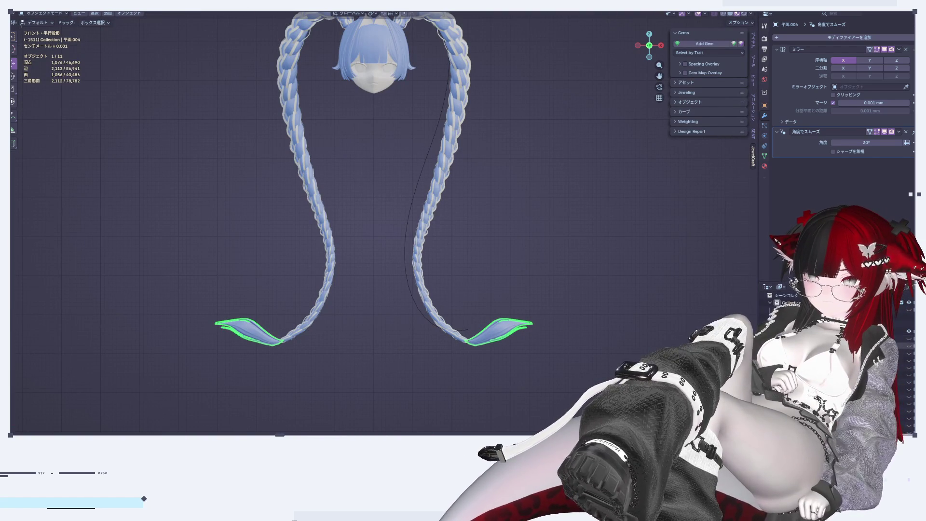
Unhide the body mesh from the Outliner
left_click(908, 346)
left_click(626, 304)
scroll(554, 281, "down", 3)
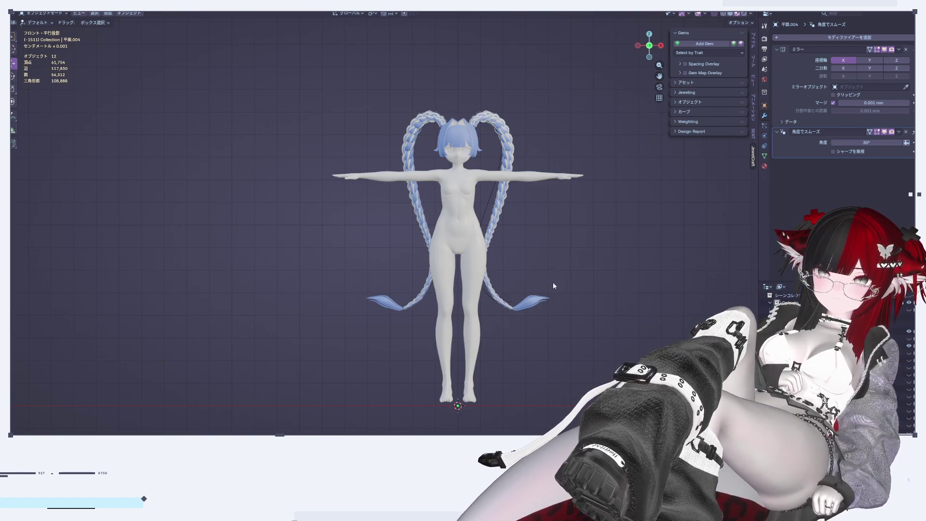
Scale all vertices of the right braid tip piece down to 0.732
scroll(552, 282, "up", 4)
left_click(533, 307)
key("Tab")
key("a")
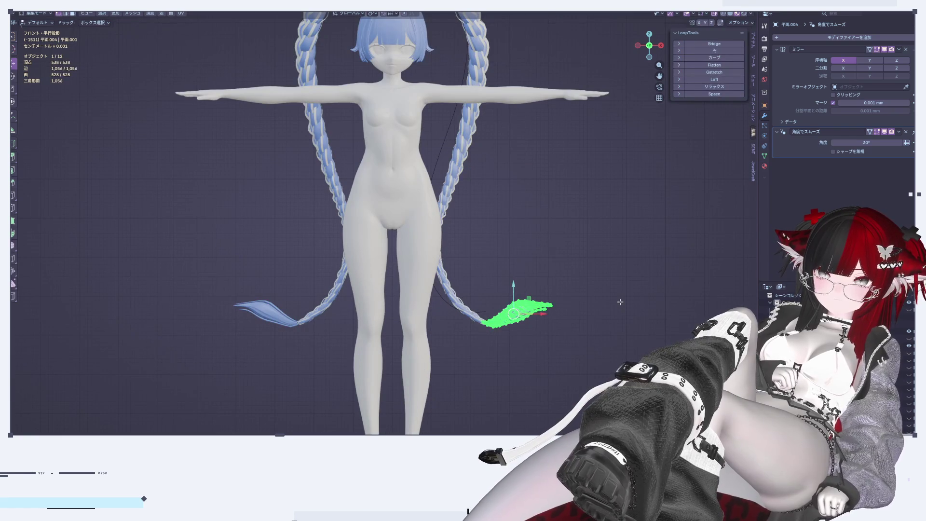
key("s")
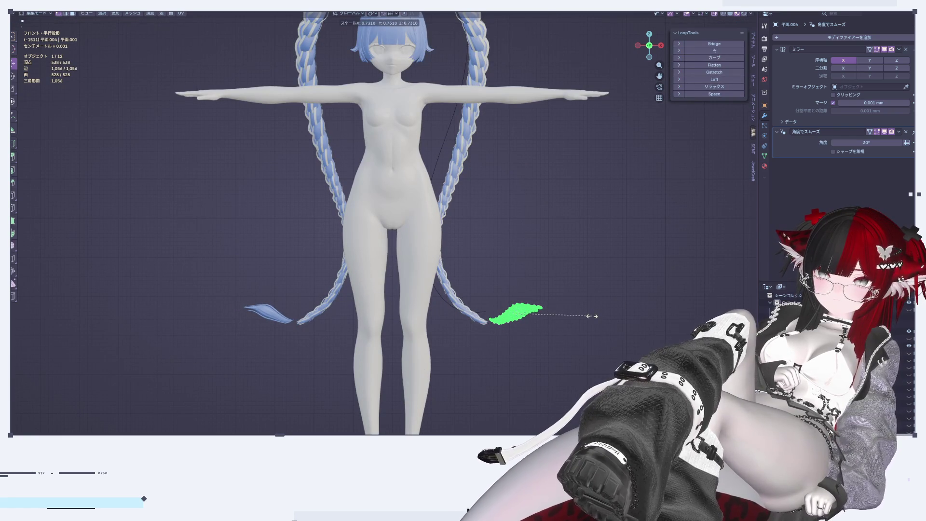
left_click(591, 315)
scroll(530, 323, "up", 2)
scroll(482, 328, "up", 2)
scroll(454, 334, "up", 3)
scroll(477, 328, "up", 1)
scroll(512, 318, "up", 3)
Box-select the tip's root vertices and shift them along the X axis
left_click(512, 318)
left_click_drag(376, 195, 396, 214)
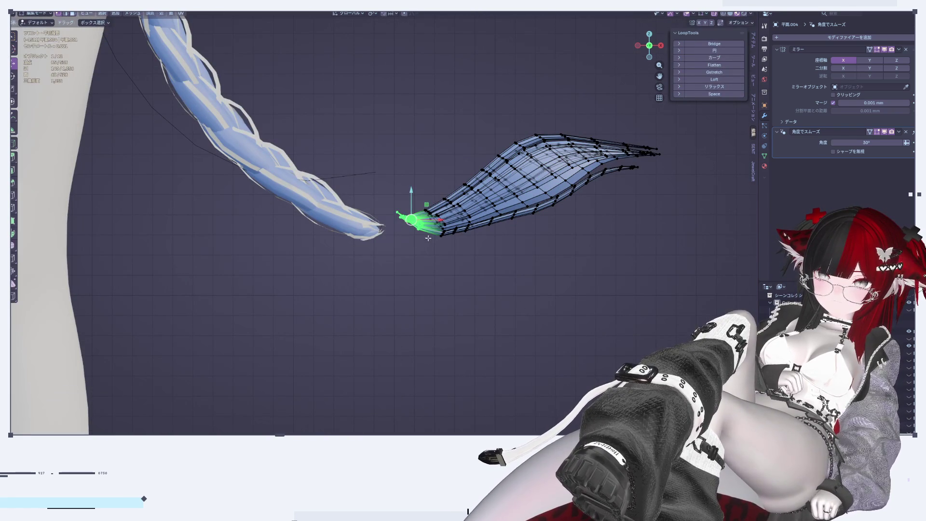
key("g")
key("x")
left_click(424, 206)
key("g")
key("x")
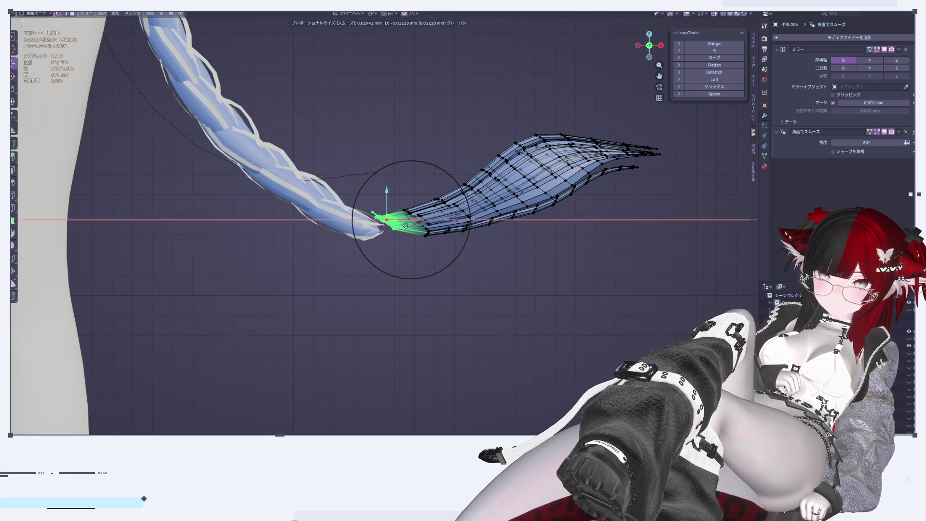
left_click(389, 181)
Lower the whole tip piece along Z and return to Object Mode
key("a")
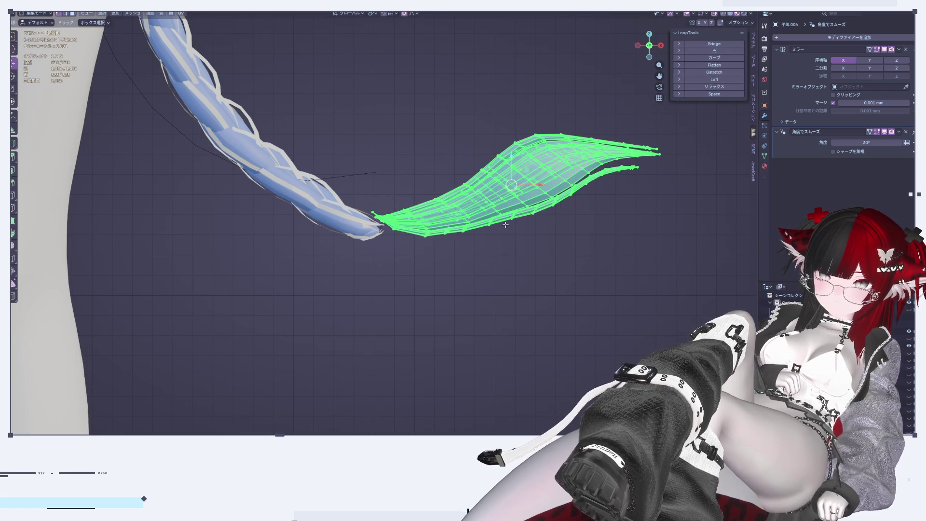
key("g")
key("z")
left_click(632, 179)
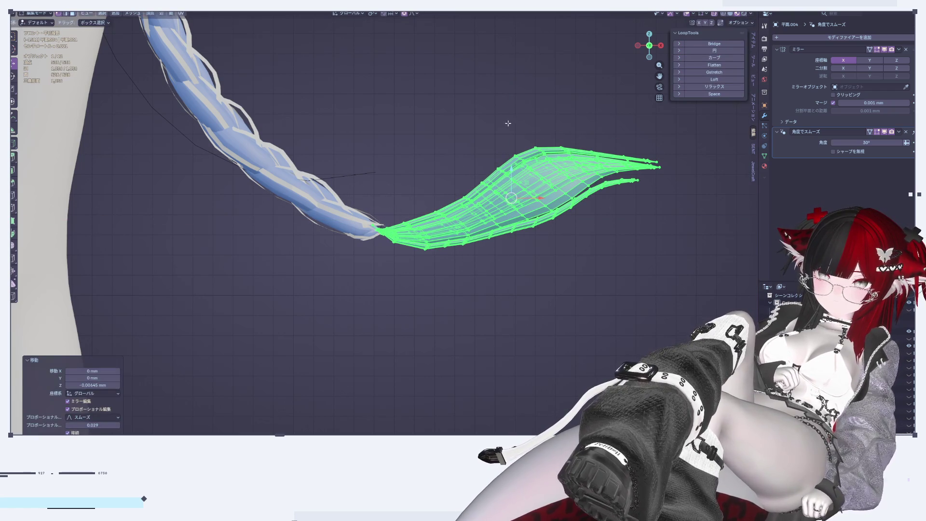
key("Tab")
scroll(492, 300, "down", 4)
scroll(478, 296, "down", 3)
scroll(531, 306, "down", 2)
mouse_move(532, 307)
middle_mouse_down()
mouse_move(457, 313)
mouse_move(373, 295)
mouse_move(343, 314)
mouse_move(626, 299)
mouse_move(438, 304)
mouse_move(506, 270)
mouse_move(302, 368)
mouse_move(252, 372)
mouse_move(392, 330)
mouse_move(234, 325)
middle_mouse_up()
Hide the body, check Right, Back and Front views, then zoom onto the bangs
left_click(908, 345)
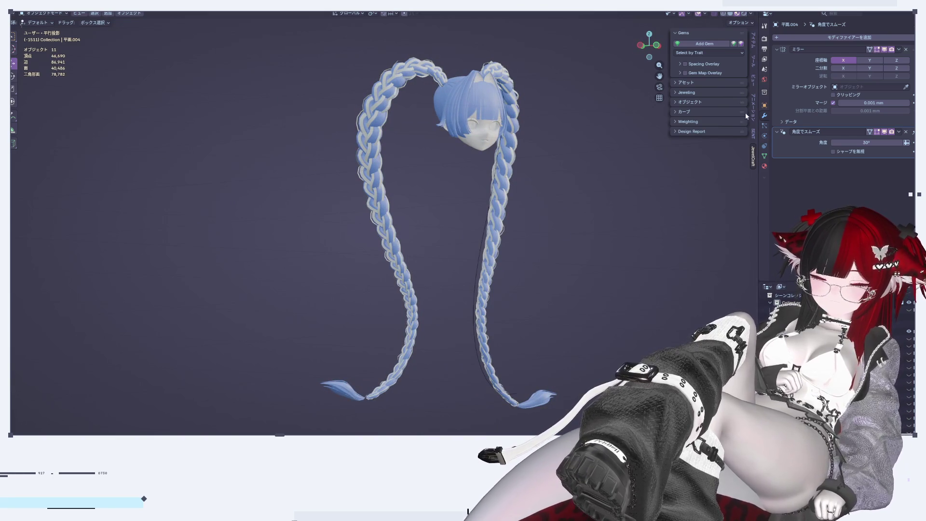
left_click(660, 45)
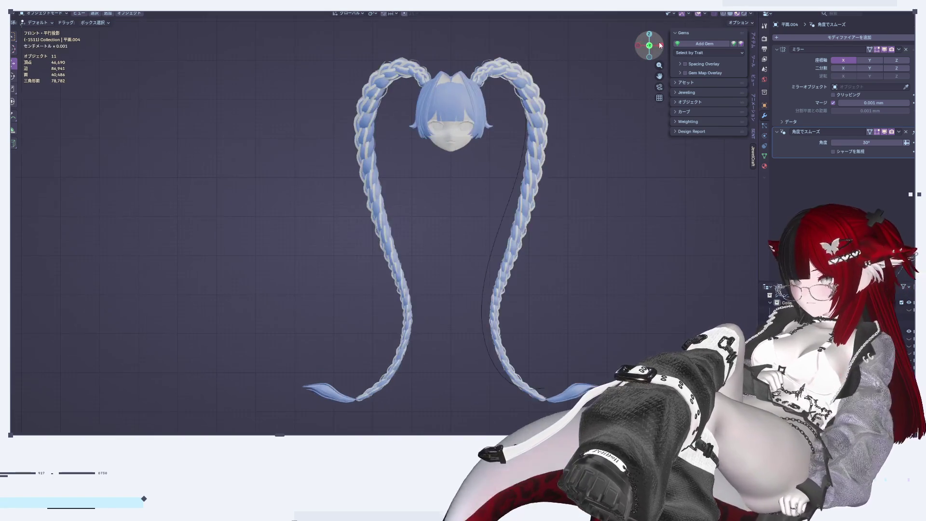
left_click(660, 44)
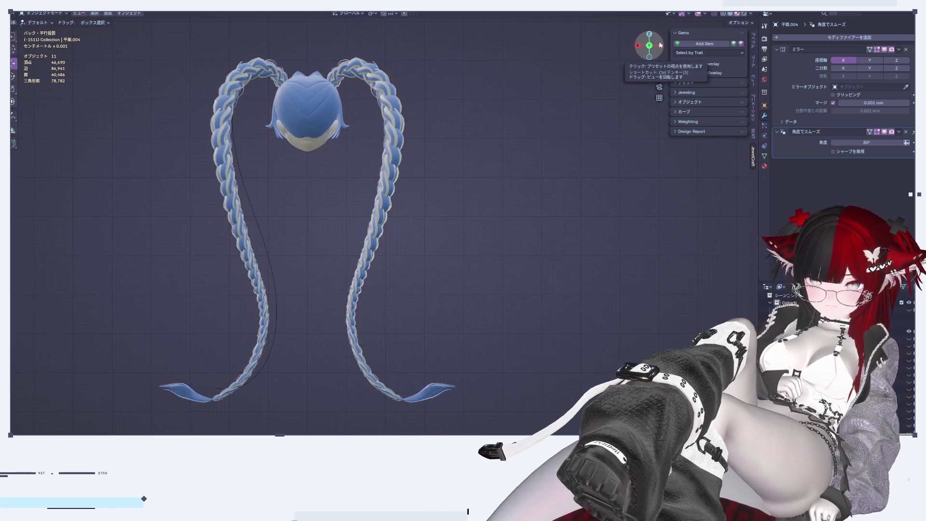
left_click(660, 44)
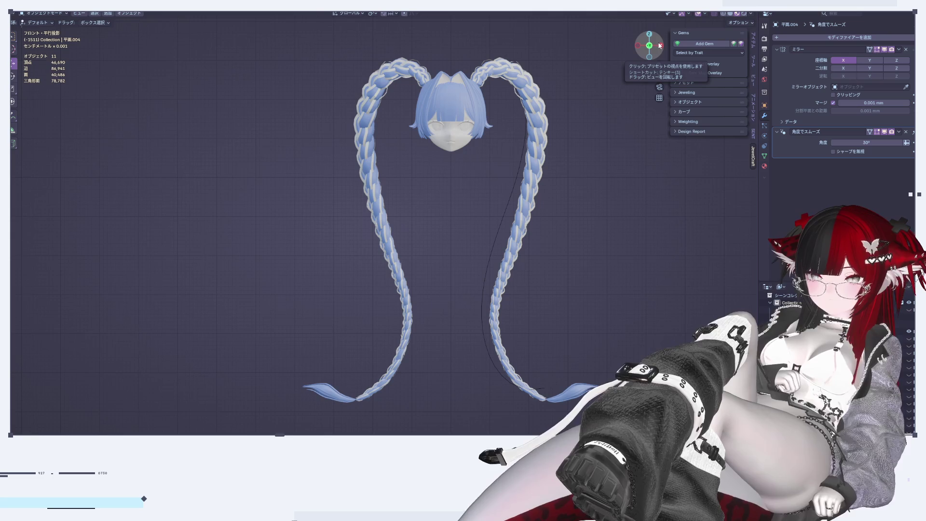
scroll(533, 190, "up", 5)
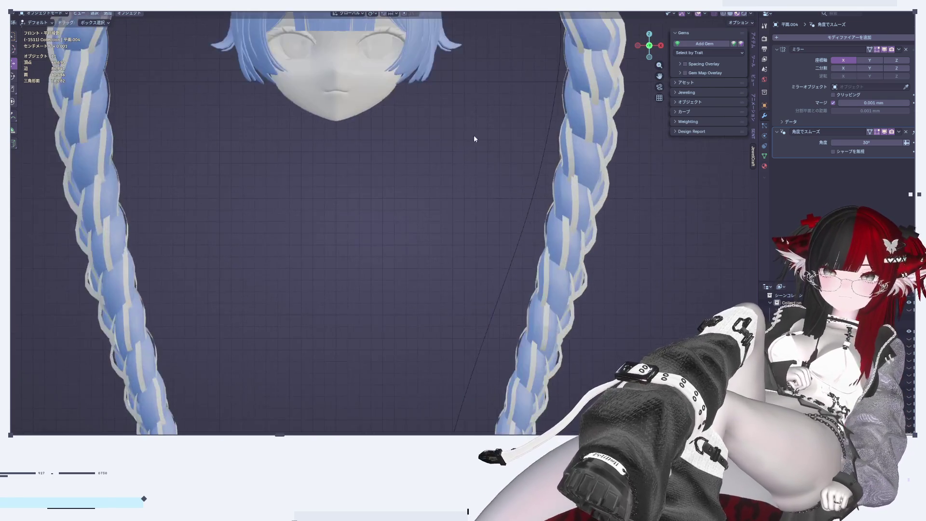
middle_click_drag(476, 139, 457, 302, "shift")
scroll(467, 283, "up", 3)
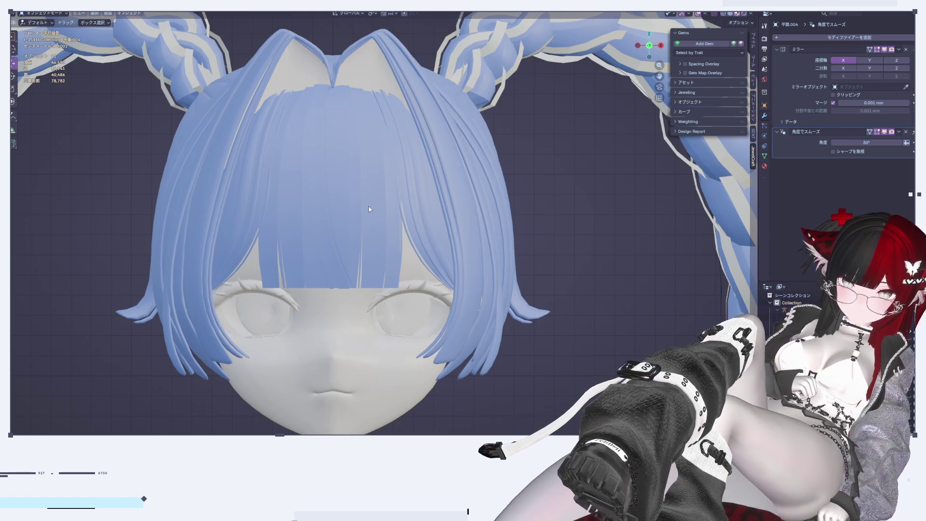
Select the side-lock hair object 球.003 and orbit to view it at an angle
left_click(369, 206)
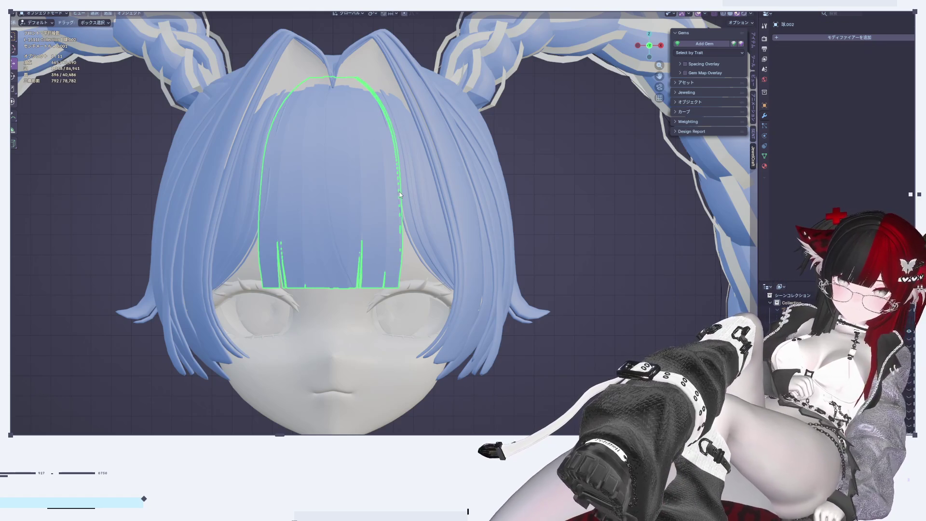
left_click(482, 222)
mouse_move(490, 220)
middle_mouse_down()
mouse_move(404, 274)
mouse_move(473, 190)
mouse_move(445, 231)
mouse_move(606, 225)
mouse_move(595, 228)
middle_mouse_up()
scroll(844, 144, "down", 3)
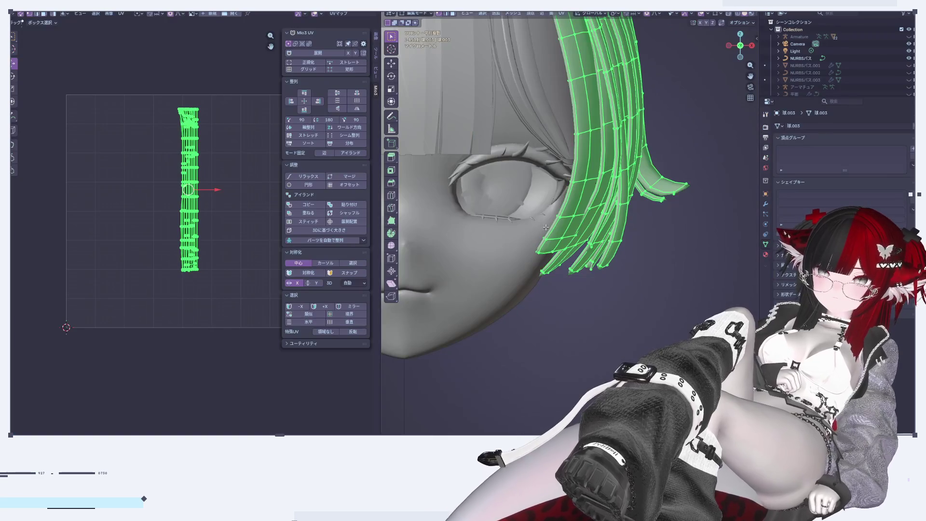
scroll(545, 227, "down", 5)
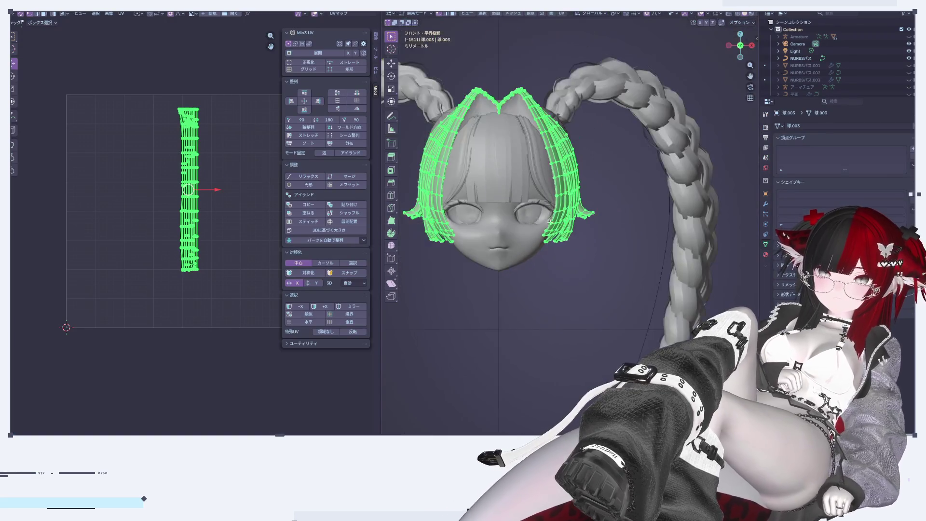
Straighten the side-lock hair UV island into a rectangular grid with Mio3 UV Grid
scroll(545, 227, "up", 4)
middle_click_drag(545, 227, 581, 221)
scroll(581, 221, "up", 2)
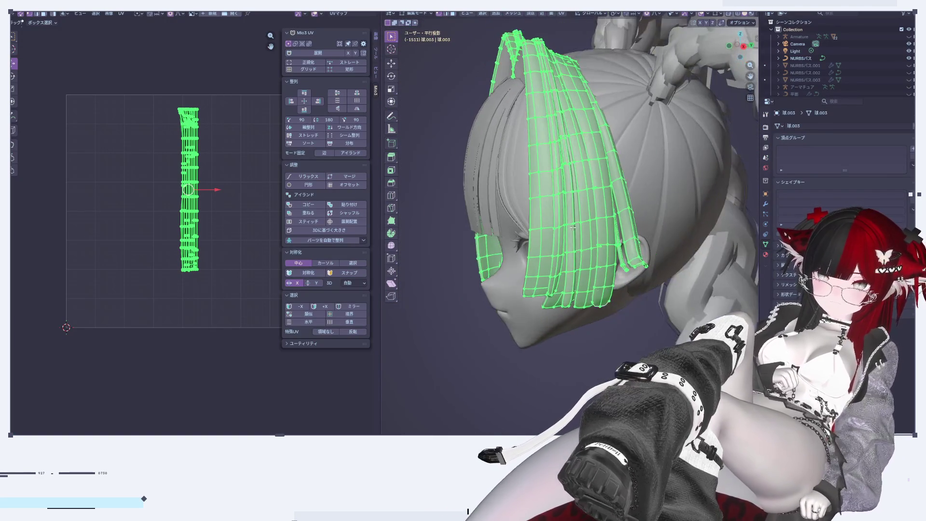
scroll(581, 222, "up", 1)
scroll(250, 149, "up", 1)
scroll(235, 161, "up", 1)
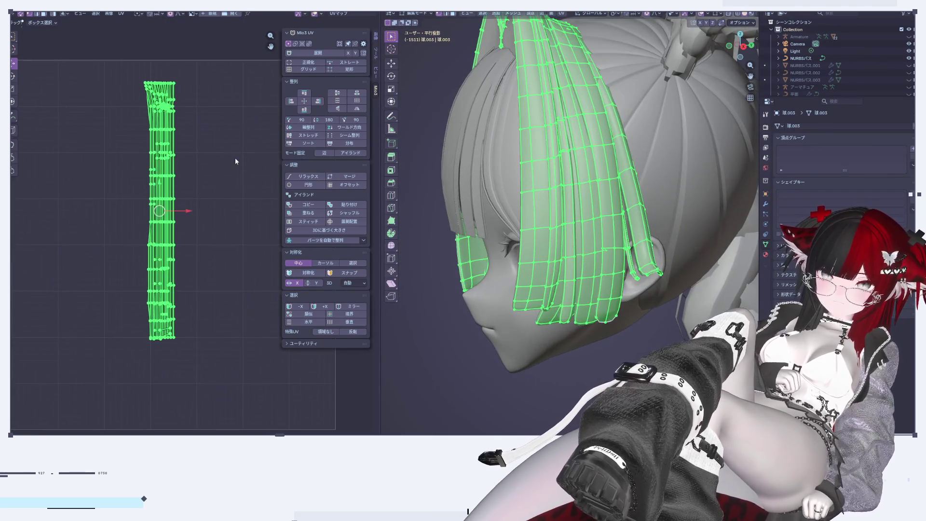
left_click(309, 71)
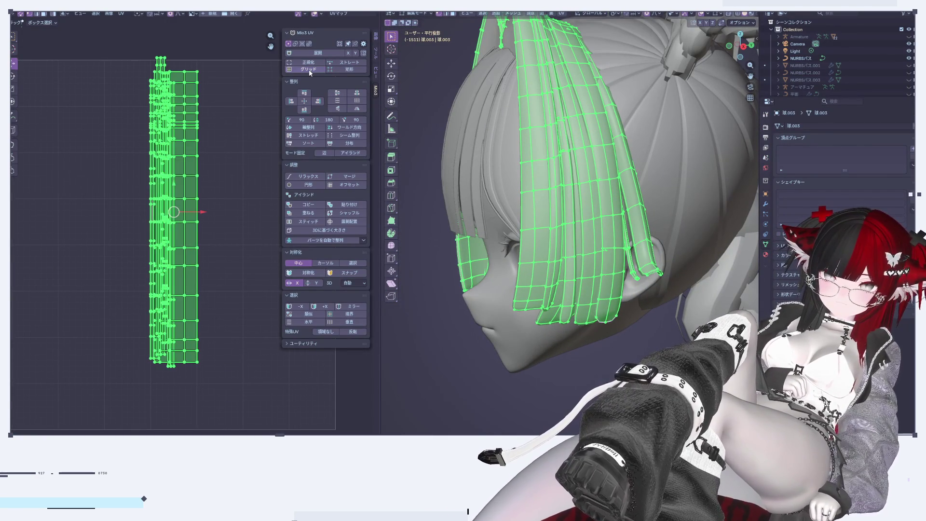
Select all side-lock UVs and stretch the strips to even proportions
scroll(184, 218, "up", 2)
scroll(184, 216, "down", 5)
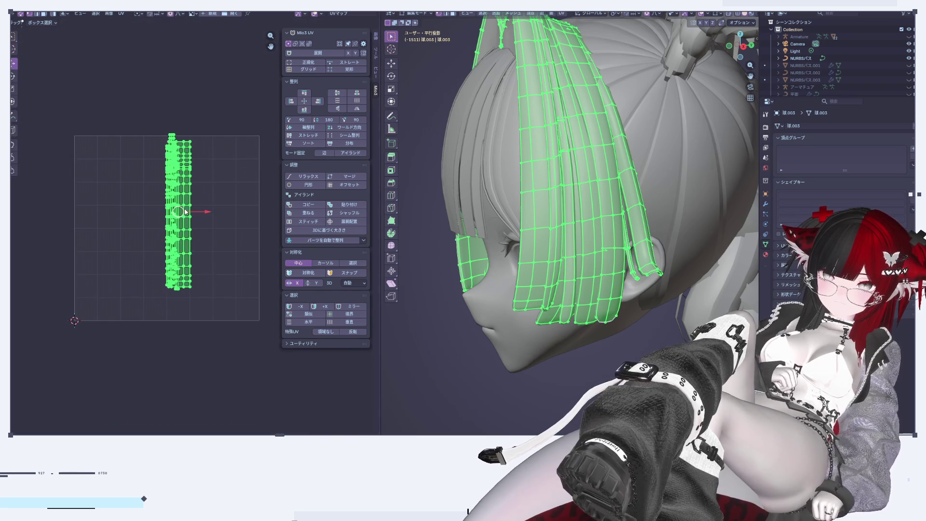
middle_click_drag(555, 225, 552, 294)
scroll(194, 265, "up", 3)
scroll(232, 201, "down", 3)
left_click(233, 201)
scroll(169, 181, "up", 3)
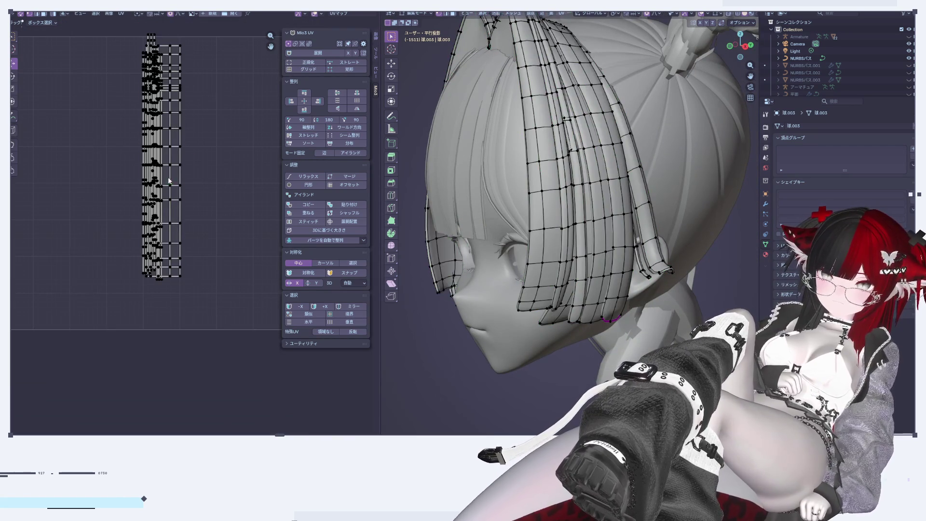
key("a")
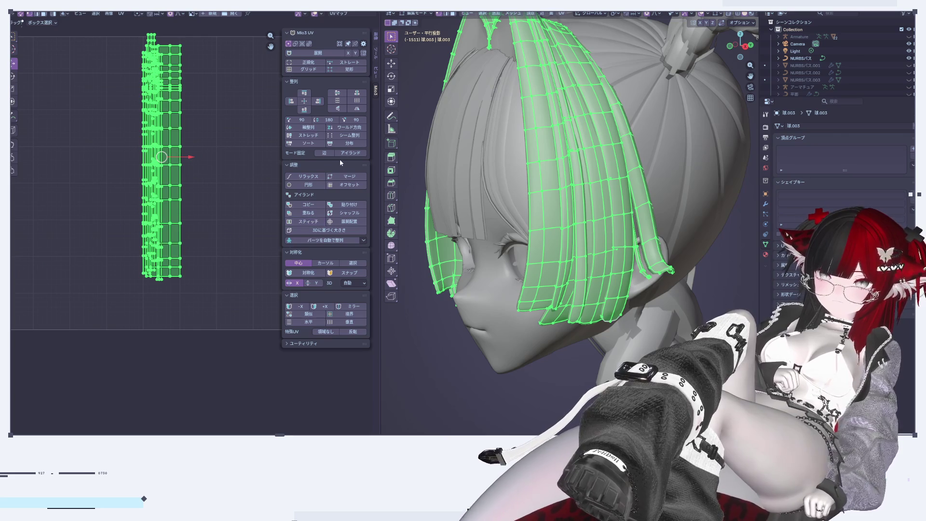
left_click(322, 137)
Sort the side-lock UV islands side by side with Mio3 UV Sort
scroll(207, 161, "up", 2)
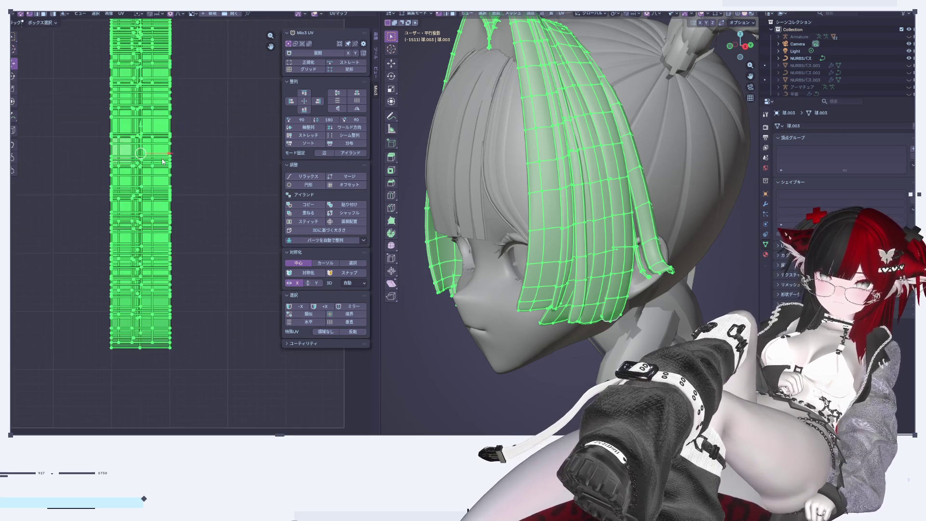
scroll(198, 200, "down", 3)
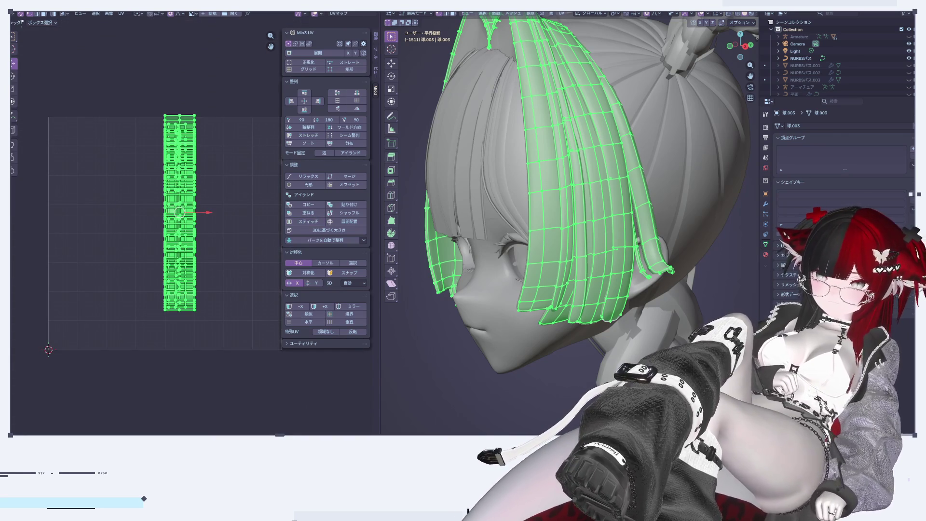
scroll(207, 230, "up", 1)
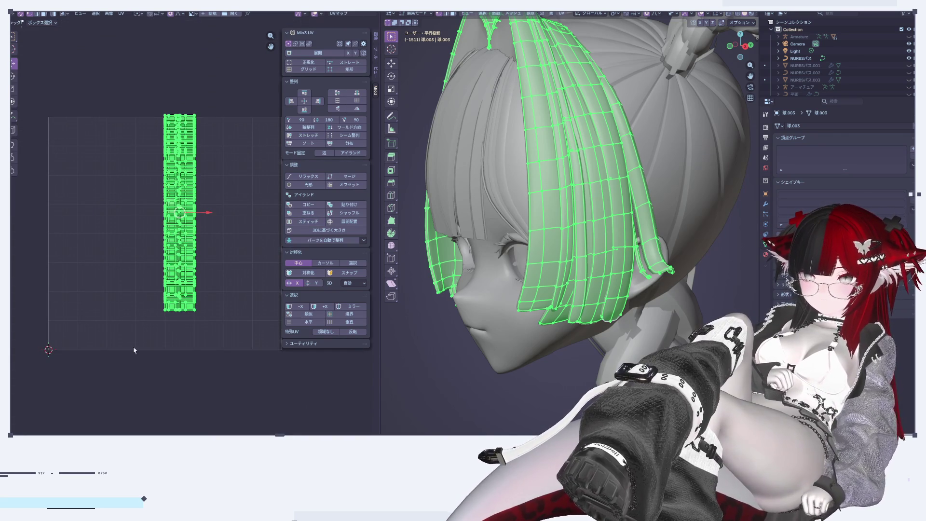
scroll(206, 230, "up", 1)
scroll(207, 230, "up", 1)
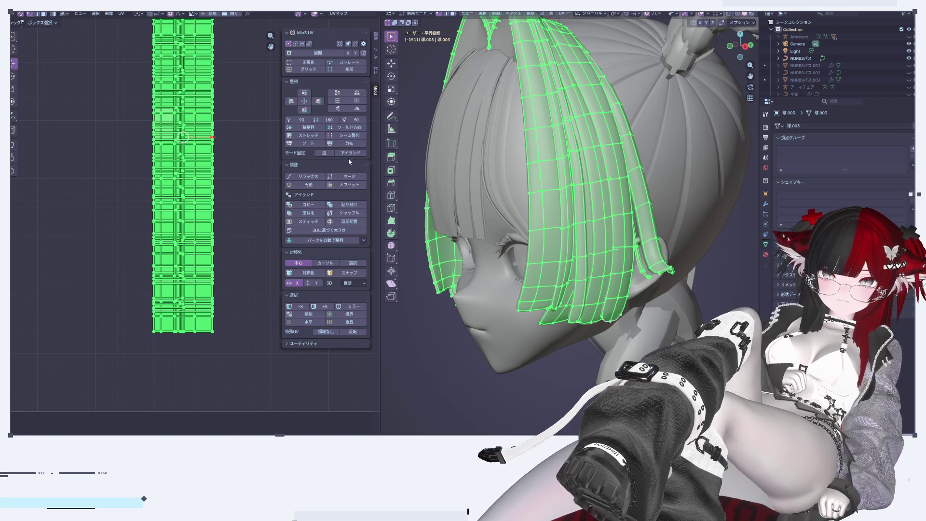
left_click(314, 144)
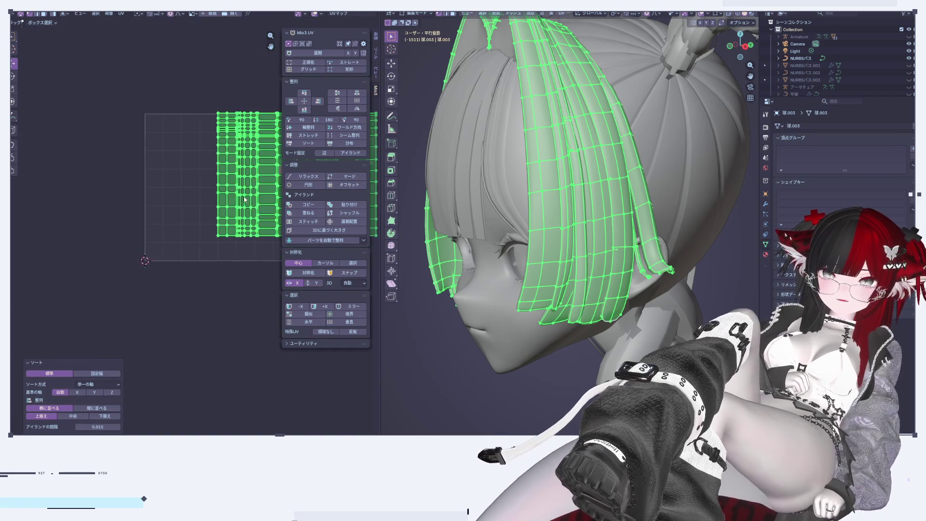
Select the left and middle side-lock UV islands as linked islands
scroll(80, 219, "up", 2)
scroll(80, 218, "up", 2)
key("alt+a")
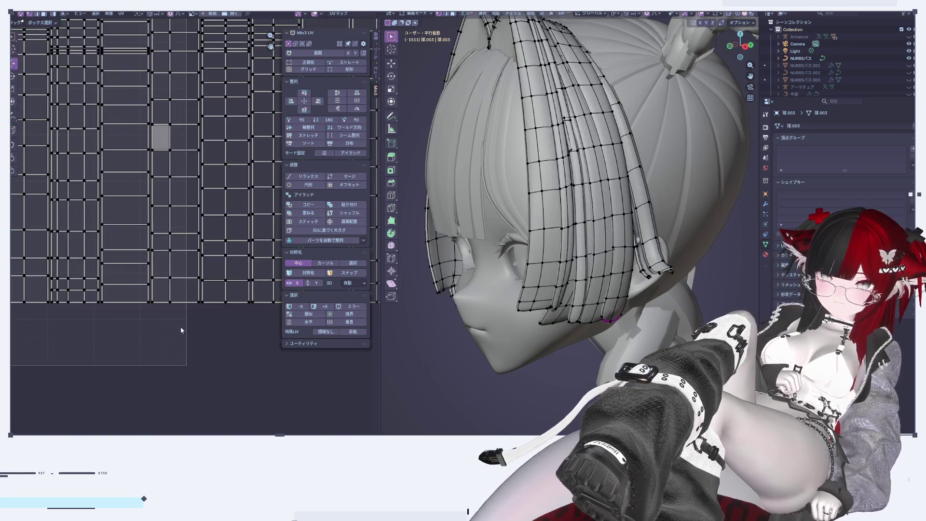
middle_click_drag(86, 221, 163, 275)
left_click(193, 363)
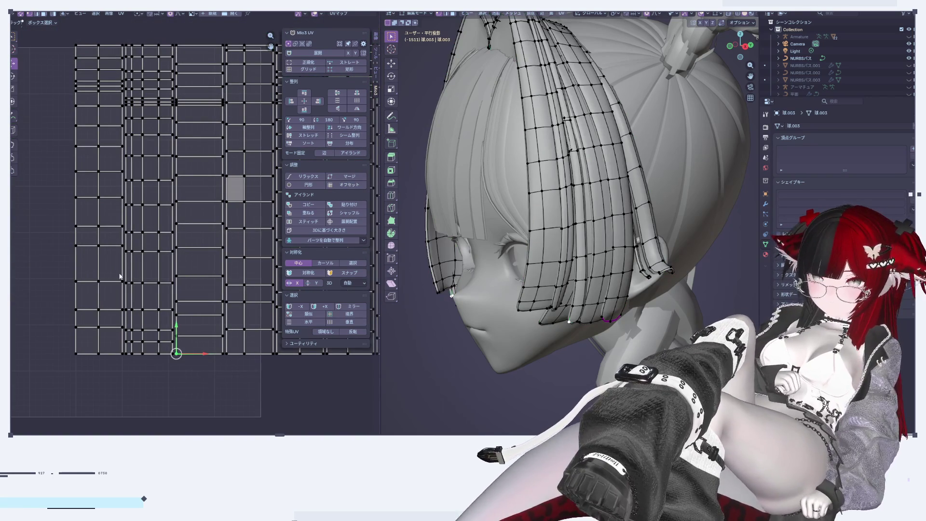
key("l")
key("alt+a")
key("l")
key("l")
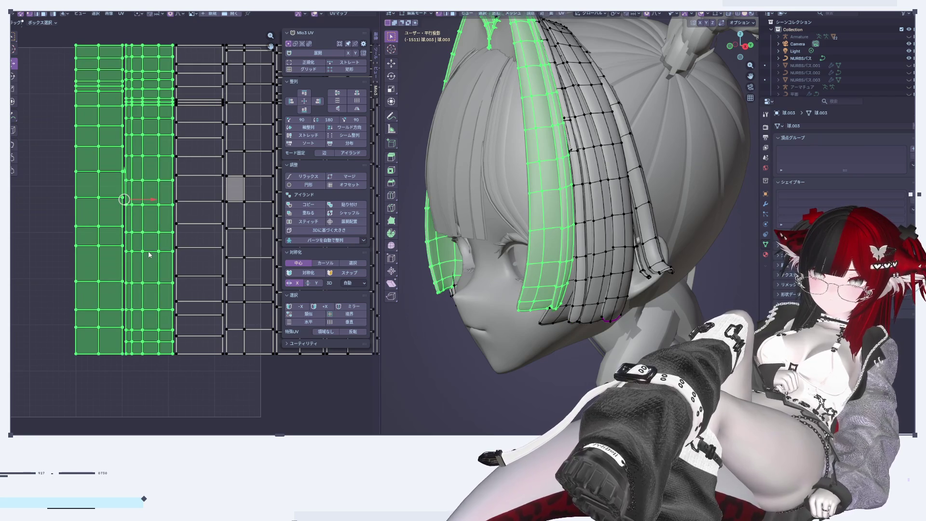
key("l")
key("l")
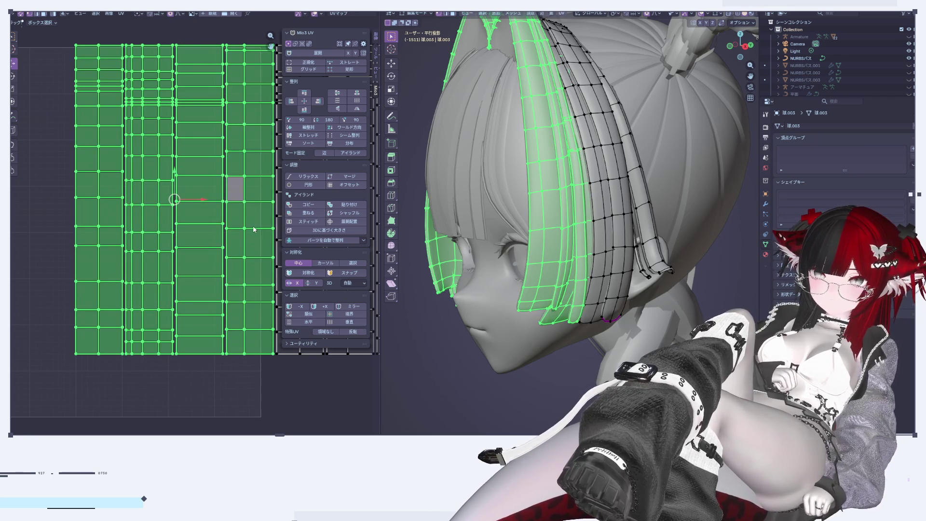
Add the remaining side-lock UV islands to the selection
scroll(240, 234, "down", 3)
middle_click_drag(240, 234, 100, 290)
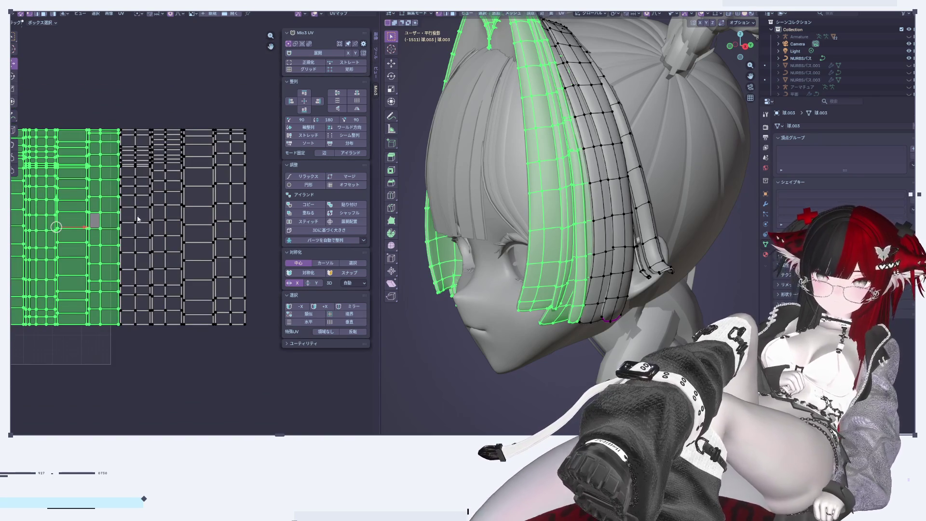
key("l")
key("l")
key("l")
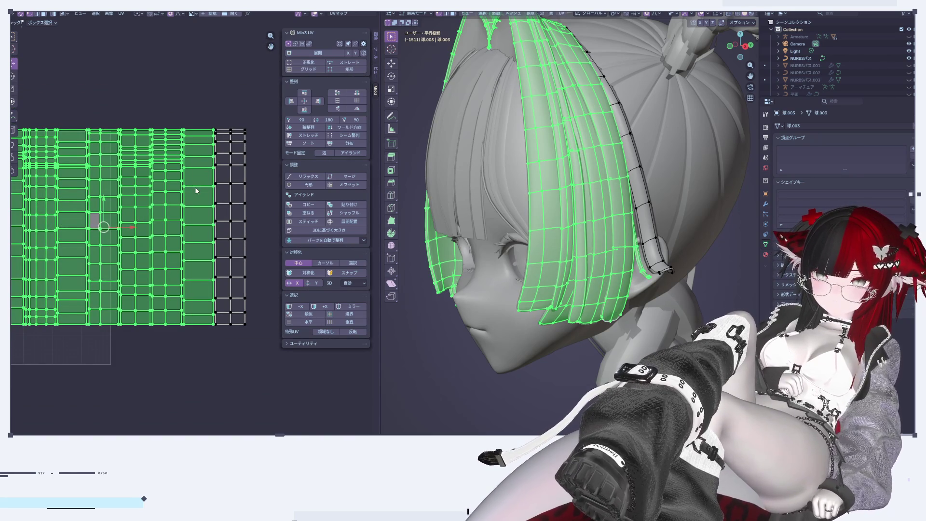
key("l")
scroll(227, 183, "down", 1)
scroll(227, 183, "down", 1)
middle_click_drag(184, 199, 232, 190)
left_click_drag(170, 187, 235, 196)
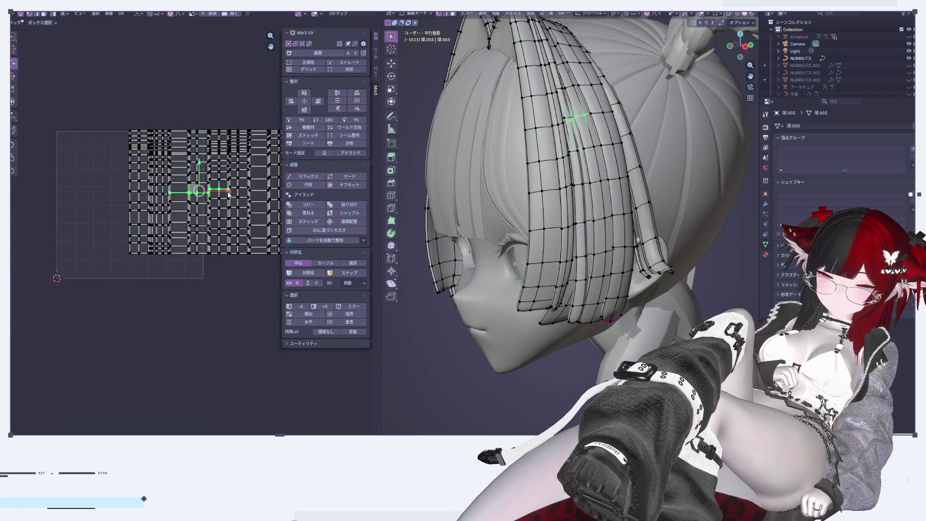
Move all islands to the UV square's left edge and scale them to 0.555
key("a")
key("g")
left_click(230, 201)
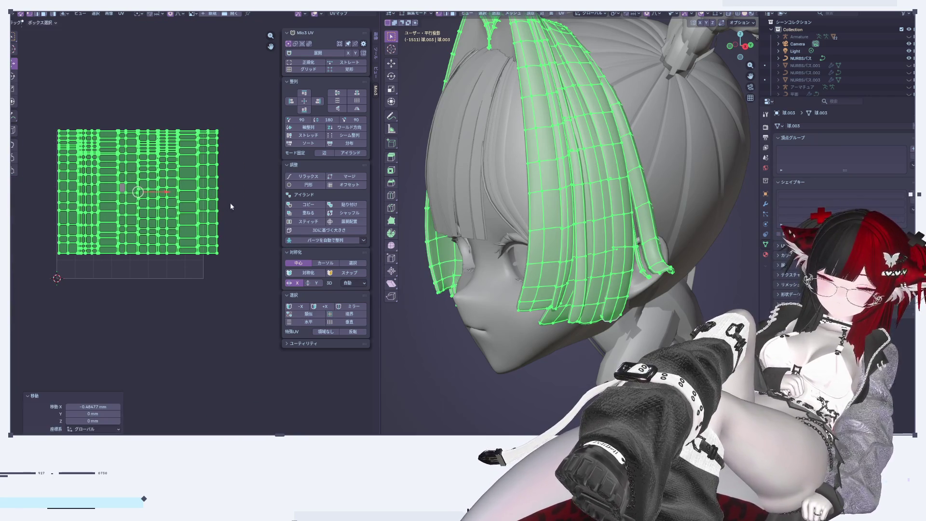
key("s")
left_click(154, 213)
scroll(153, 213, "up", 7)
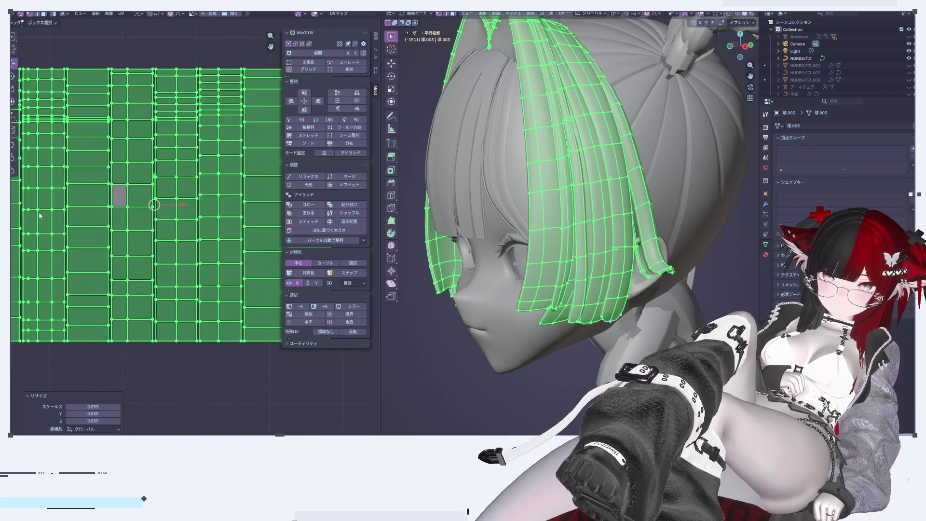
scroll(95, 264, "down", 2)
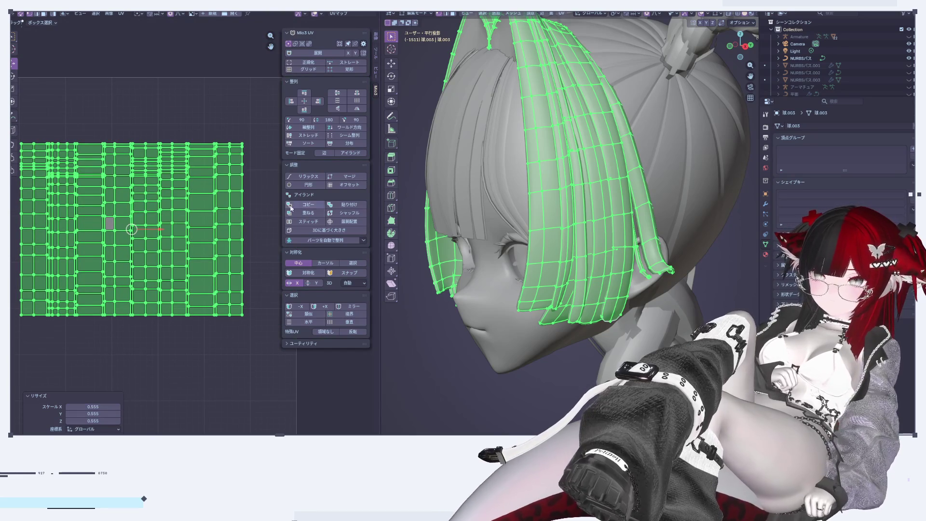
Re-sort the islands into separate columns with island spacing 0.029
left_click(308, 143)
middle_click_drag(128, 379, 186, 364)
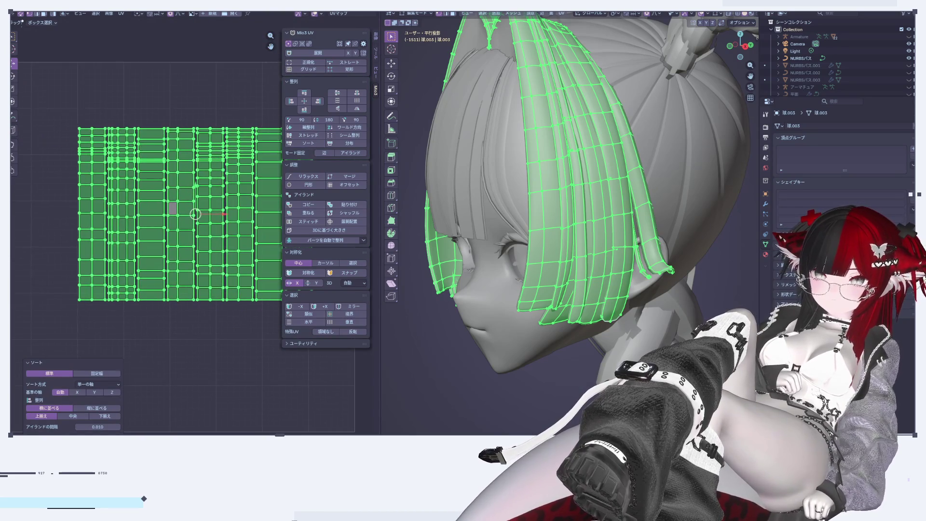
left_click_drag(117, 431, 140, 430)
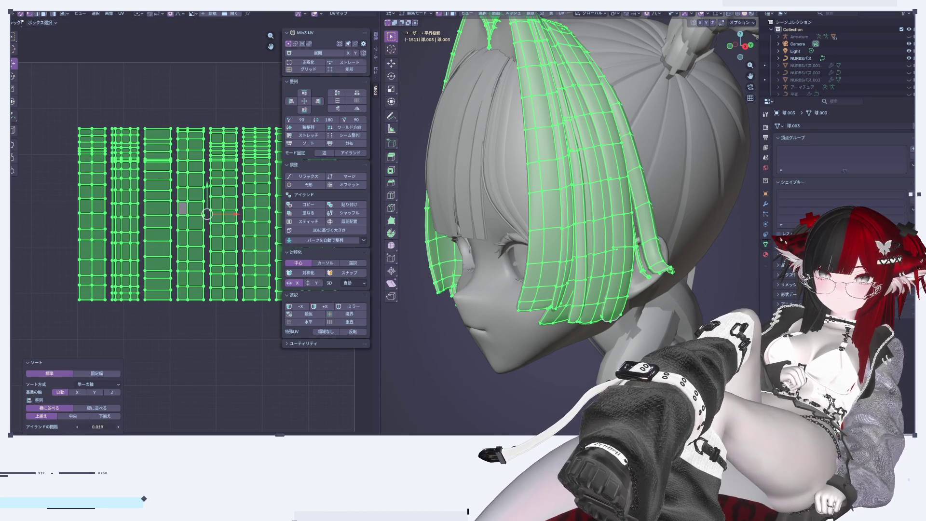
left_click_drag(140, 430, 155, 431)
scroll(188, 367, "down", 1)
scroll(188, 367, "down", 1)
scroll(125, 374, "up", 2)
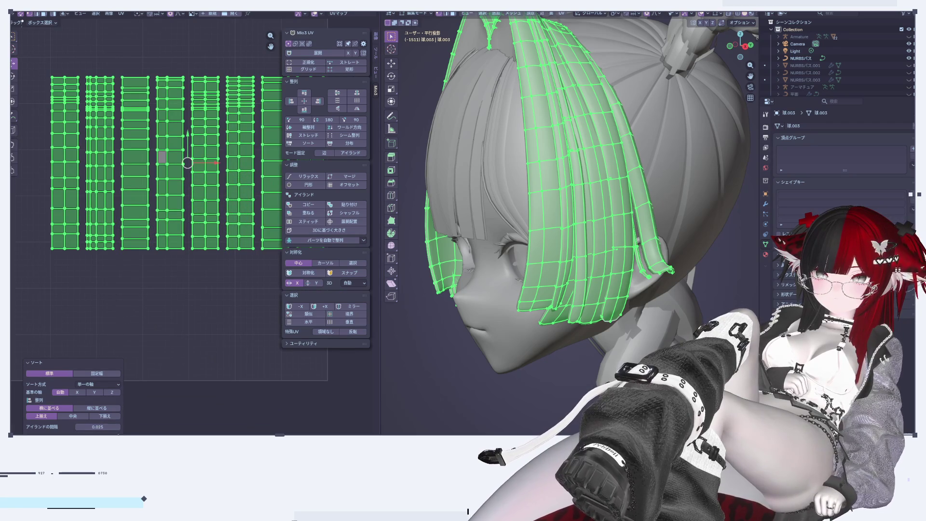
left_click_drag(155, 430, 164, 430)
scroll(137, 342, "down", 3)
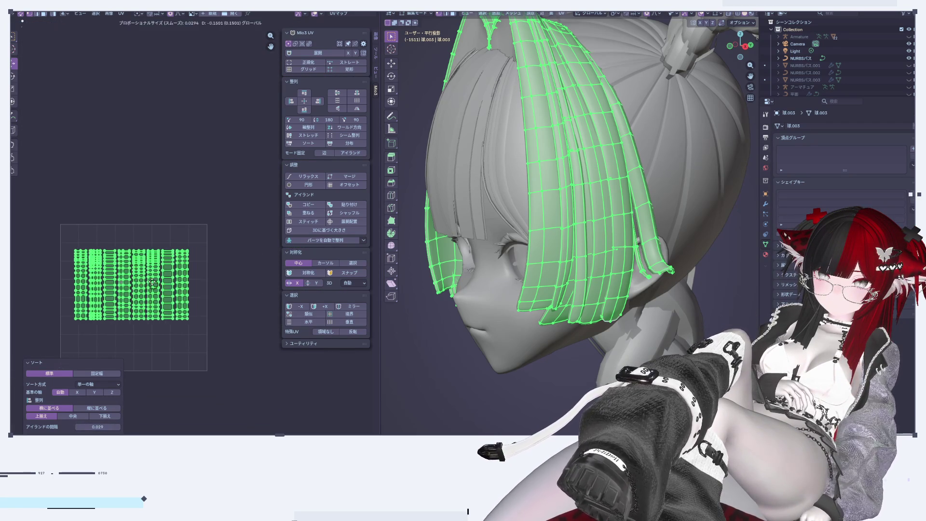
Shift the sorted islands left, trying and undoing a 0.70 upward move
left_click_drag(177, 284, 145, 285)
left_click(120, 215)
key("ctrl+z")
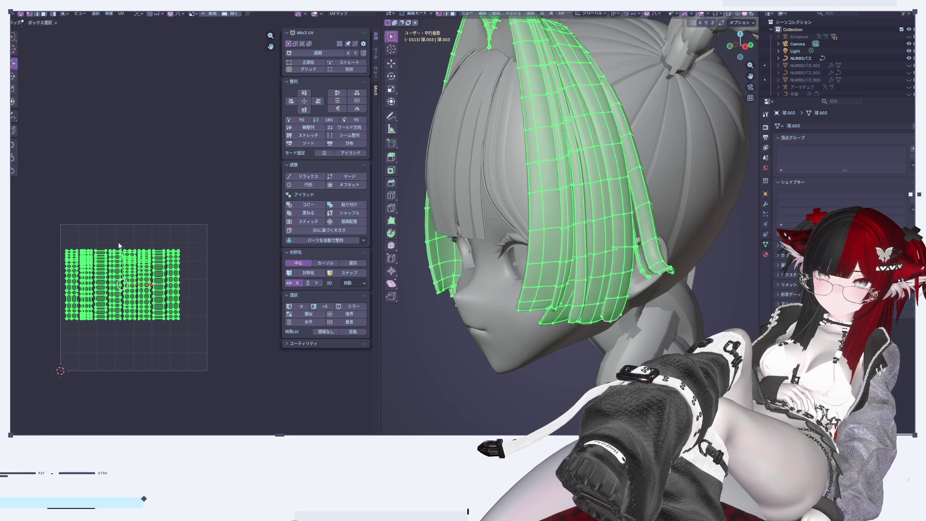
left_click(120, 180)
key("ctrl+z")
left_click_drag(125, 265, 145, 152)
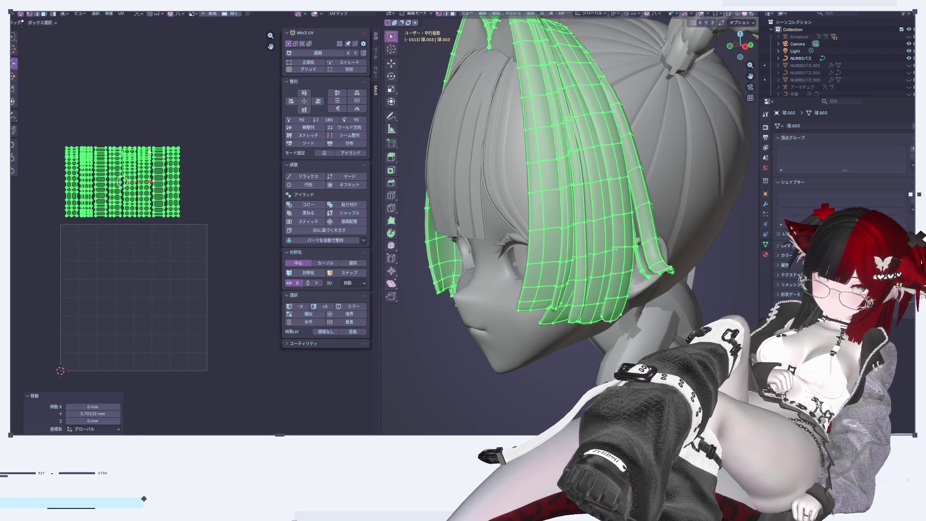
scroll(152, 156, "up", 2)
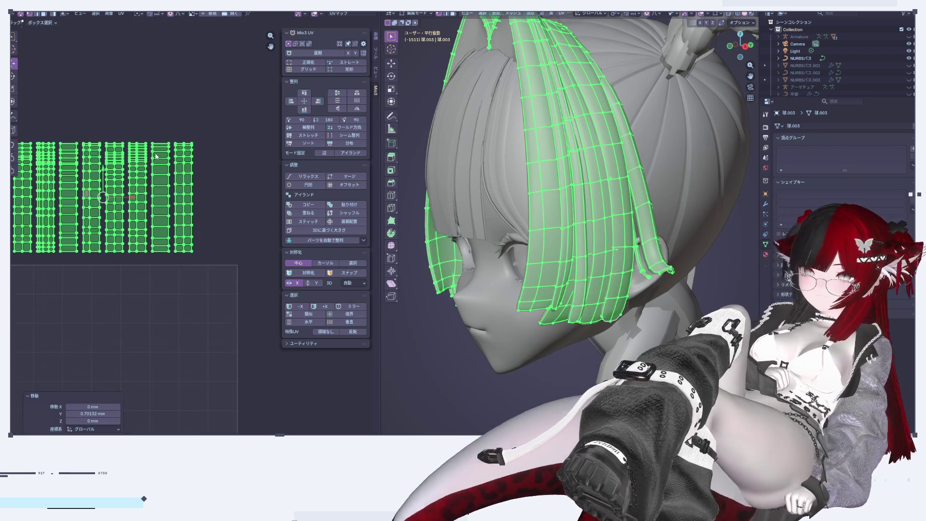
key("ctrl+z")
Switch to front view, return to Object Mode and select the bangs object
key("KP_1")
scroll(515, 196, "up", 2)
key("ctrl+z")
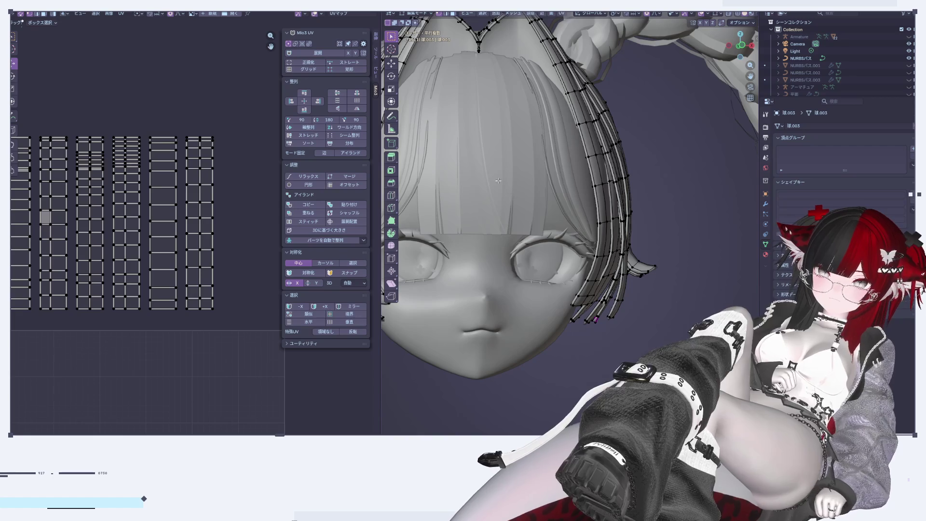
scroll(498, 181, "down", 3)
key("Tab")
left_click(484, 188)
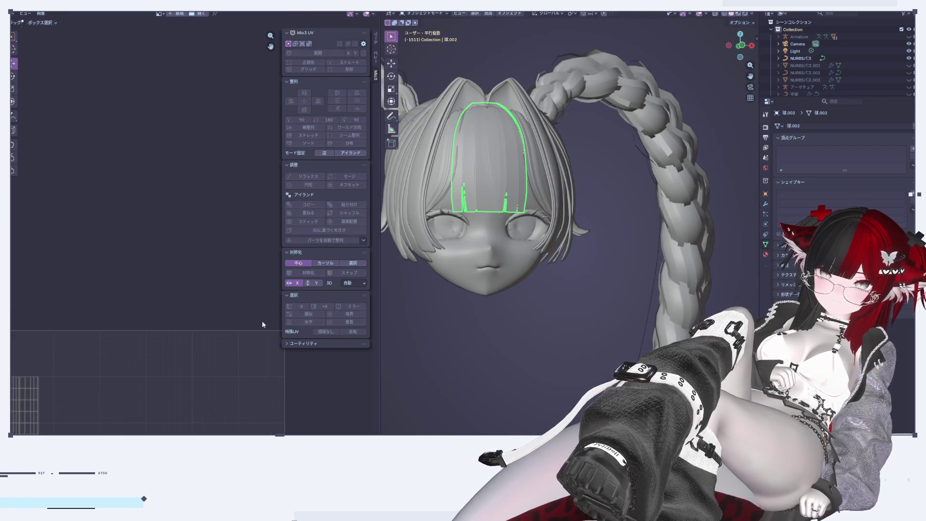
Select all of the bangs mesh and sort and align its UV islands into one column
key("Tab")
key("Home")
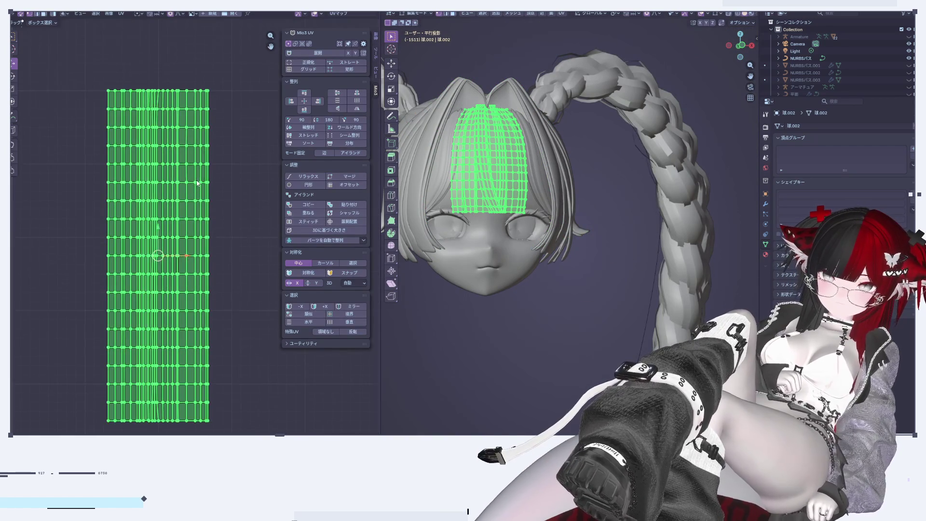
left_click(312, 144)
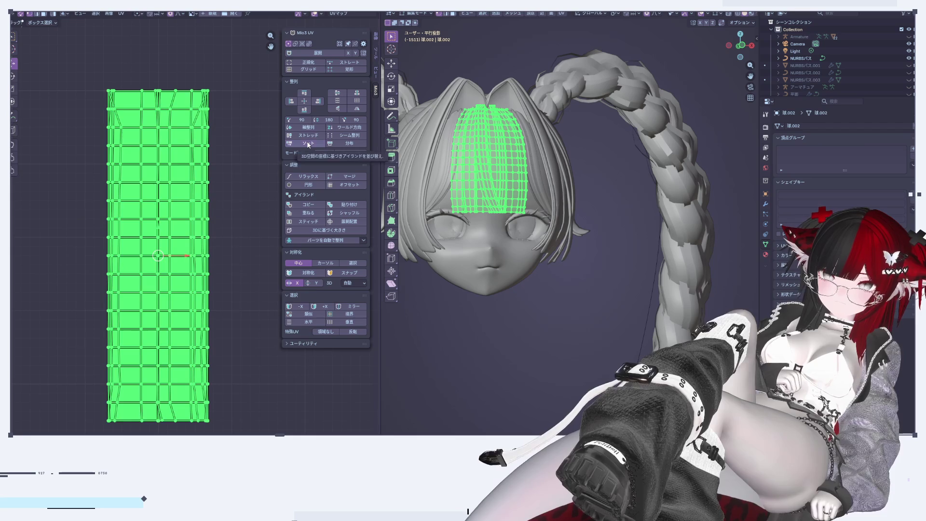
left_click(308, 144)
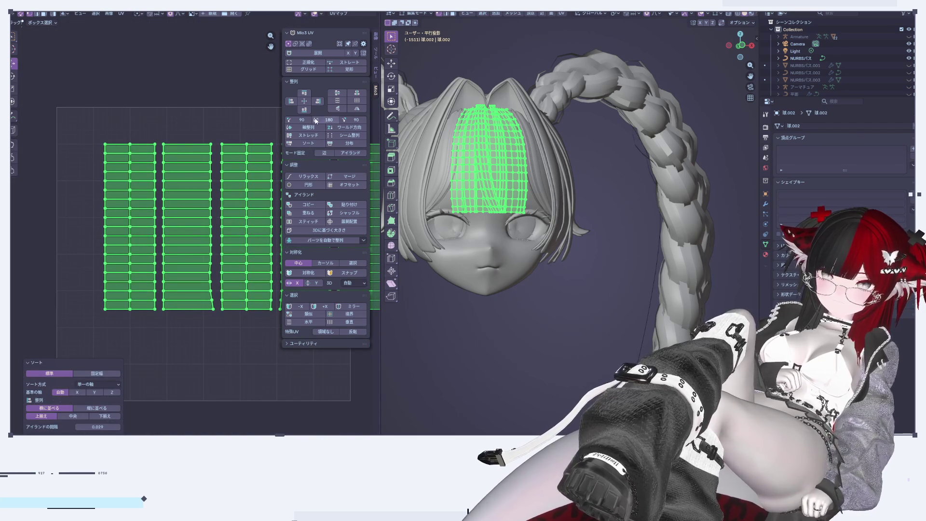
left_click(307, 94)
Straighten the bang UVs with Grid, stretch them evenly, and sort them into side-by-side columns
left_click(318, 71)
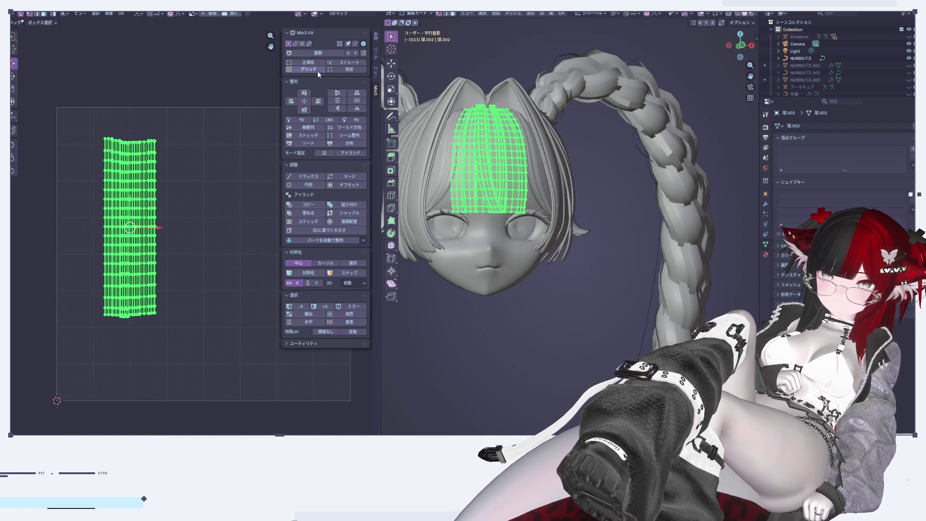
key("KP_Decimal")
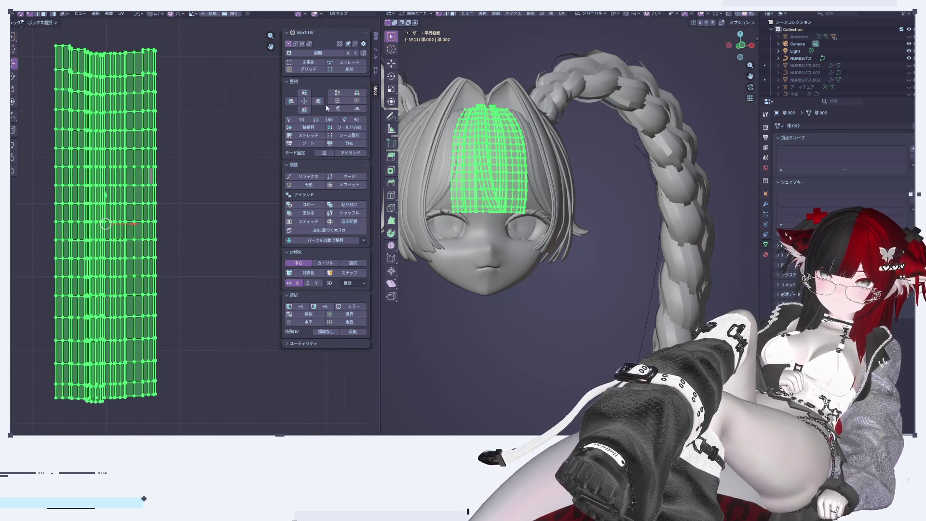
left_click(313, 138)
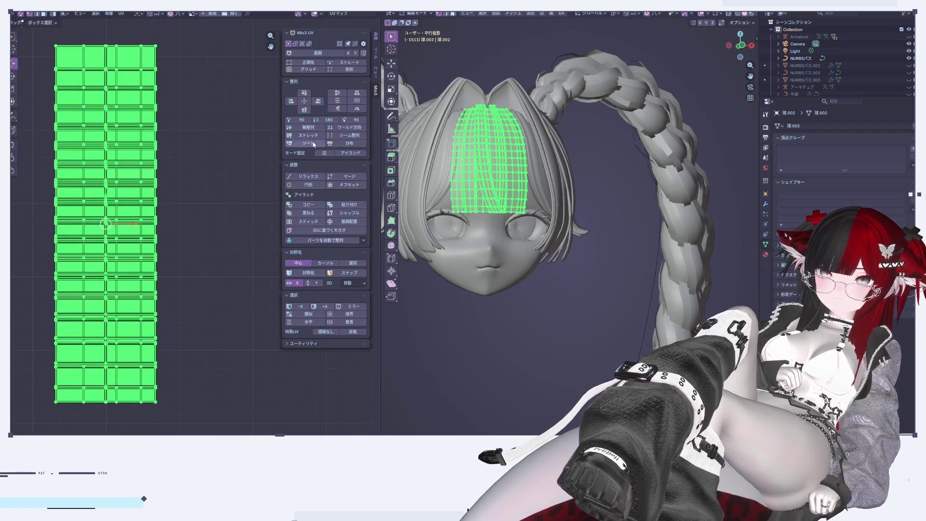
left_click(313, 143)
scroll(193, 217, "down", 3)
scroll(489, 247, "up", 2)
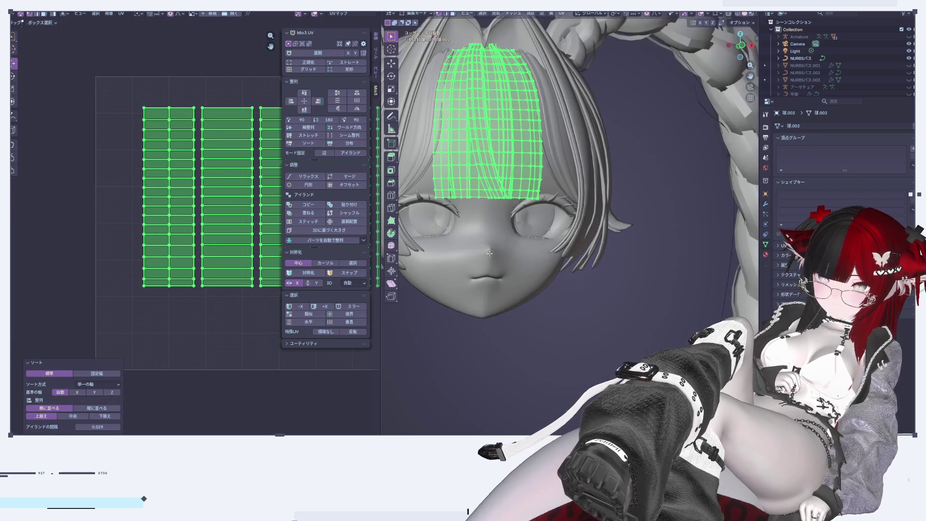
scroll(204, 298, "down", 3)
scroll(191, 319, "down", 2)
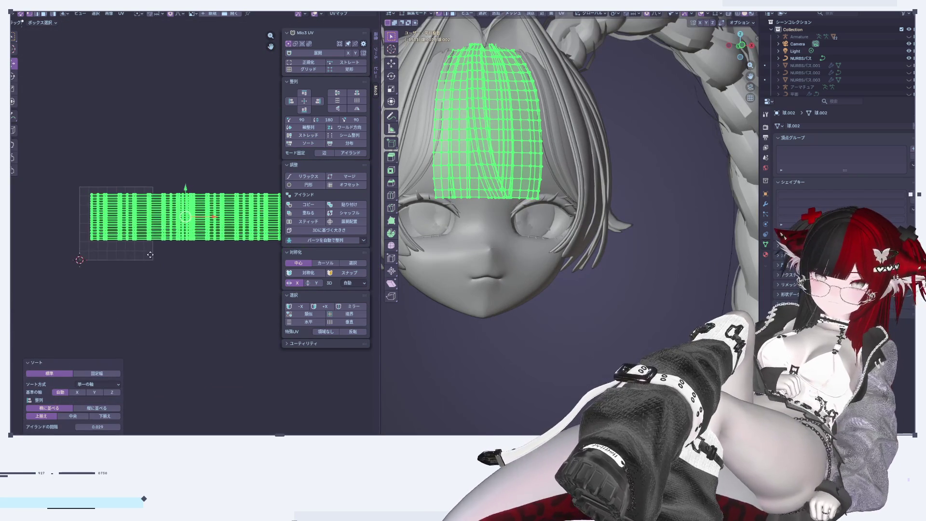
scroll(181, 253, "down", 1)
scroll(199, 236, "up", 3)
scroll(208, 239, "up", 2)
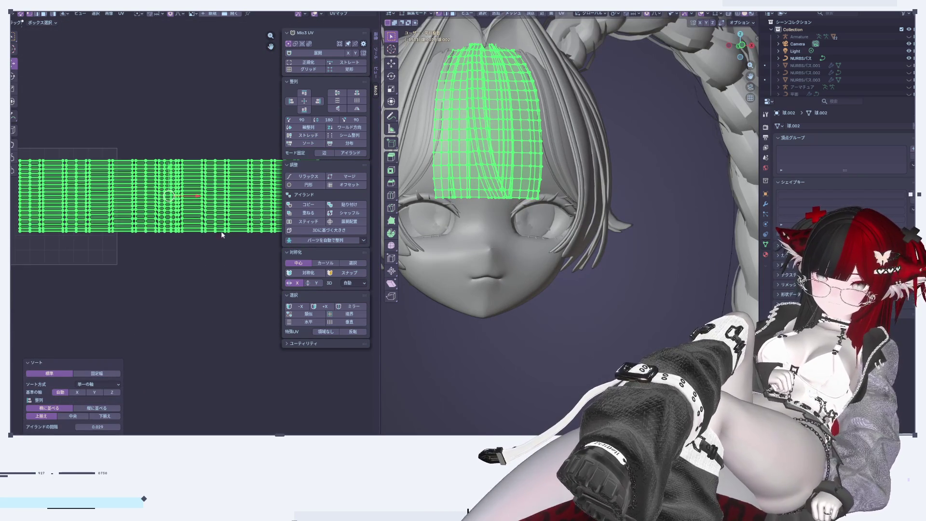
scroll(207, 238, "down", 2)
Move the bang strips along X and Y and scale them down to 0.264
key("g")
key("x")
left_click(155, 180)
key("g")
key("y")
key("s")
left_click(161, 262)
scroll(128, 262, "up", 5)
scroll(129, 262, "up", 3)
middle_click_drag(149, 200, 164, 194)
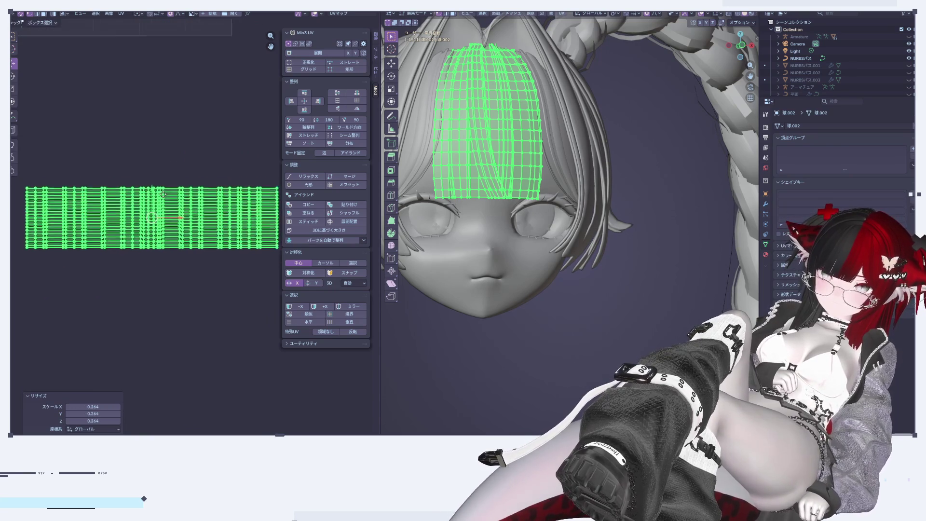
Select the bang strips column by column, then clear the selection
left_click(149, 178)
scroll(115, 159, "down", 1)
left_click_drag(39, 176, 103, 230)
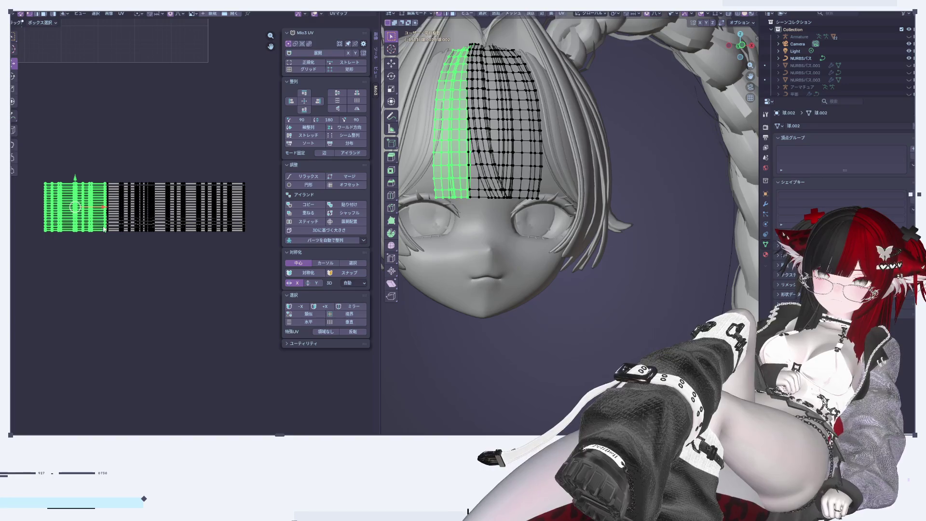
left_click(120, 228, "shift")
left_click(130, 231, "shift")
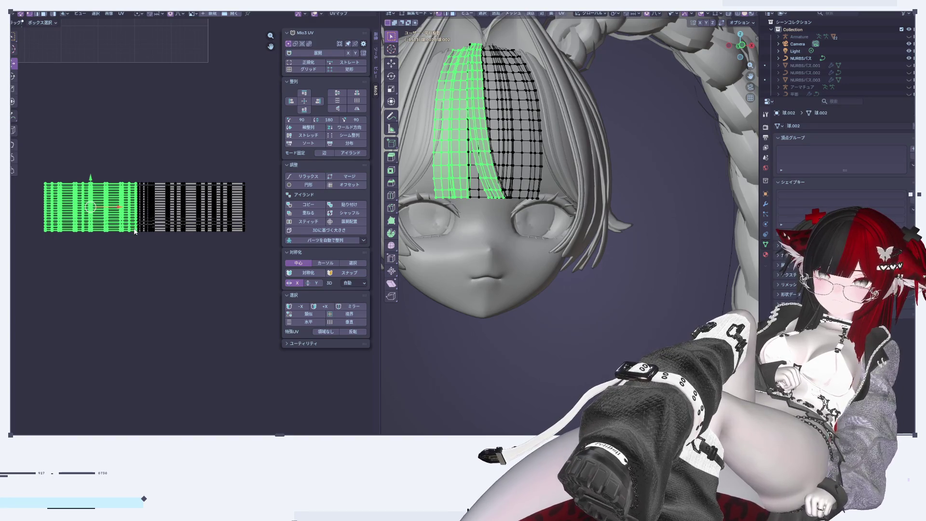
left_click(147, 229, "shift")
left_click(174, 228, "shift")
left_click(196, 222, "shift")
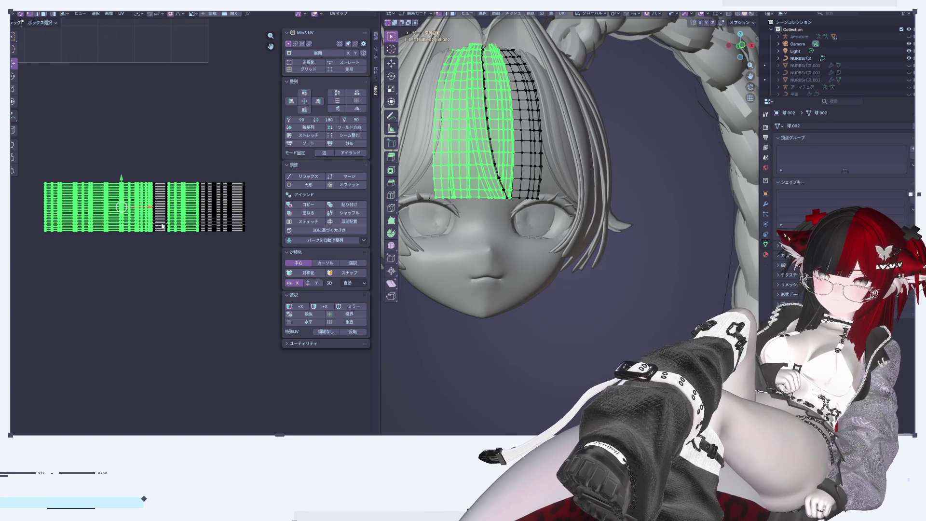
left_click(162, 225, "shift")
left_click(207, 220, "shift")
left_click(225, 212, "shift")
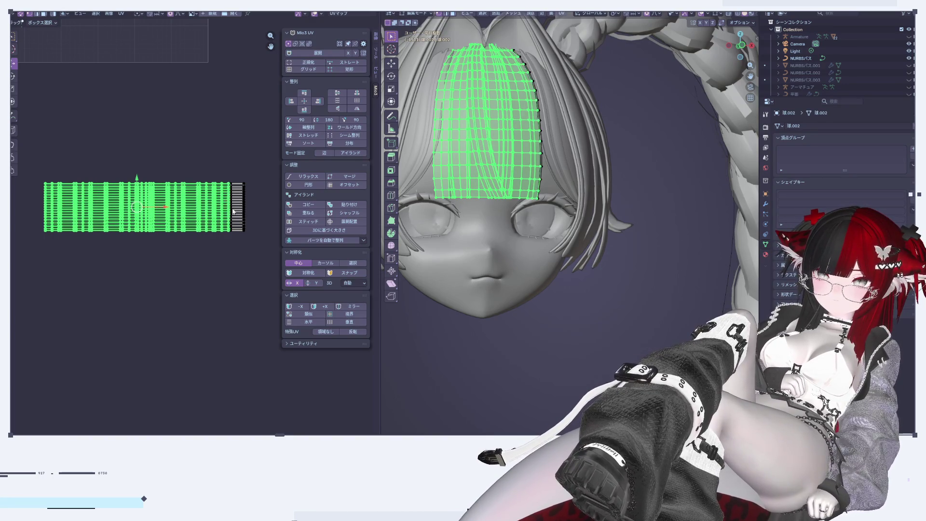
left_click(227, 302)
Move all bang strips left by about 0.34, then select the side-lock object in Object Mode
key("Tab")
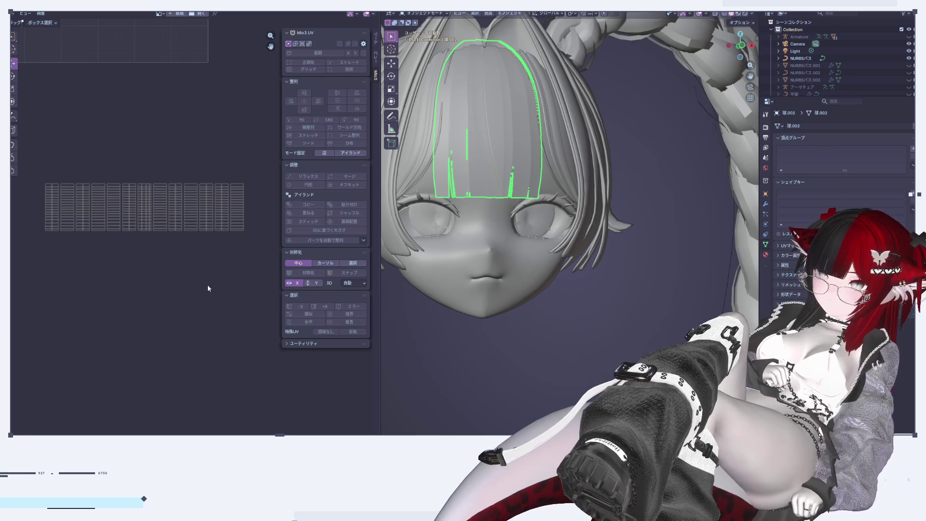
scroll(210, 279, "down", 2)
key("Tab")
scroll(178, 245, "up", 3)
key("a")
scroll(207, 256, "down", 3)
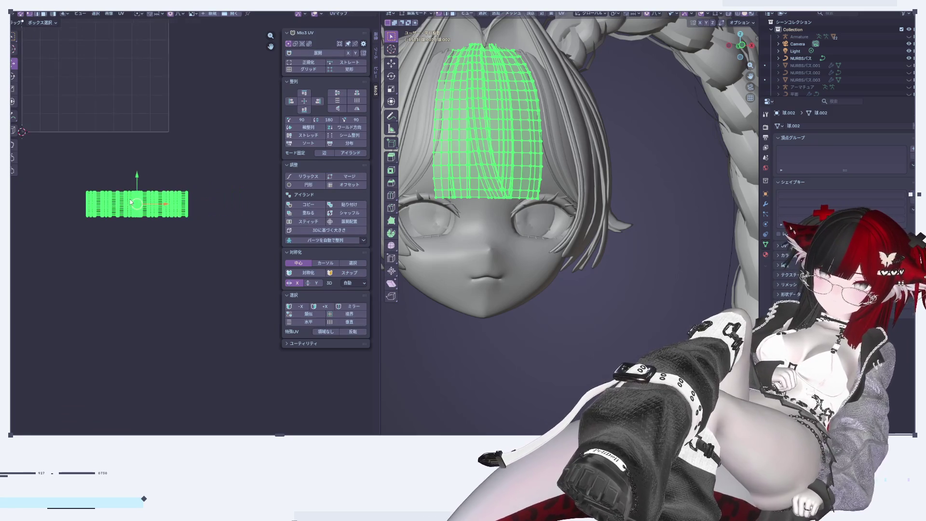
mouse_move(223, 256)
left_mouse_down()
mouse_move(173, 250)
mouse_move(144, 178)
left_mouse_up()
key("Tab")
scroll(594, 182, "up", 3)
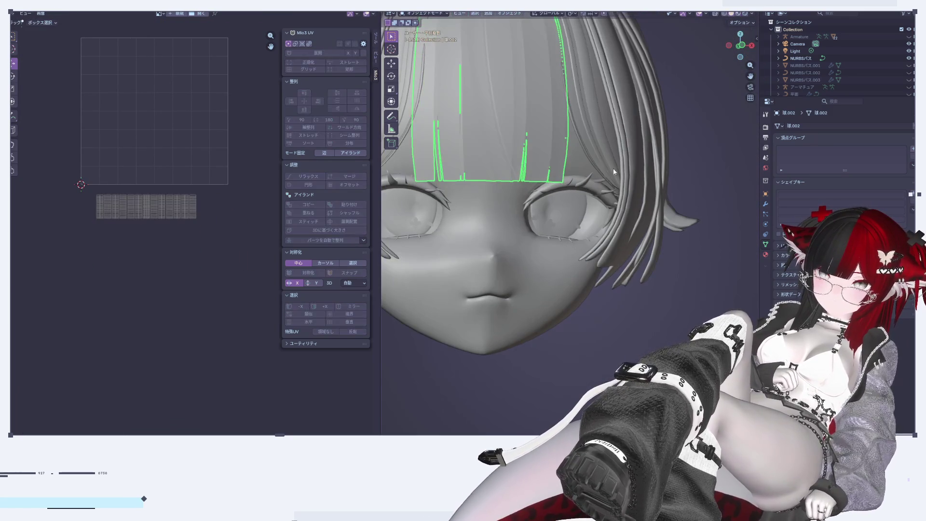
left_click(602, 138)
scroll(603, 138, "down", 3)
Straighten and stretch the side-lock UVs into a grid, then sort them into four columns
scroll(533, 245, "up", 5)
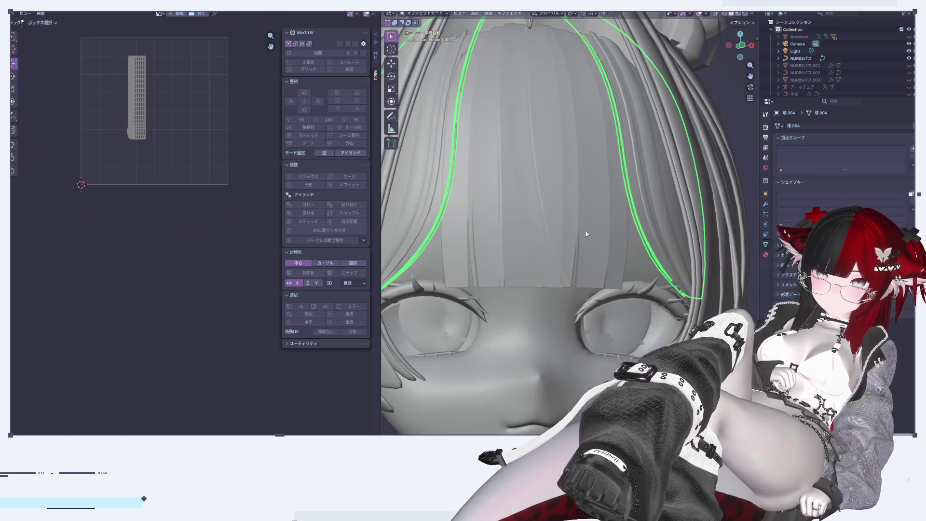
key("Tab")
key("KP_Decimal")
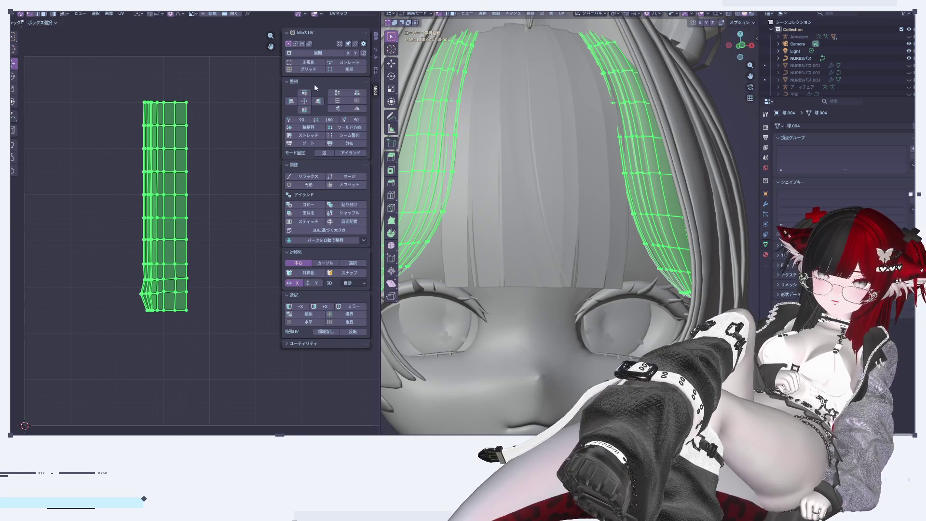
left_click(318, 70)
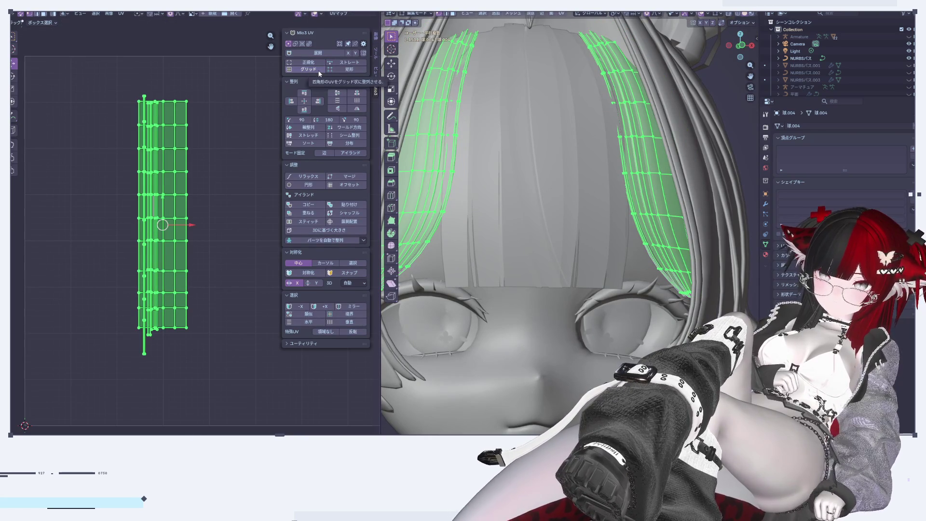
left_click(319, 138)
left_click(305, 144)
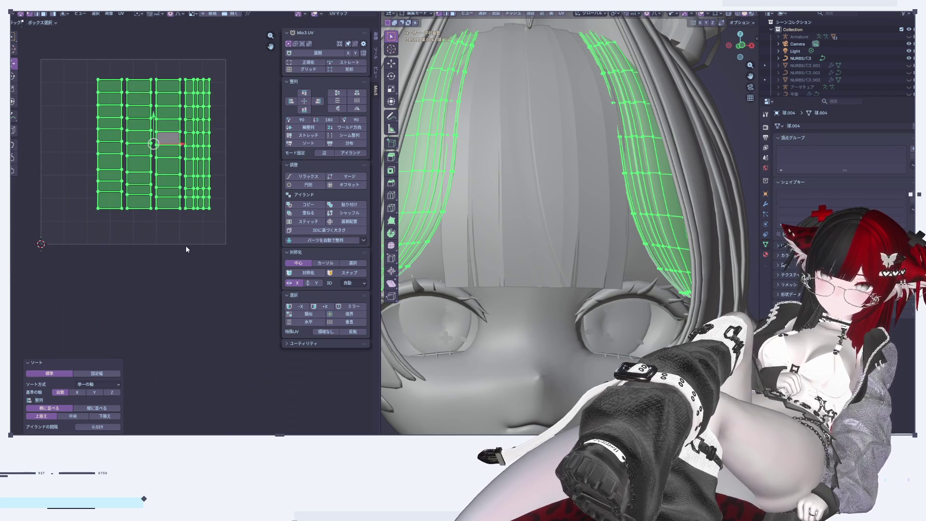
Select all four strip columns and move them below and right of the UV square
left_click(186, 245)
left_click(111, 116)
left_click(143, 115, "shift")
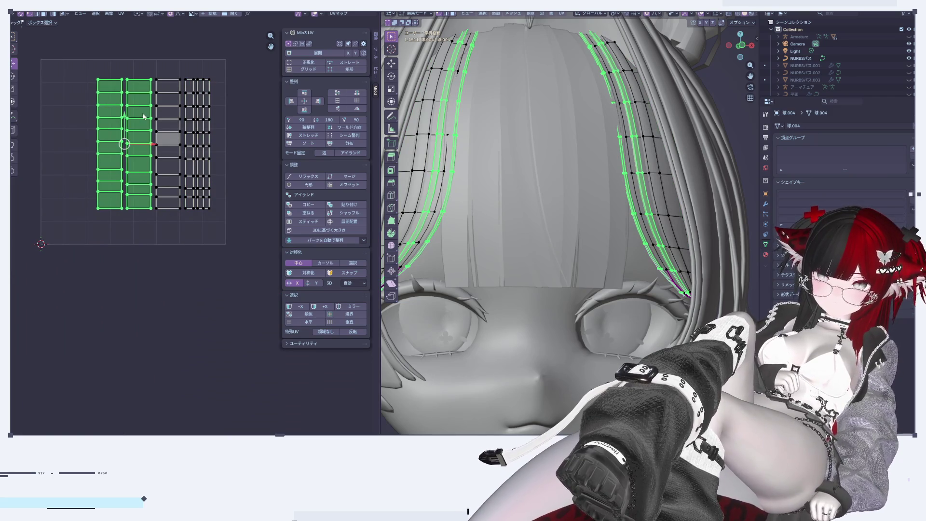
left_click(165, 120, "shift")
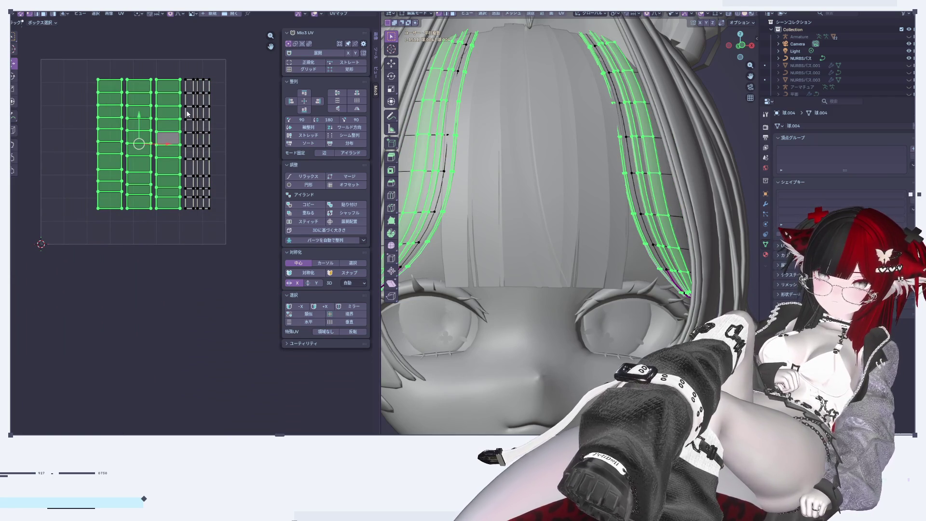
left_click(187, 113, "shift")
scroll(200, 132, "down", 3)
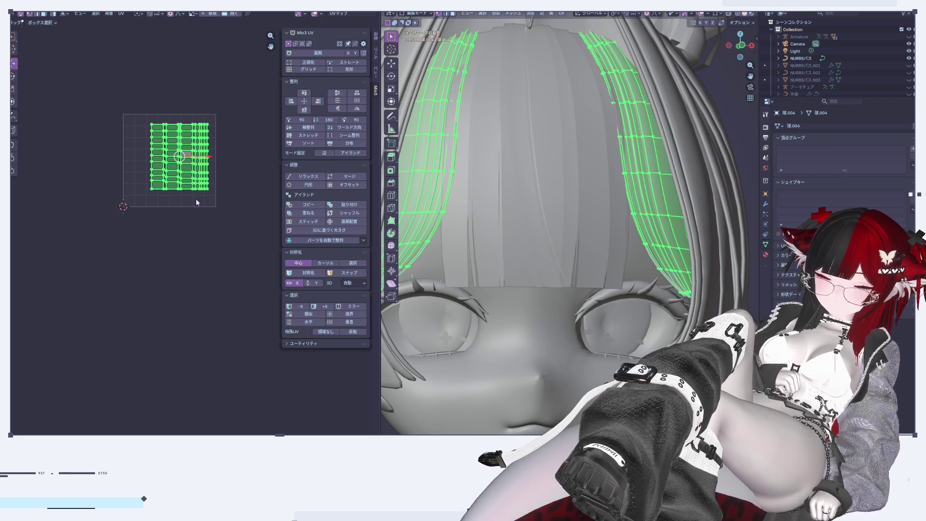
scroll(191, 192, "down", 1)
mouse_move(185, 150)
left_mouse_down()
mouse_move(186, 244)
mouse_move(256, 269)
left_mouse_up()
middle_click_drag(188, 274, 175, 250)
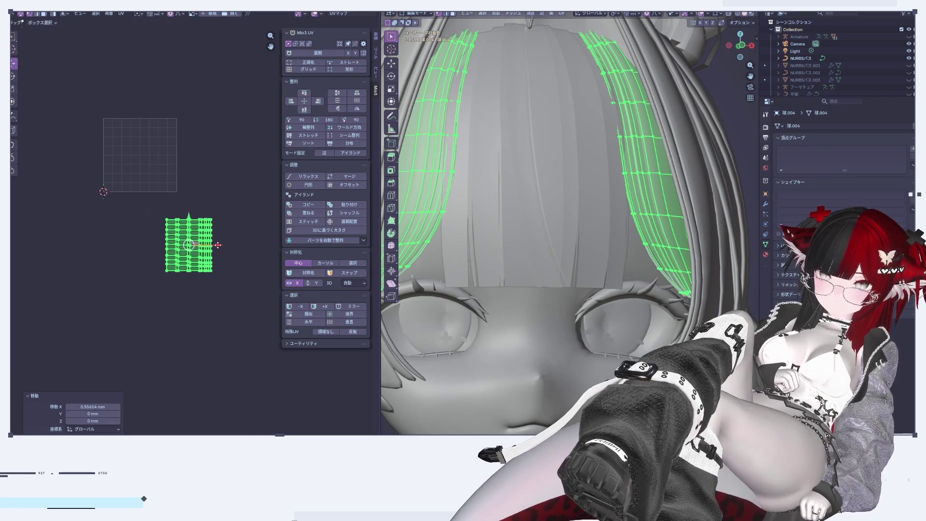
left_click_drag(189, 233, 213, 232)
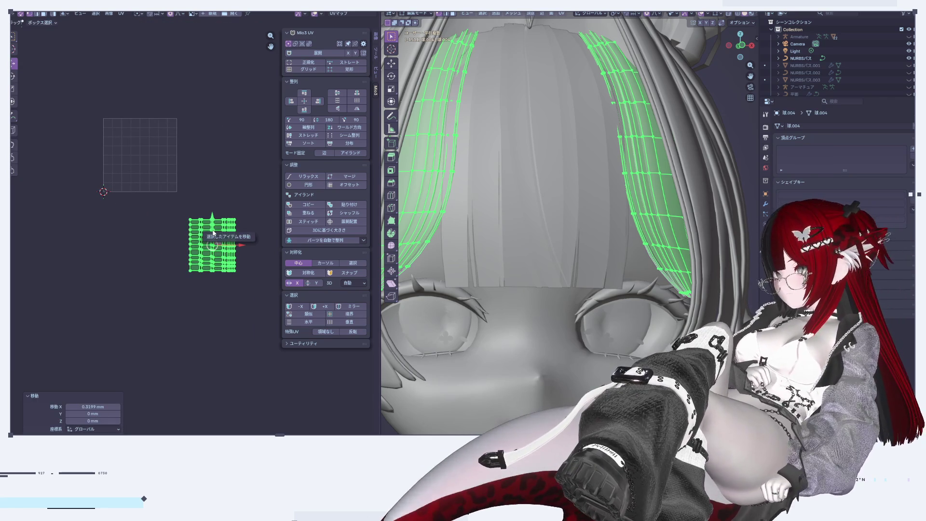
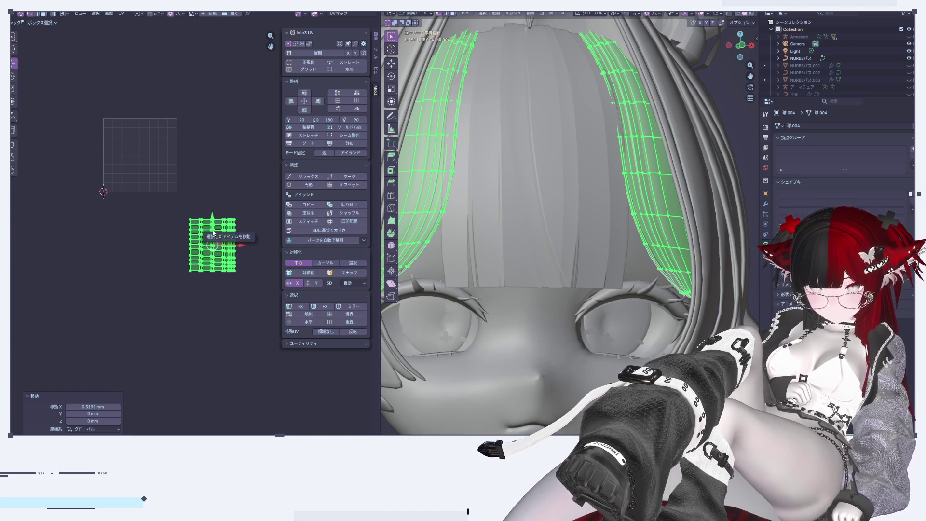
Leave the bangs strands, select the head-top hair tuft, enter Edit Mode and view it front-on
scroll(186, 187, "up", 1)
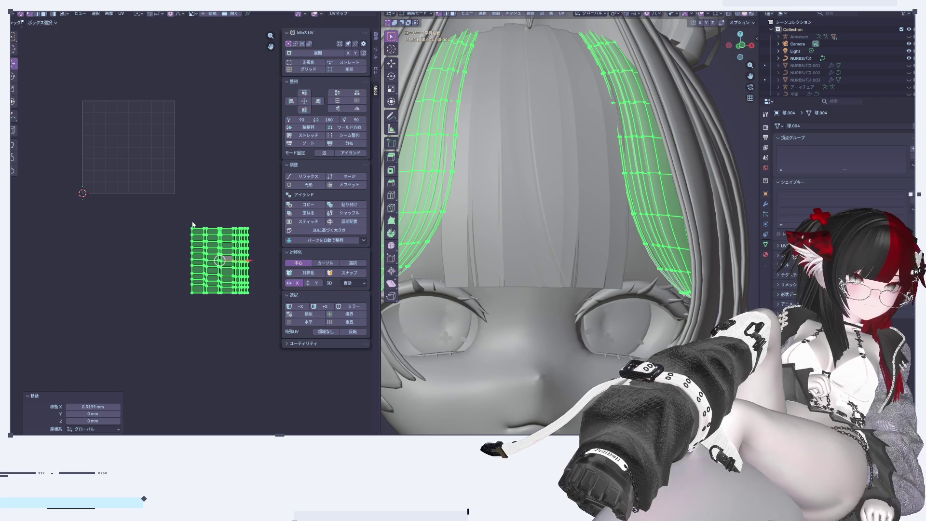
scroll(673, 140, "down", 5)
key("Tab")
middle_click_drag(672, 140, 539, 73)
left_click(539, 73)
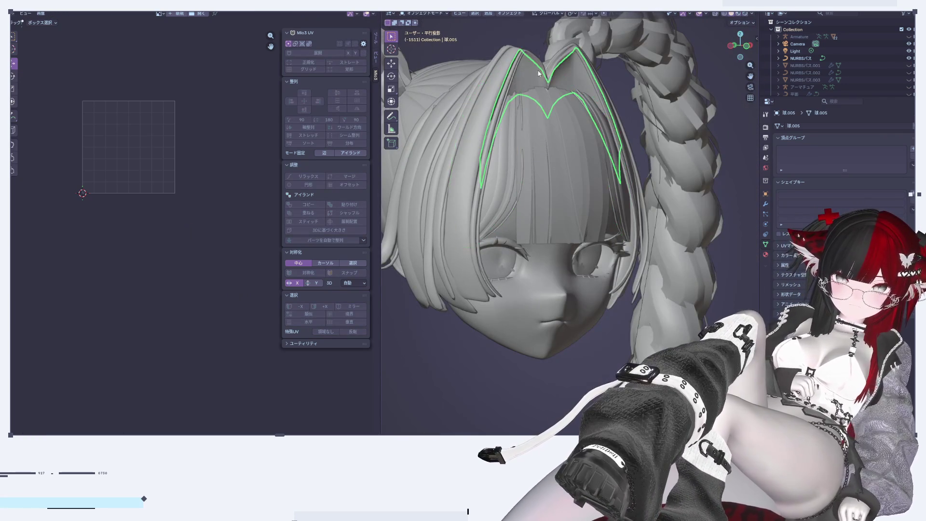
key("Tab")
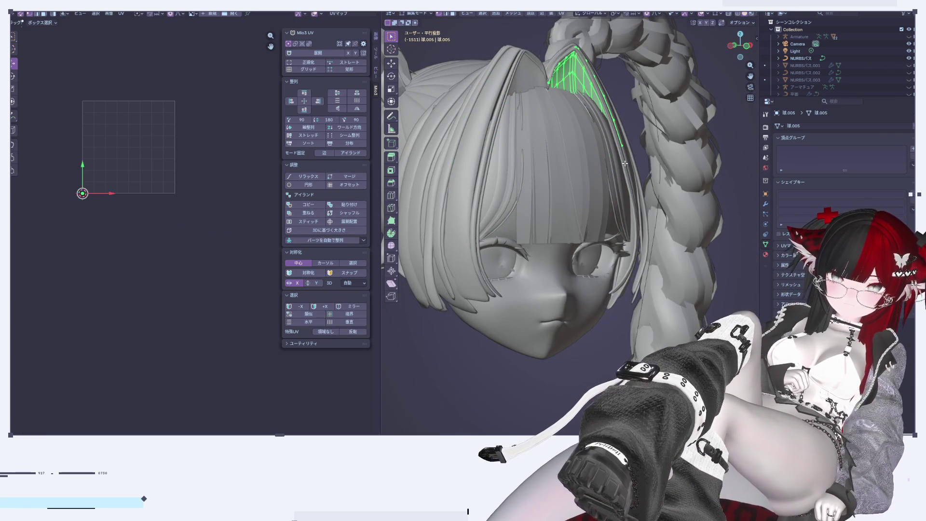
left_click(746, 46)
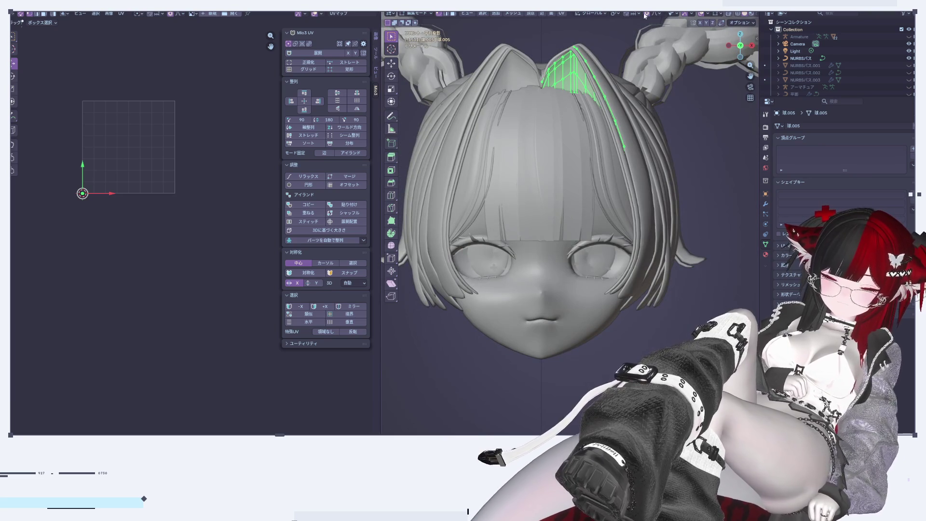
left_click(565, 15)
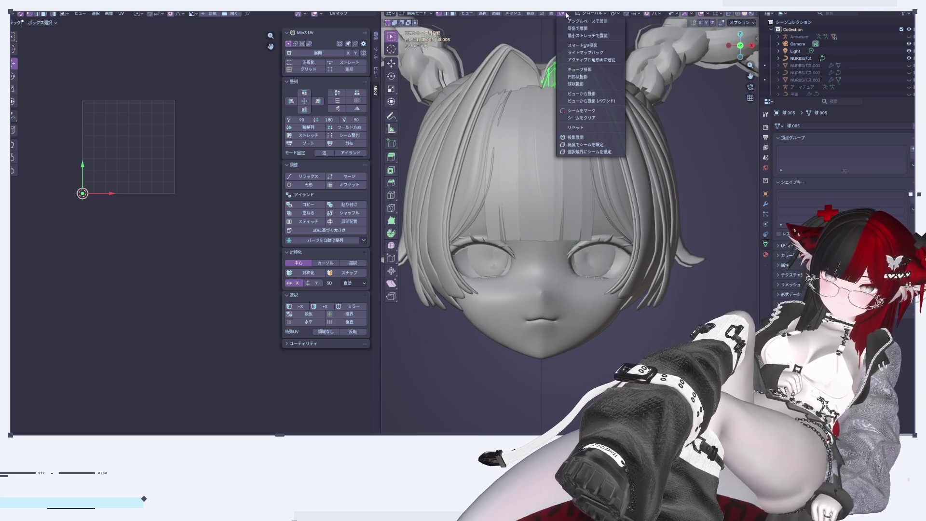
Unwrap the tuft with Project from View and straighten its island using Mio3 UV Grid
left_click(604, 92)
scroll(94, 92, "up", 2)
scroll(207, 227, "up", 3)
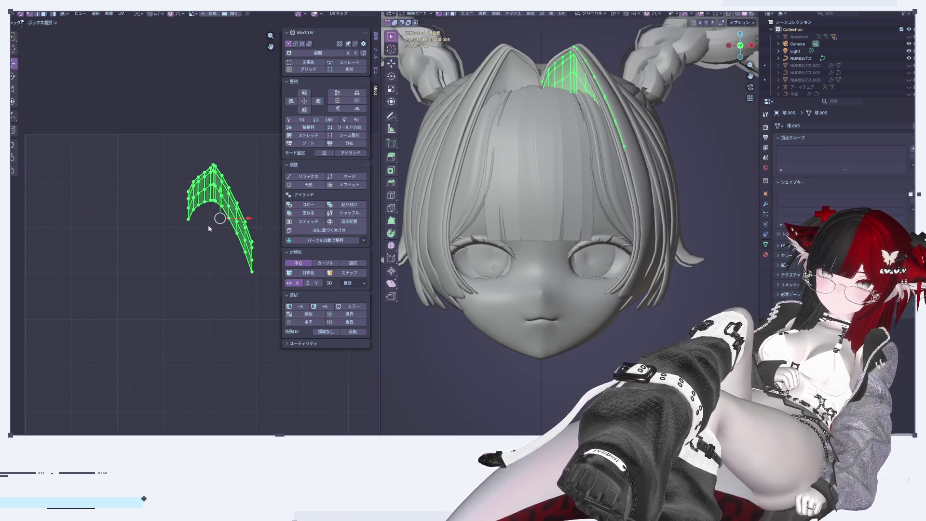
scroll(209, 228, "up", 2)
scroll(140, 202, "up", 2)
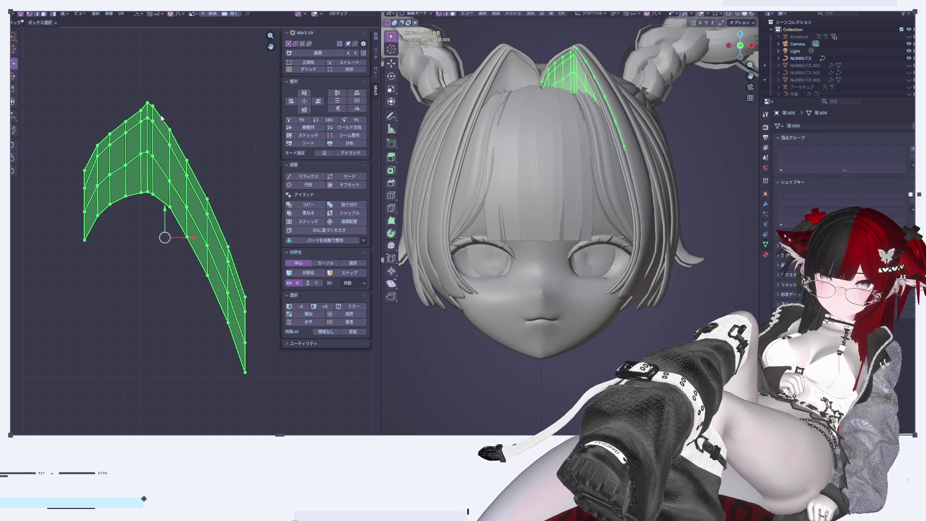
left_click(312, 71)
scroll(218, 207, "down", 5)
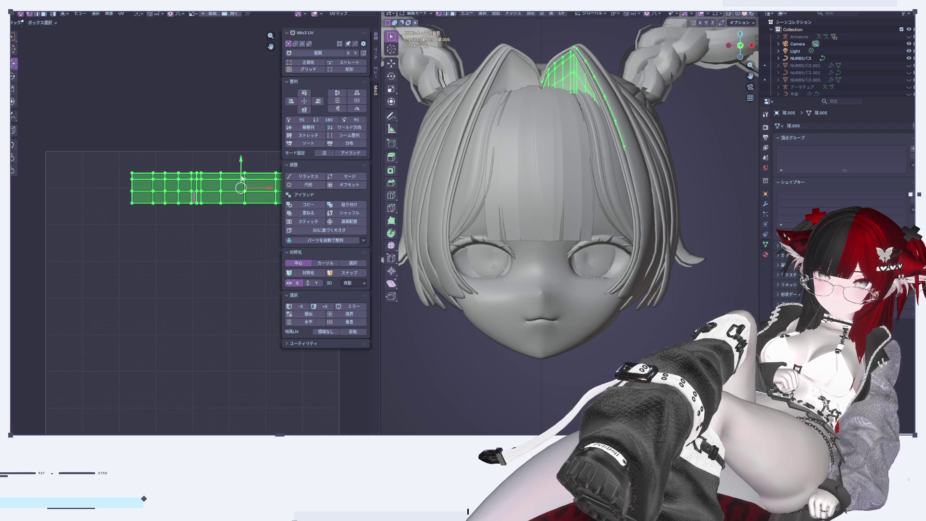
scroll(242, 179, "down", 5)
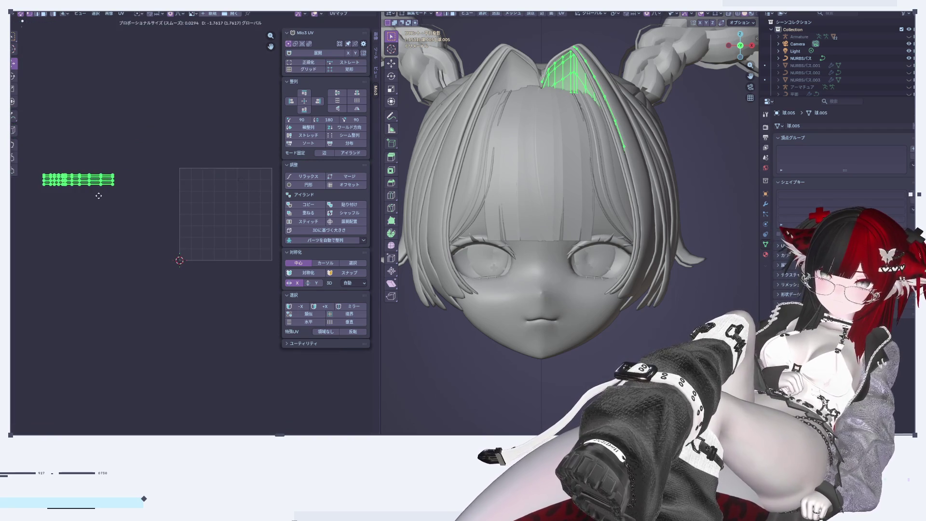
Switch from the tuft to the braid object Mesh.001 and enter its Edit Mode
key("Tab")
scroll(519, 172, "down", 2)
left_click(638, 103)
key("Tab")
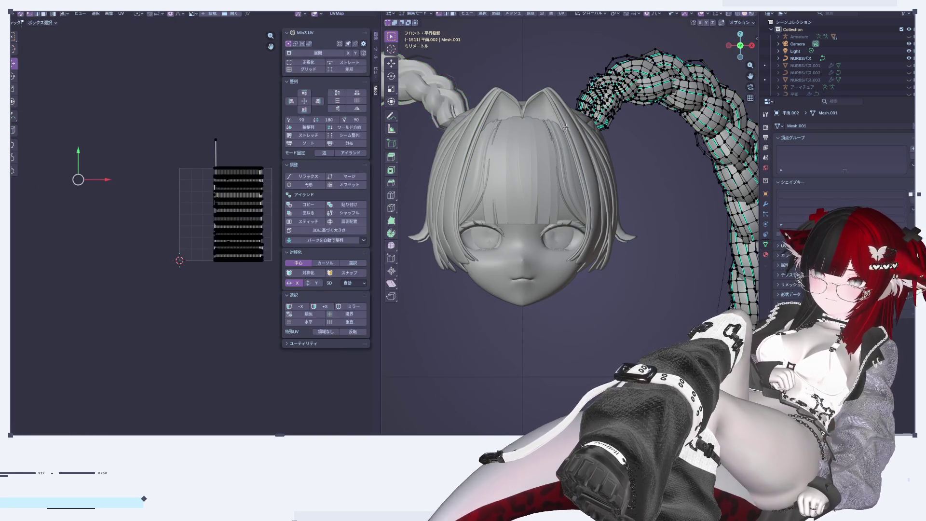
Try Mio3 Grid on the whole selected braid, then undo the stretched layout and deselect all
scroll(584, 159, "up", 2)
scroll(192, 227, "up", 2)
scroll(194, 227, "up", 2)
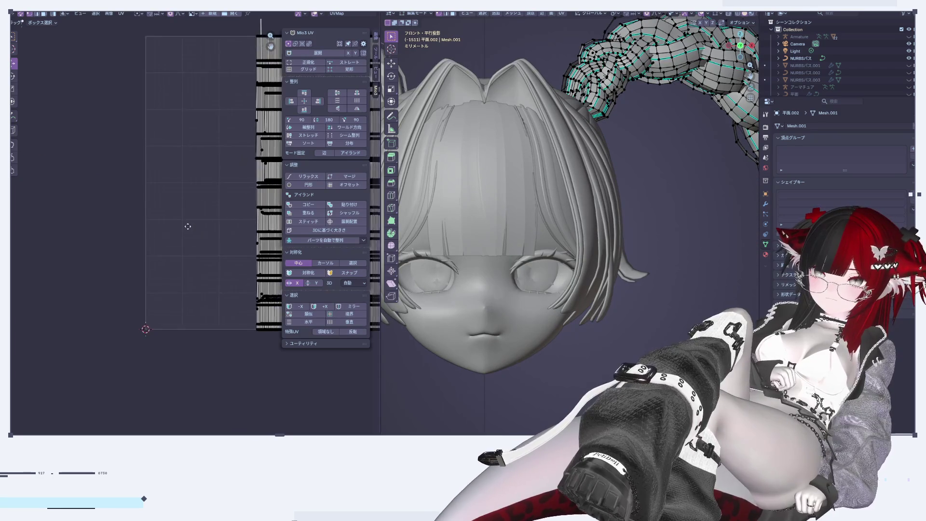
scroll(183, 217, "up", 2)
scroll(159, 202, "up", 1)
scroll(140, 188, "up", 1)
scroll(140, 188, "down", 1)
scroll(140, 188, "down", 2)
key("a")
scroll(178, 172, "down", 3)
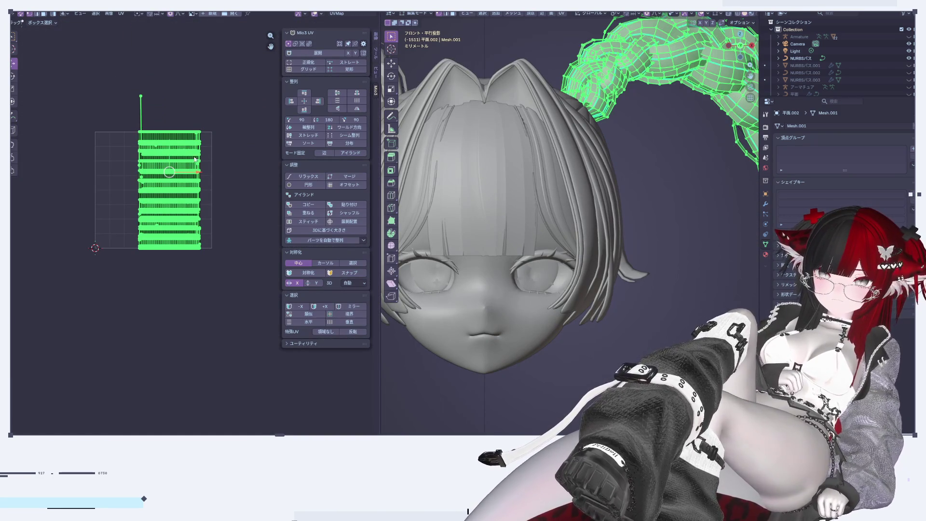
left_click(309, 70)
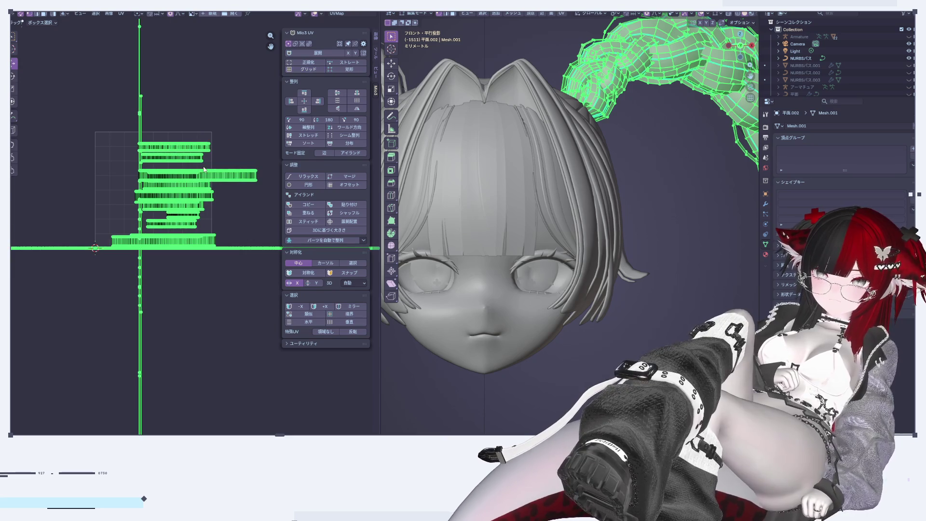
key("KP_Decimal")
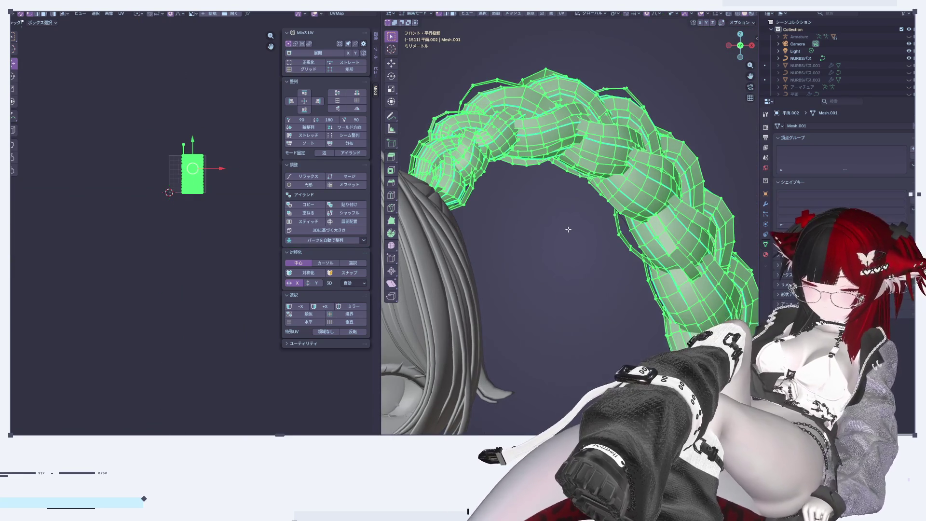
key("alt+a")
Pick a single braid strand and move its UV island to the left
scroll(568, 229, "up", 2)
key("l")
scroll(175, 150, "up", 8)
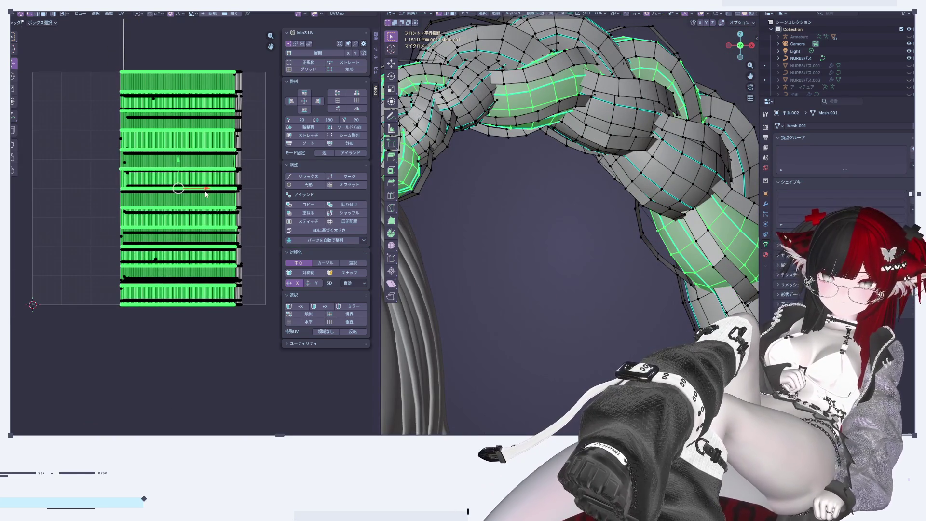
key("x")
left_click(72, 205)
middle_click_drag(72, 205, 179, 205)
scroll(106, 162, "up", 3)
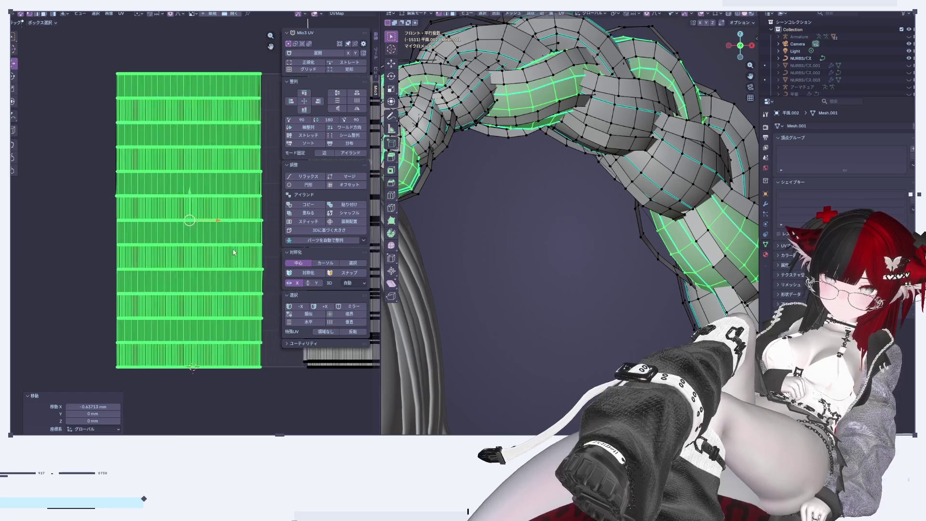
Apply Mio3 Grid, Normalize and Straight to turn the strand's UVs into clean rectangles
left_click(307, 72)
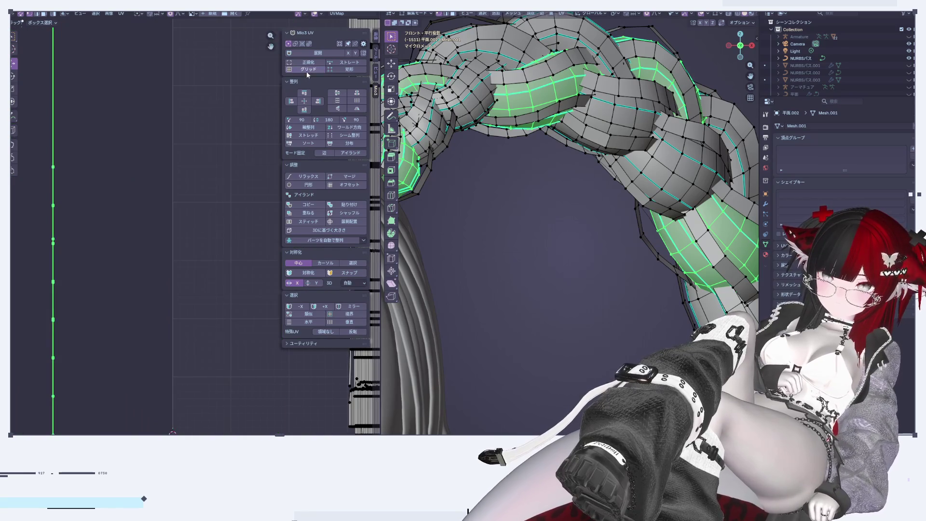
scroll(178, 176, "down", 5)
left_click(320, 63)
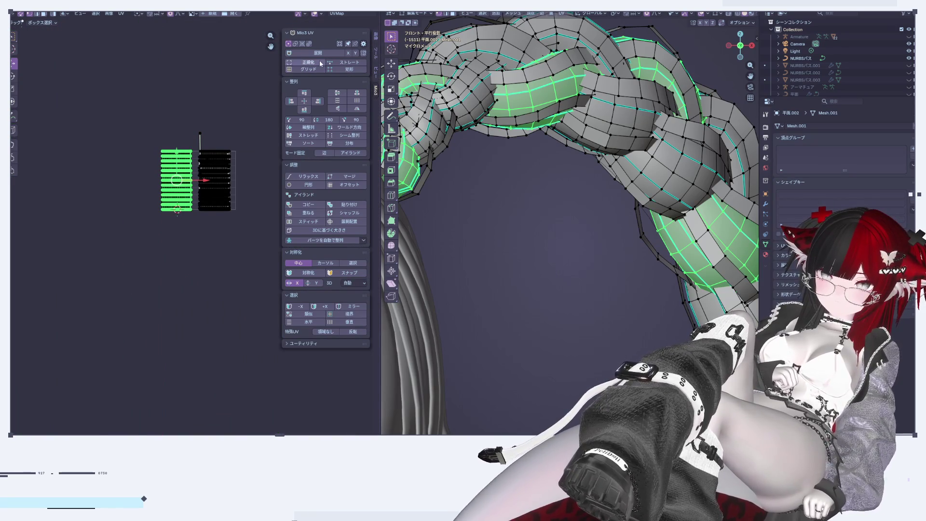
left_click(340, 68)
Select the island's left edge, then move over to the neighbouring island
scroll(145, 158, "up", 4)
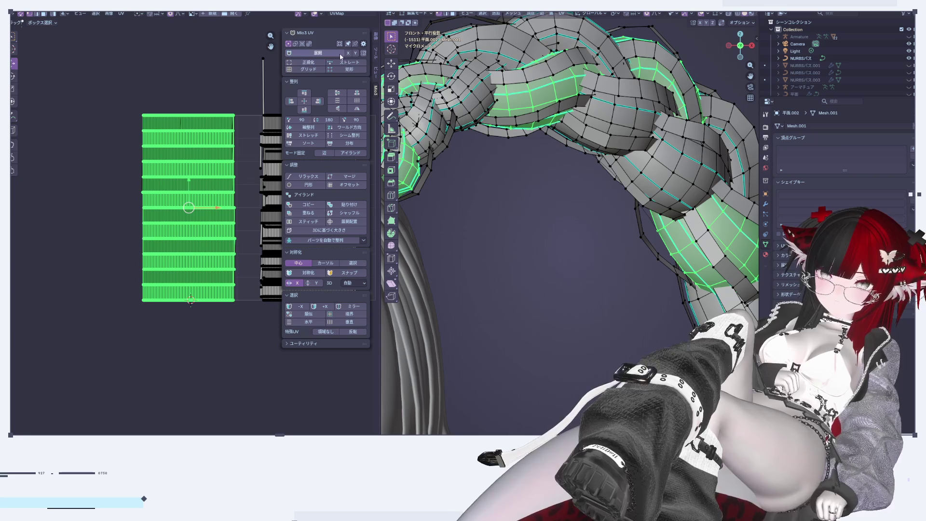
scroll(120, 174, "up", 1)
scroll(120, 174, "up", 2)
scroll(120, 174, "up", 2)
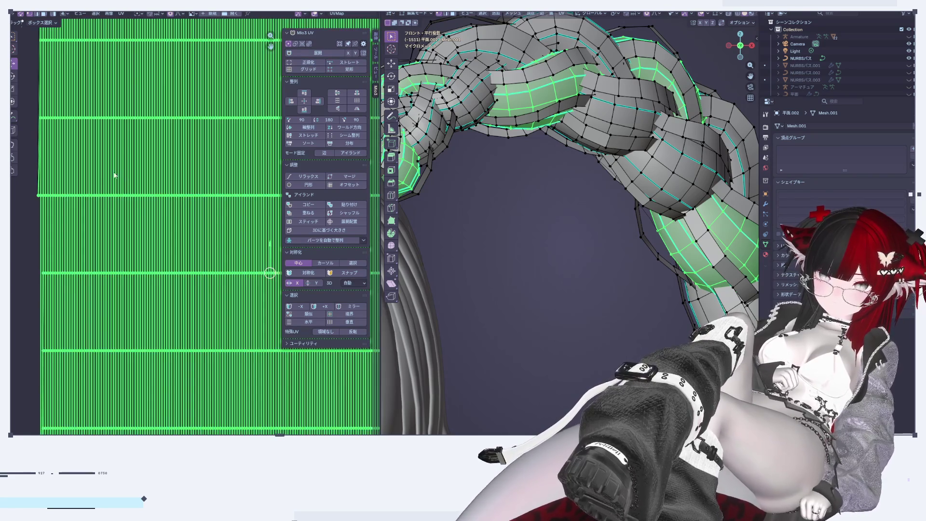
scroll(89, 179, "up", 2)
scroll(89, 178, "up", 1)
middle_click_drag(97, 193, 136, 258, "shift")
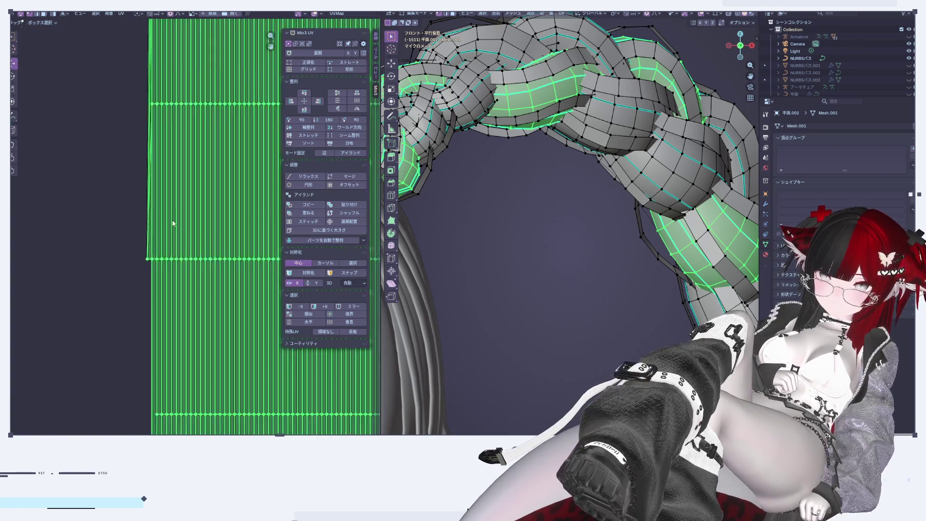
left_click(141, 256, "alt")
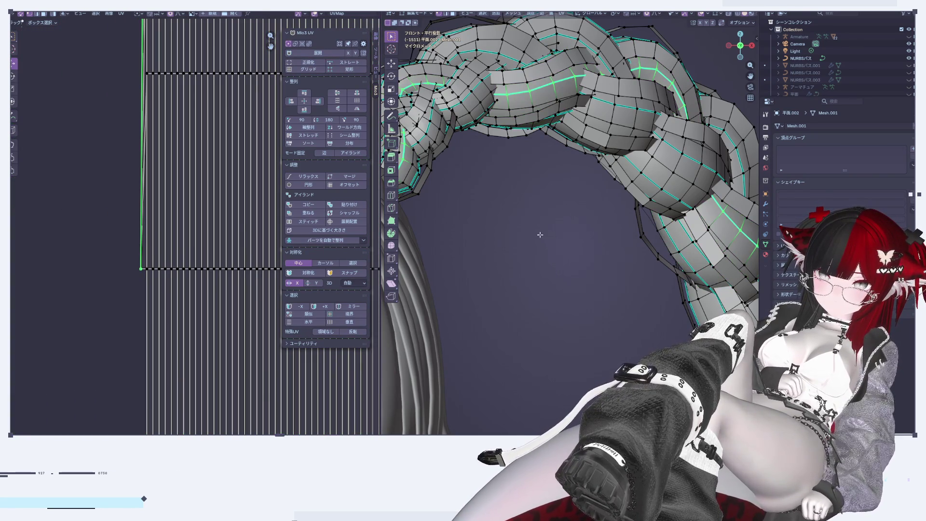
scroll(540, 234, "down", 3)
scroll(501, 233, "down", 2)
scroll(156, 232, "down", 2)
scroll(157, 231, "down", 2)
mouse_move(161, 230)
middle_mouse_down()
mouse_move(85, 242)
mouse_move(40, 290)
middle_mouse_up()
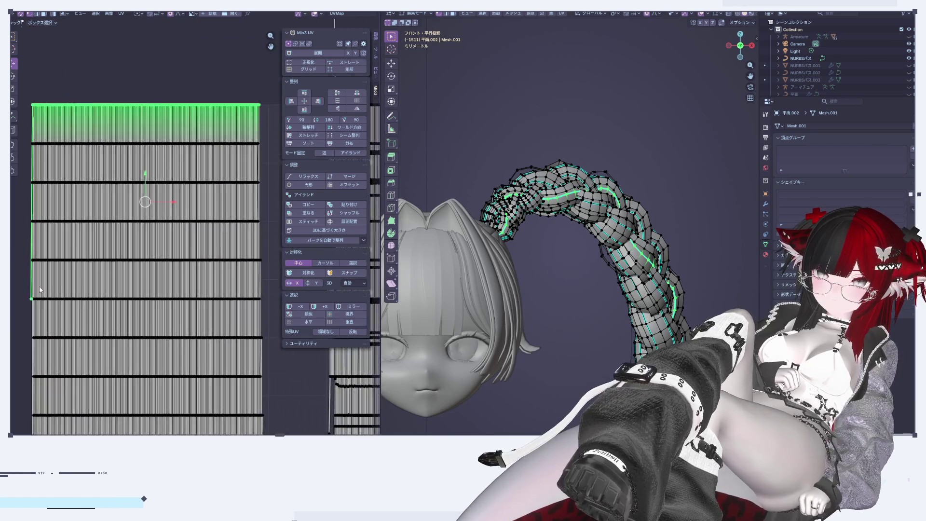
Select the left column of UV vertices from the bottom corner along the shortest path
scroll(51, 281, "down", 3)
scroll(53, 181, "up", 2)
left_click_drag(231, 194, 232, 194)
mouse_move(202, 294)
middle_mouse_down()
mouse_move(250, 248)
mouse_move(269, 162)
mouse_move(316, 264)
middle_mouse_up()
scroll(133, 257, "up", 5)
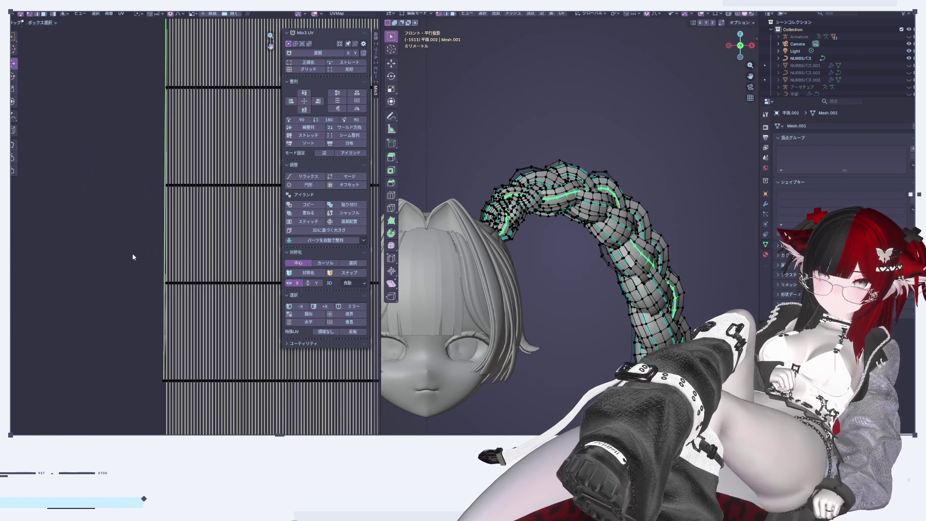
left_click(164, 380)
middle_click_drag(200, 107, 202, 332)
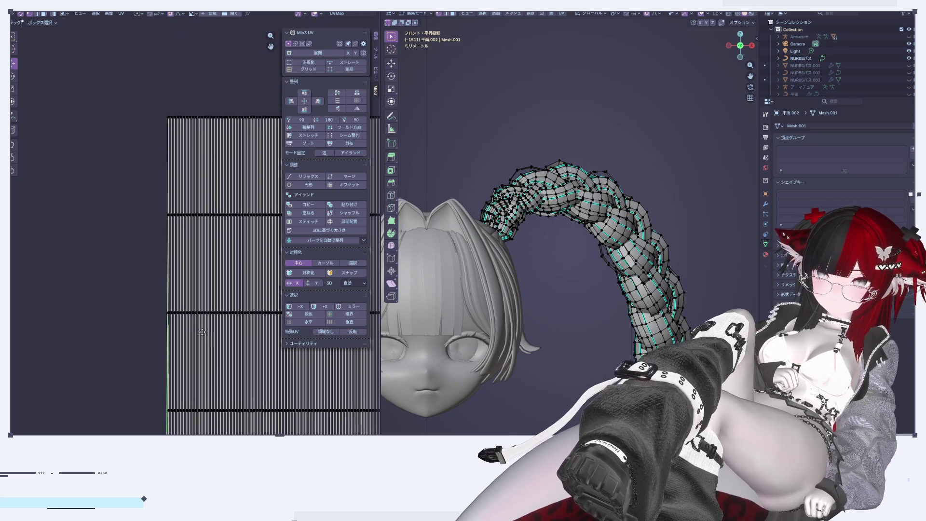
left_click(170, 118, "ctrl")
scroll(193, 241, "down", 1)
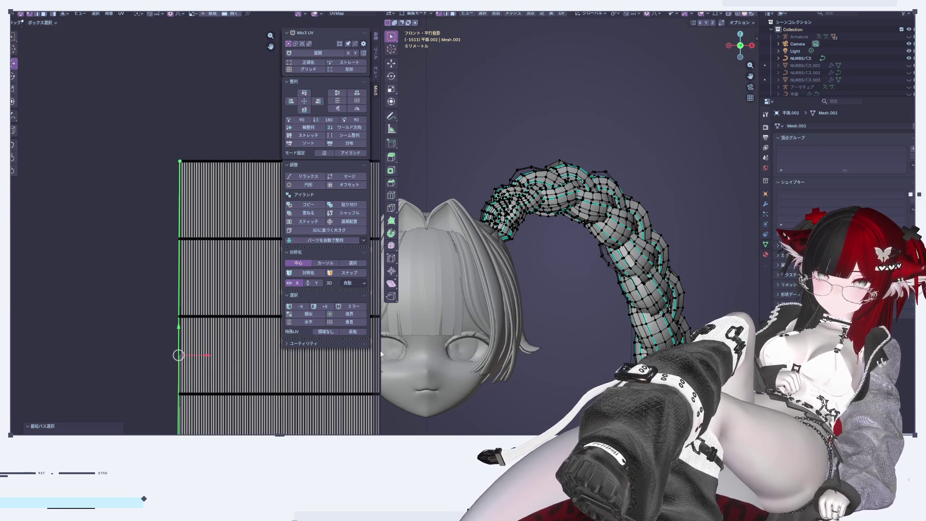
scroll(625, 199, "down", 3)
Turn on X-ray and box-select the first column of strips with the braid hanging vertically
mouse_move(625, 199)
middle_mouse_down()
mouse_move(465, 137)
mouse_move(545, 334)
mouse_move(555, 424)
mouse_move(515, 291)
mouse_move(620, 346)
mouse_move(586, 246)
mouse_move(633, 284)
mouse_move(603, 251)
middle_mouse_up()
scroll(546, 334, "up", 3)
key("alt+z")
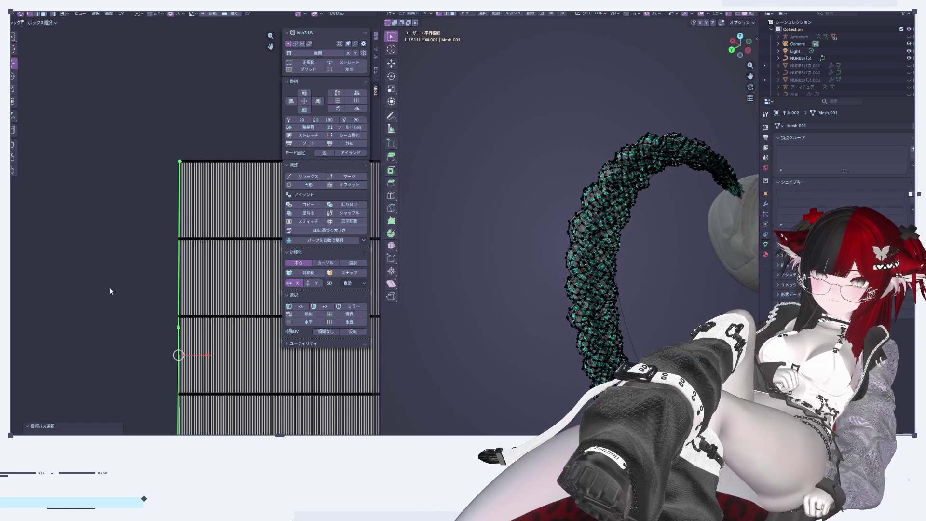
scroll(109, 288, "down", 3)
left_click_drag(111, 205, 195, 420)
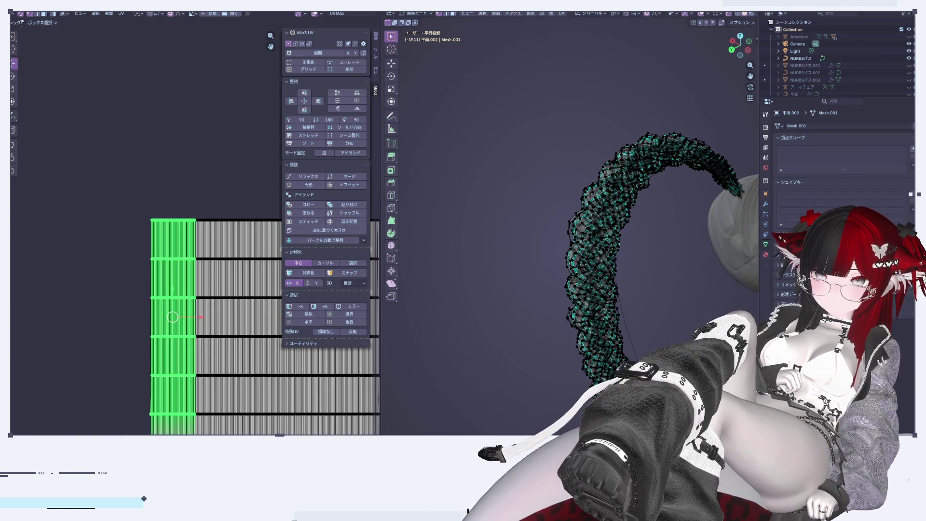
middle_click_drag(482, 251, 467, 277)
scroll(568, 186, "up", 5)
middle_click_drag(568, 186, 555, 202)
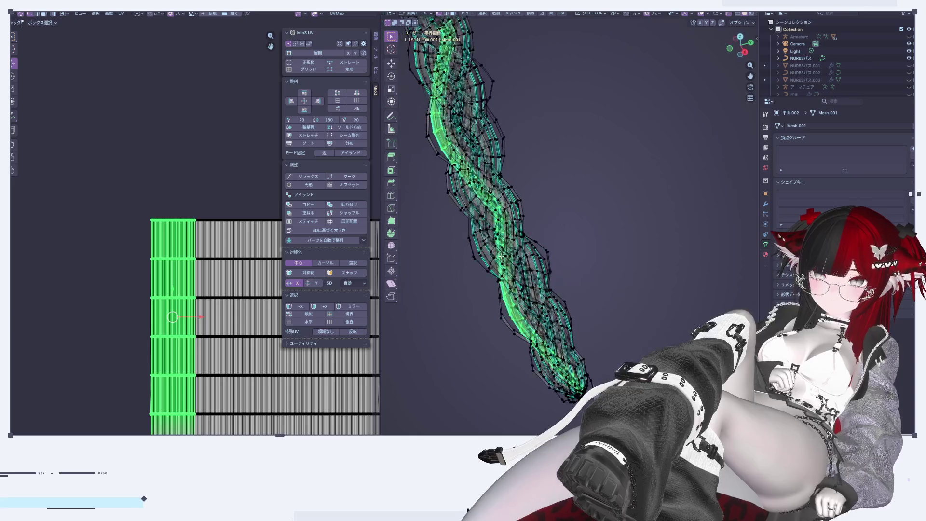
scroll(193, 215, "up", 2)
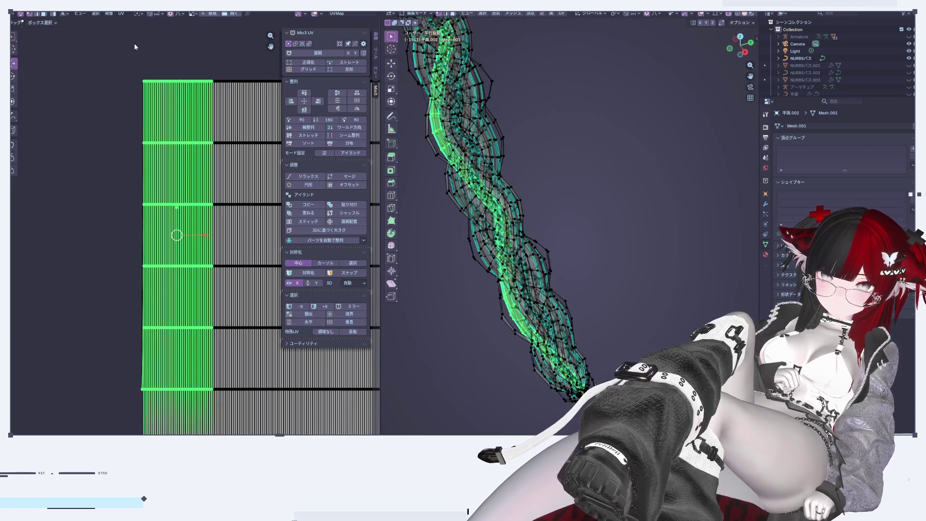
Clear the selection and zoom in on the braid tip
left_click(135, 46)
scroll(175, 282, "up", 2)
scroll(175, 282, "up", 2)
scroll(175, 281, "up", 1)
scroll(175, 282, "up", 2)
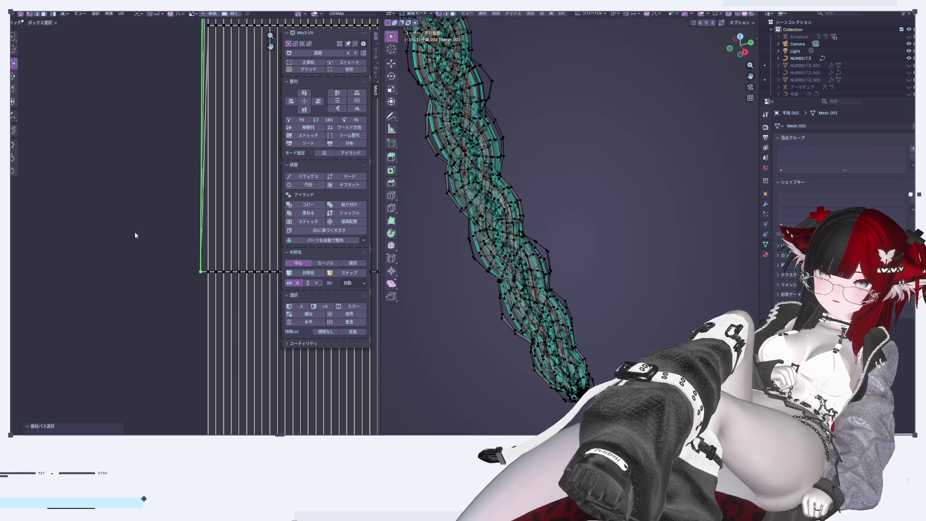
scroll(196, 107, "down", 2)
scroll(178, 275, "down", 2)
scroll(188, 410, "down", 2)
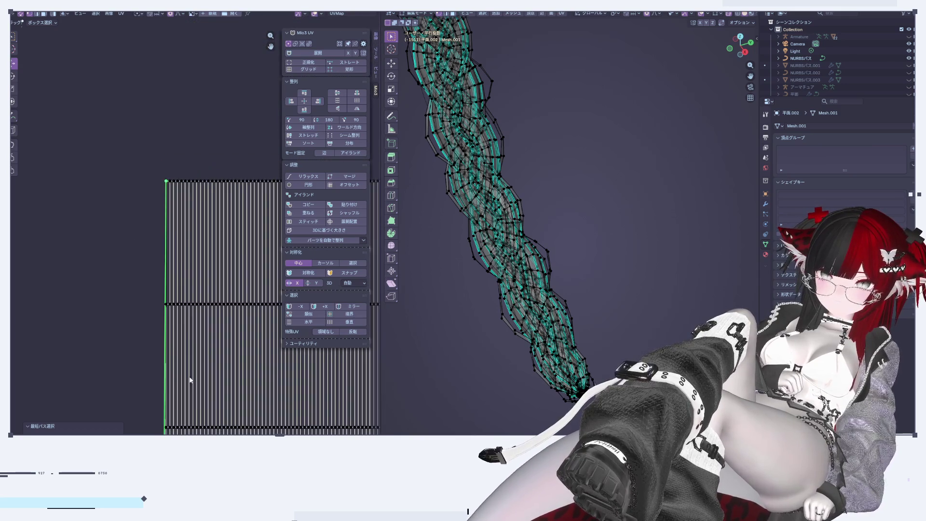
Delete the selected tip vertices and inspect the tail tip from several angles
key("x")
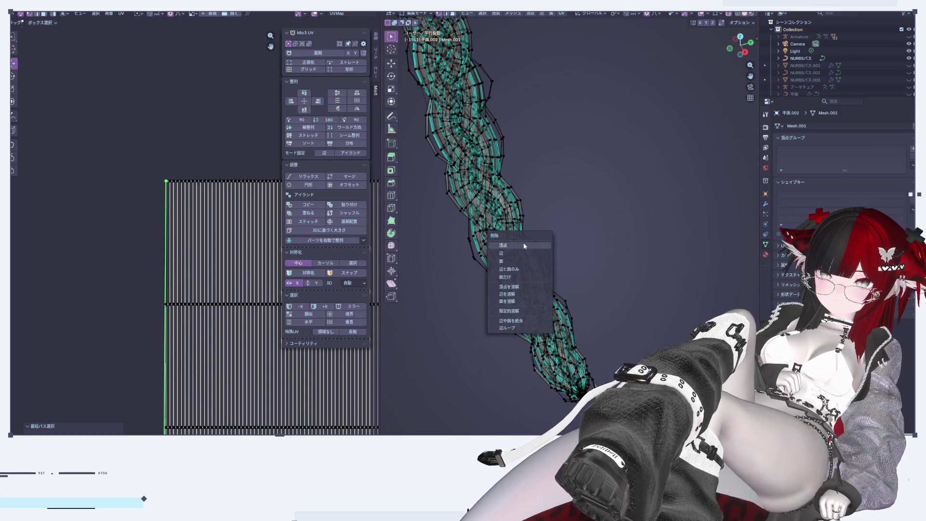
left_click(524, 246)
mouse_move(646, 240)
middle_mouse_down()
mouse_move(520, 109)
mouse_move(602, 135)
mouse_move(459, 259)
middle_mouse_up()
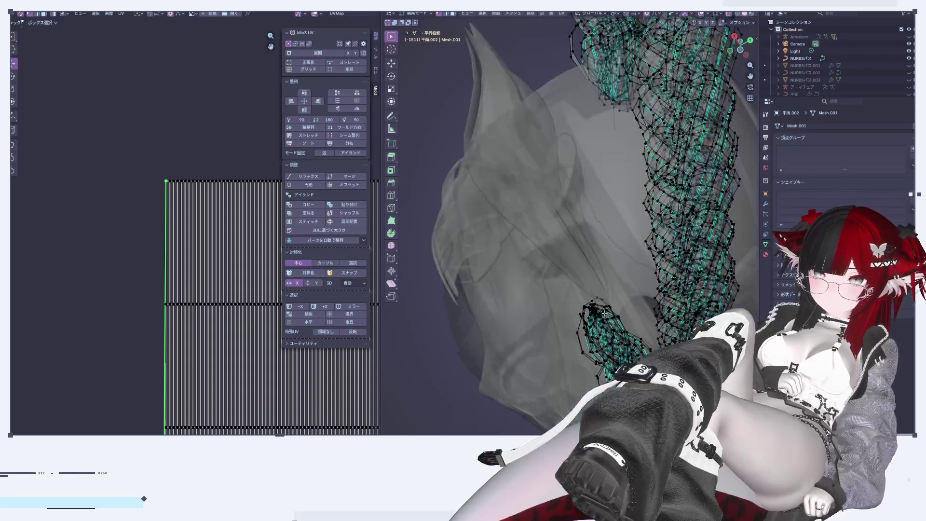
scroll(459, 259, "up", 6)
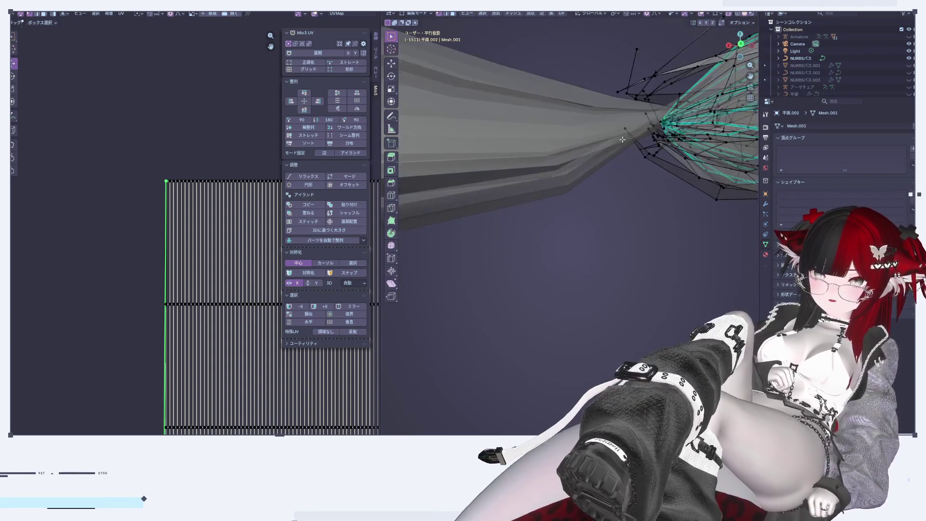
mouse_move(522, 264)
middle_mouse_down()
mouse_move(636, 291)
mouse_move(618, 252)
mouse_move(651, 275)
middle_mouse_up()
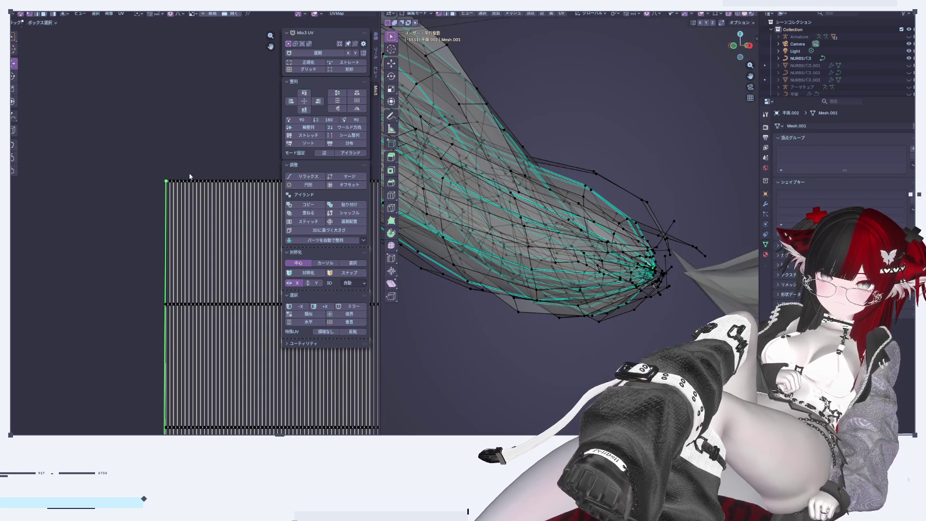
middle_click_drag(650, 275, 668, 337)
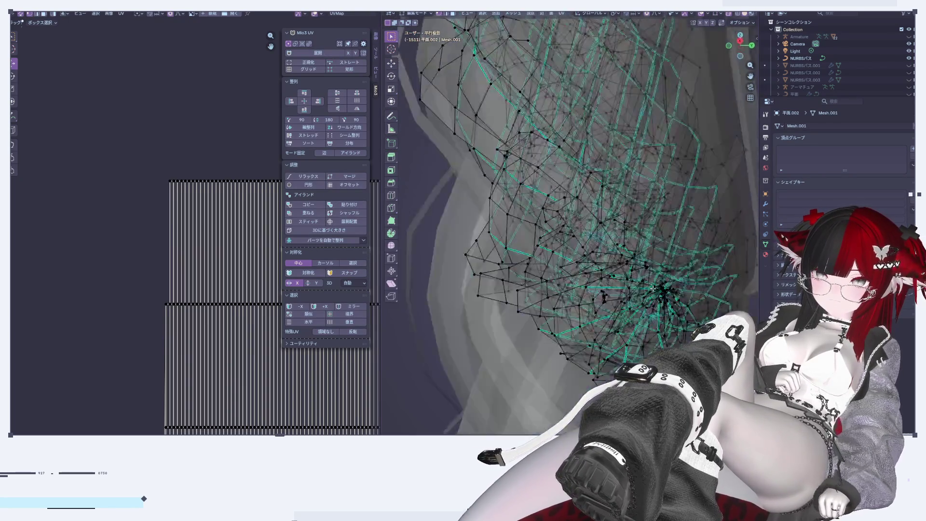
scroll(216, 341, "down", 1)
Path-select the strips' left vertex column, delete it, then select the new left boundary edge
middle_click_drag(215, 341, 239, 142)
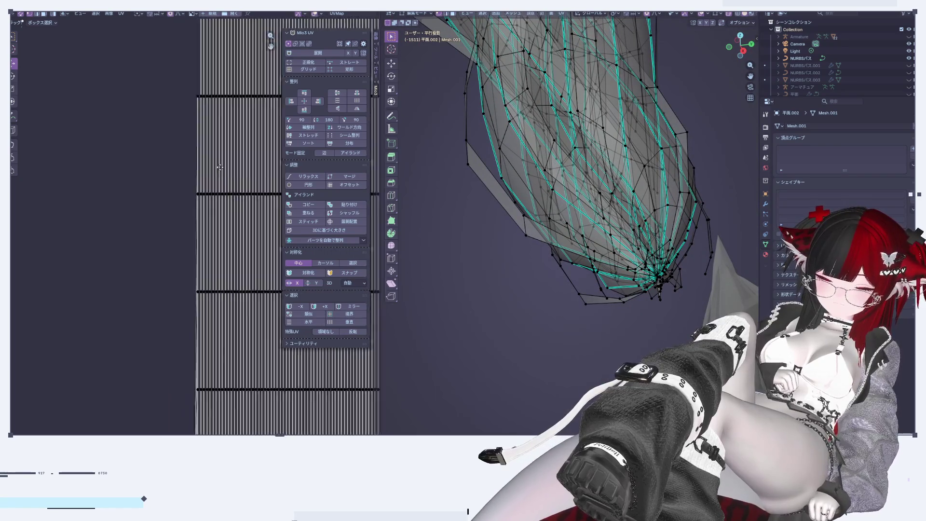
left_click(217, 70)
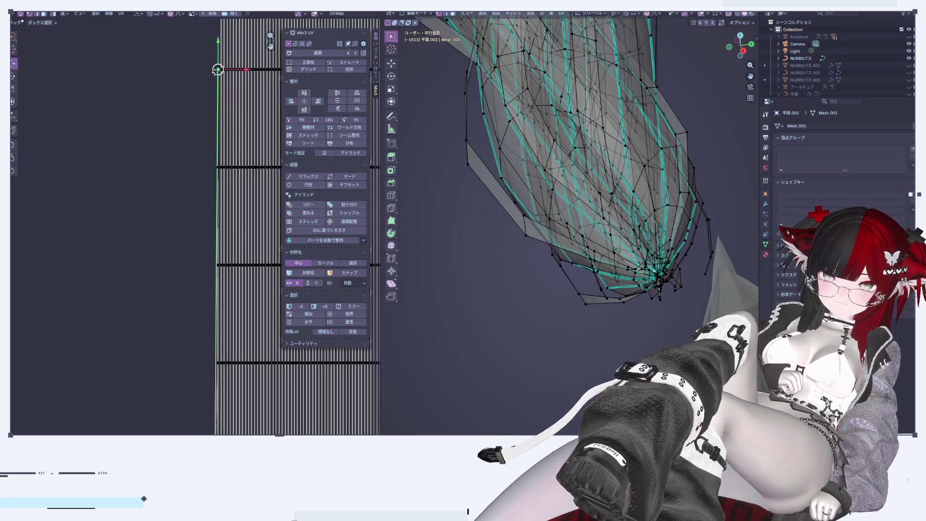
left_click(217, 265, "ctrl")
key("x")
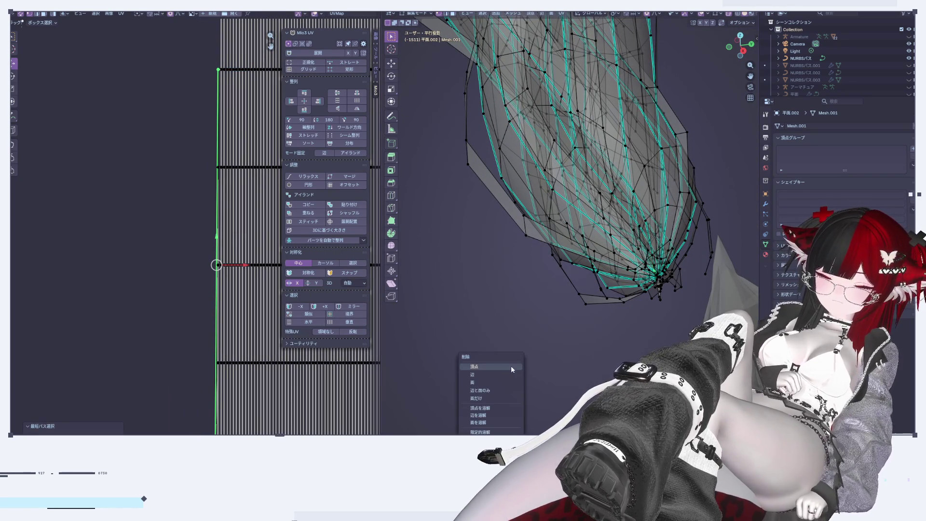
left_click(511, 365)
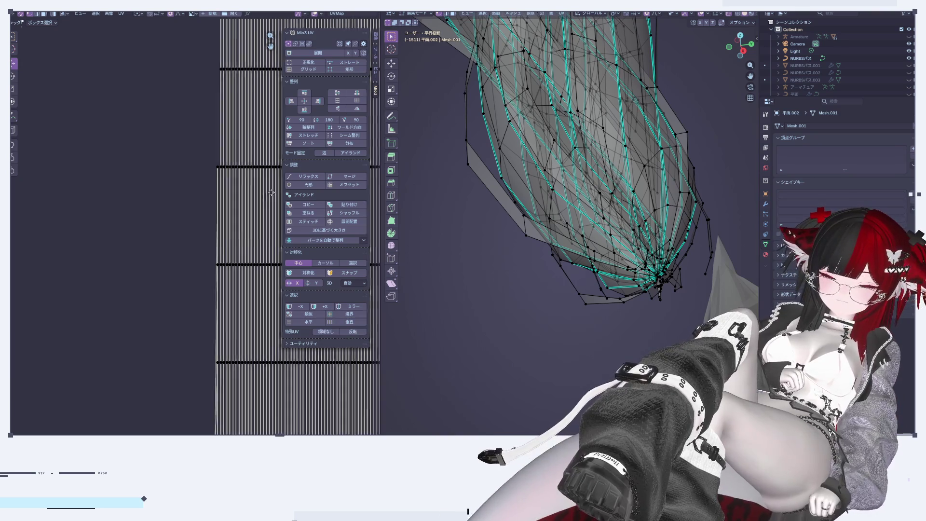
scroll(196, 71, "up", 1)
left_click(171, 70, "alt")
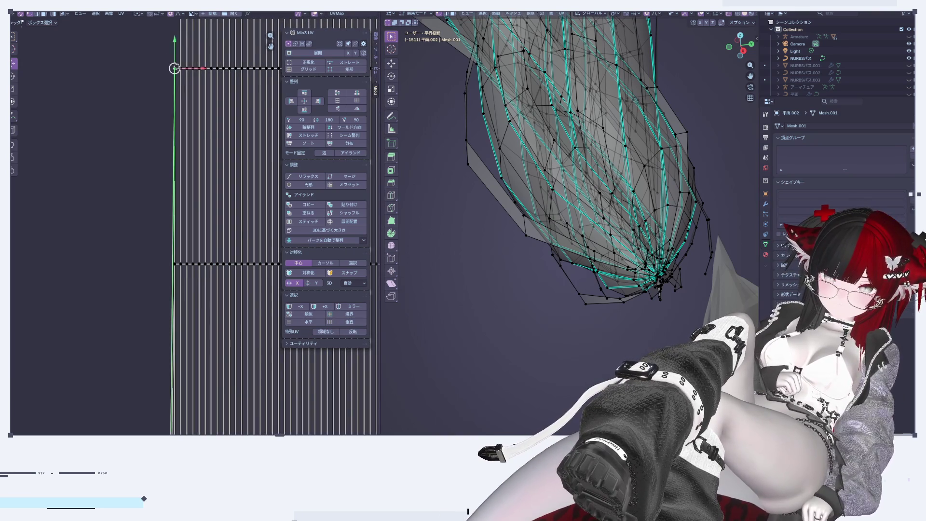
middle_click_drag(187, 124, 220, 179)
Re-unwrap the strips, straighten them from the left edge with Mio3 UV Straight, then apply 3Dに基づく大きさ
key("u")
left_click(452, 359)
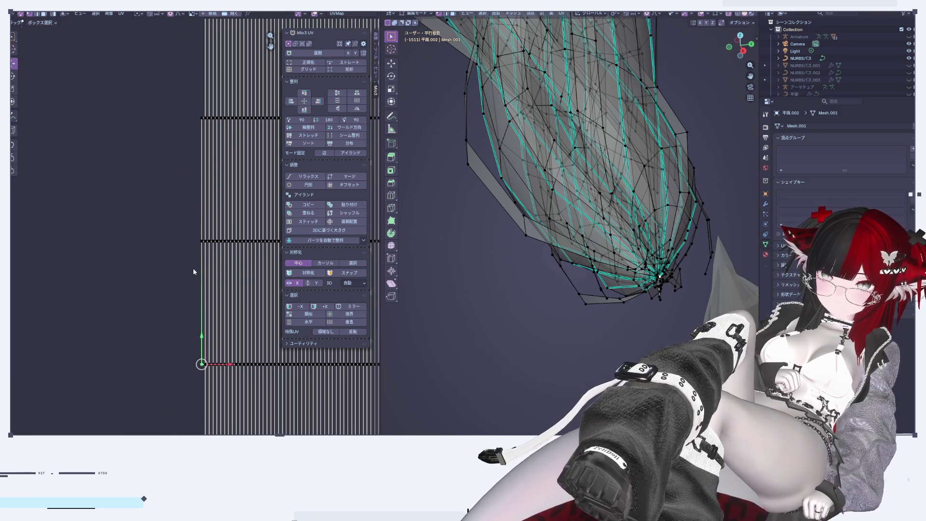
left_click_drag(187, 91, 205, 382)
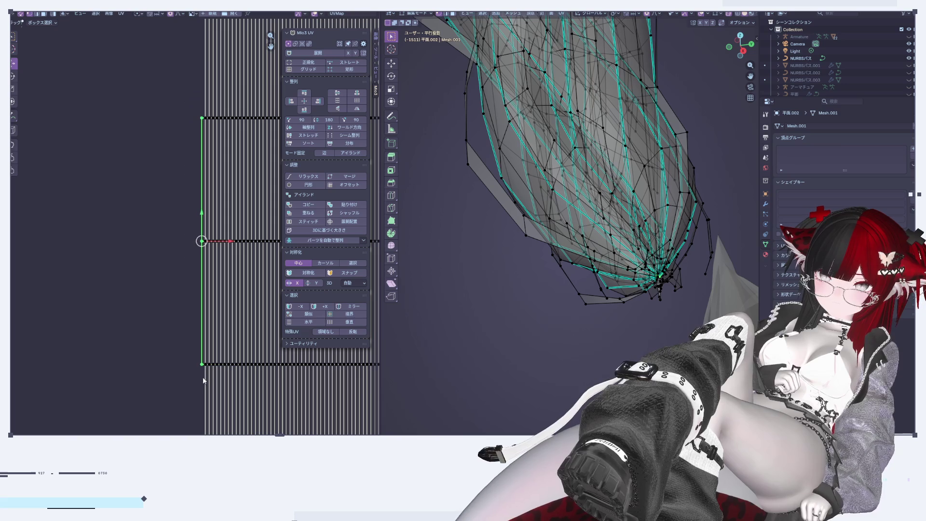
key("u")
left_click(572, 344)
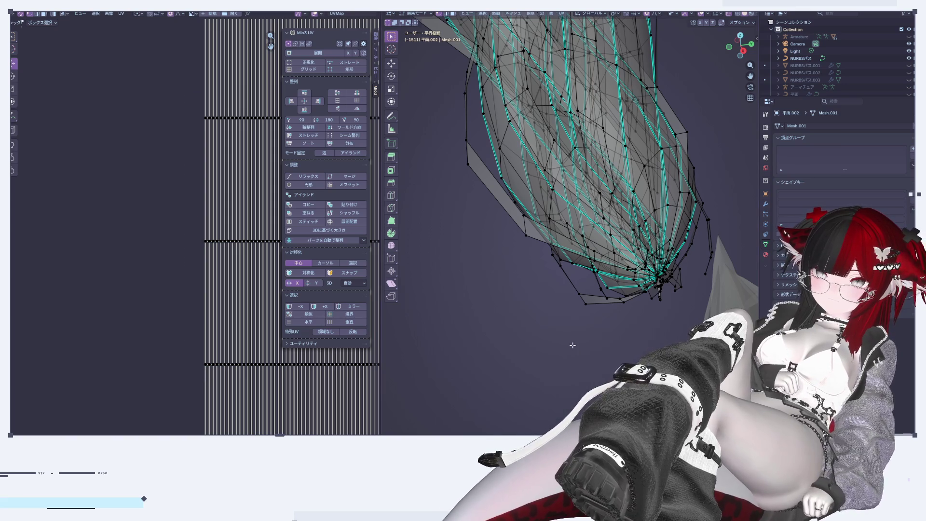
left_click(289, 231)
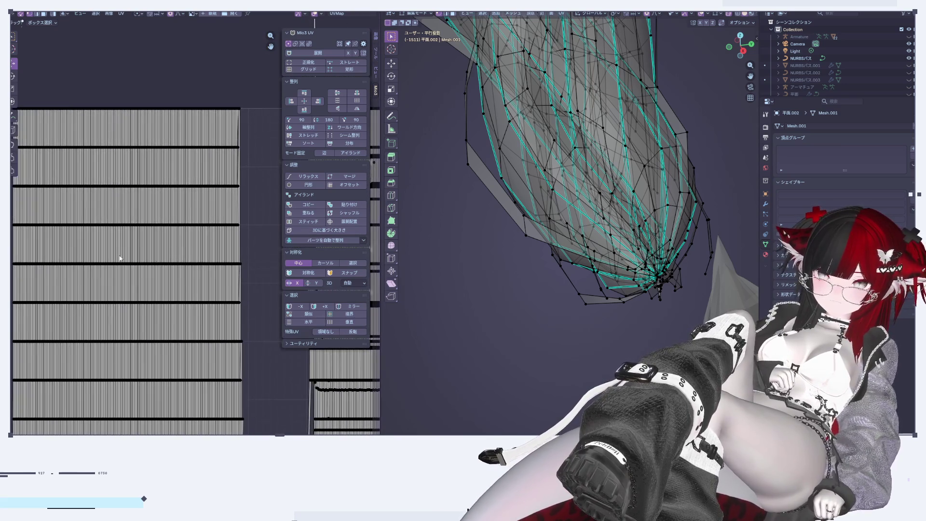
scroll(193, 294, "up", 2)
scroll(144, 272, "up", 2)
scroll(103, 250, "up", 2)
scroll(111, 289, "up", 2)
scroll(137, 363, "up", 2)
scroll(126, 348, "up", 2)
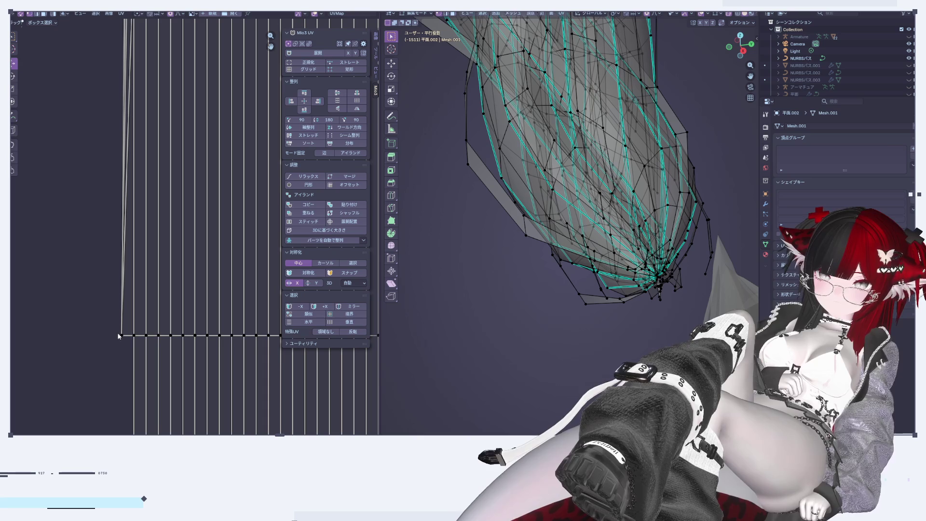
scroll(126, 313, "down", 4)
scroll(137, 292, "up", 3)
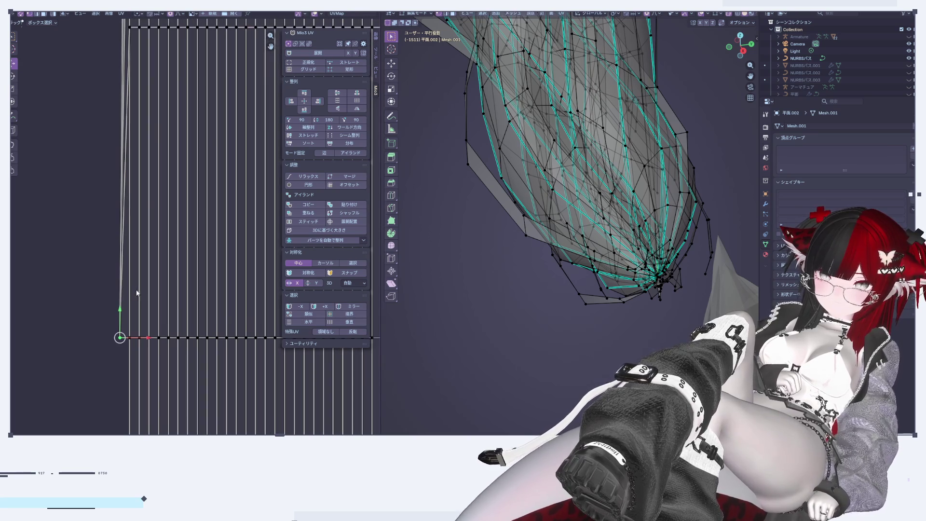
Re-align the strips from the bottom-left corner edge so they stack in rows
left_click(130, 268)
scroll(140, 261, "down", 2)
scroll(159, 241, "down", 2)
scroll(174, 217, "down", 2)
scroll(157, 359, "up", 1)
scroll(155, 354, "up", 2)
scroll(169, 328, "up", 2)
scroll(180, 300, "up", 1)
left_click(190, 319)
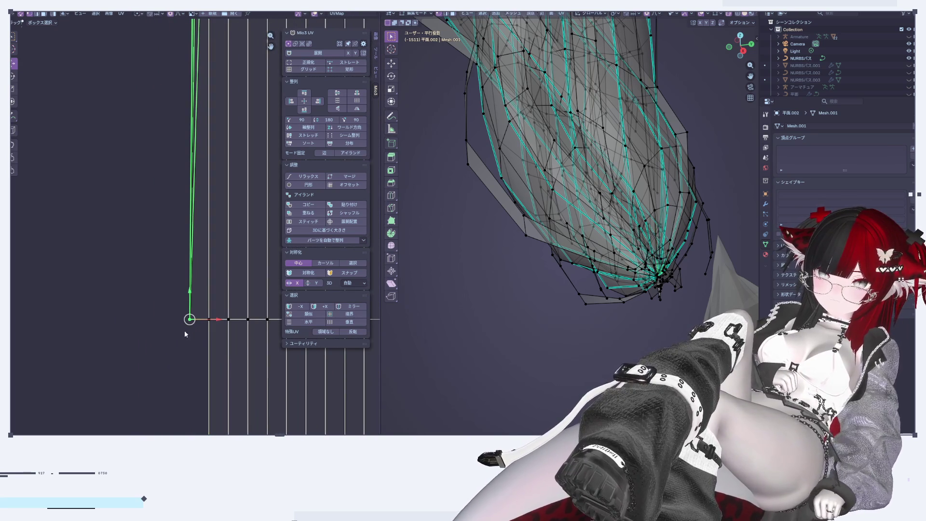
key("u")
left_click(459, 349)
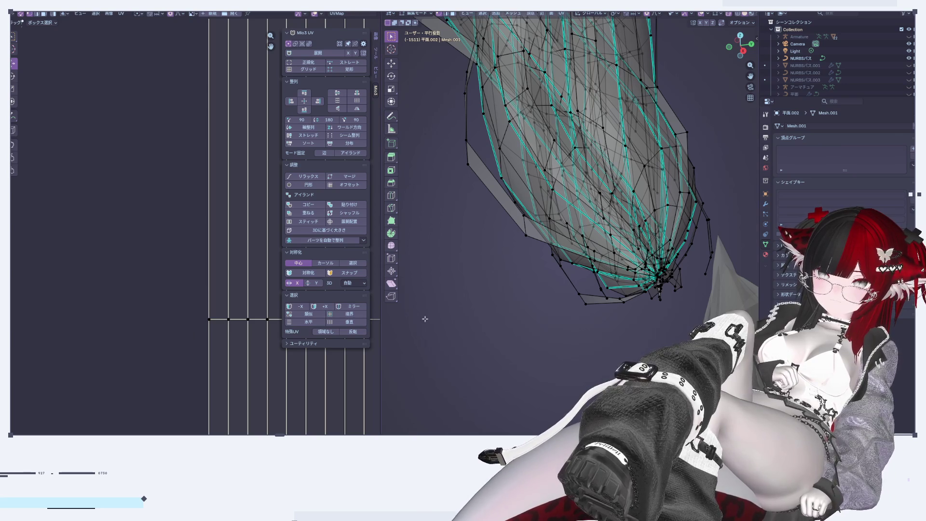
Select the strips' right-side edge and orbit the 3D view to check the braid
scroll(225, 150, "down", 1)
scroll(220, 178, "down", 2)
scroll(214, 207, "down", 1)
scroll(209, 235, "down", 1)
scroll(217, 229, "up", 1)
scroll(231, 218, "up", 2)
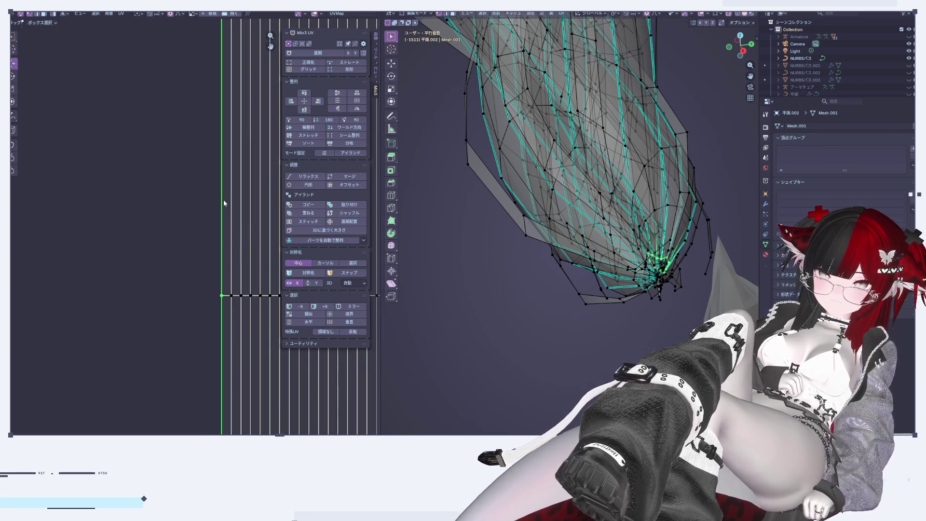
scroll(224, 203, "down", 2)
scroll(224, 203, "down", 2)
scroll(223, 203, "down", 2)
scroll(224, 203, "down", 2)
scroll(224, 203, "up", 2)
scroll(219, 171, "up", 2)
scroll(156, 186, "right", 3, "ctrl")
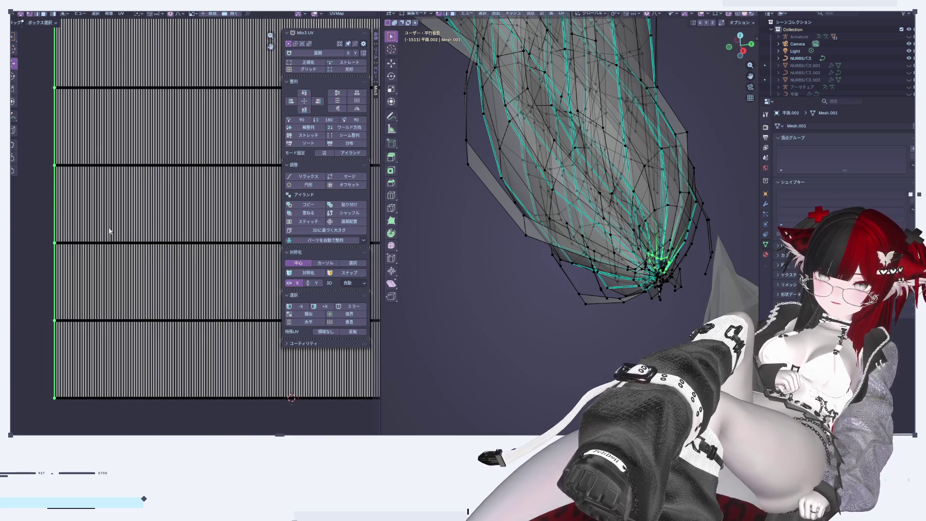
scroll(145, 289, "right", 3, "ctrl")
scroll(213, 241, "right", 2, "ctrl")
scroll(252, 215, "up", 2)
left_click(255, 212)
scroll(255, 210, "down", 4)
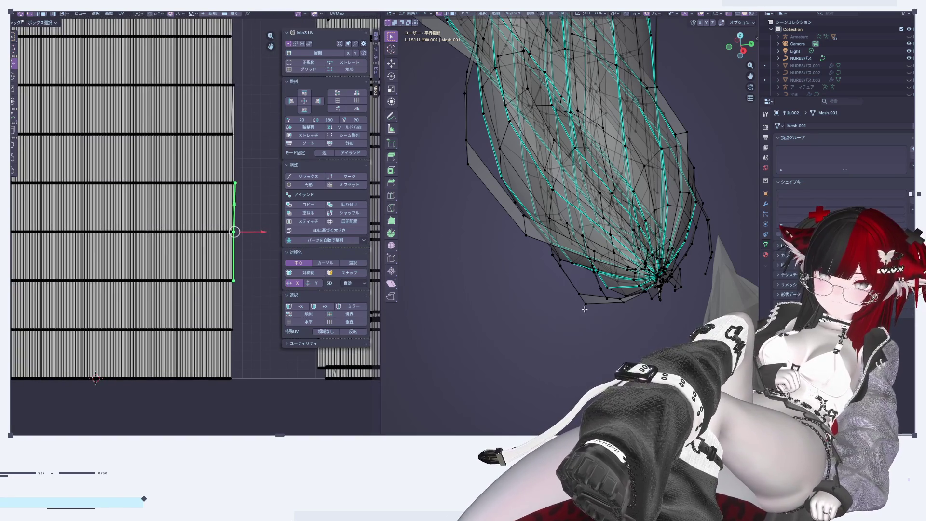
middle_click_drag(520, 304, 482, 270)
scroll(482, 270, "up", 3)
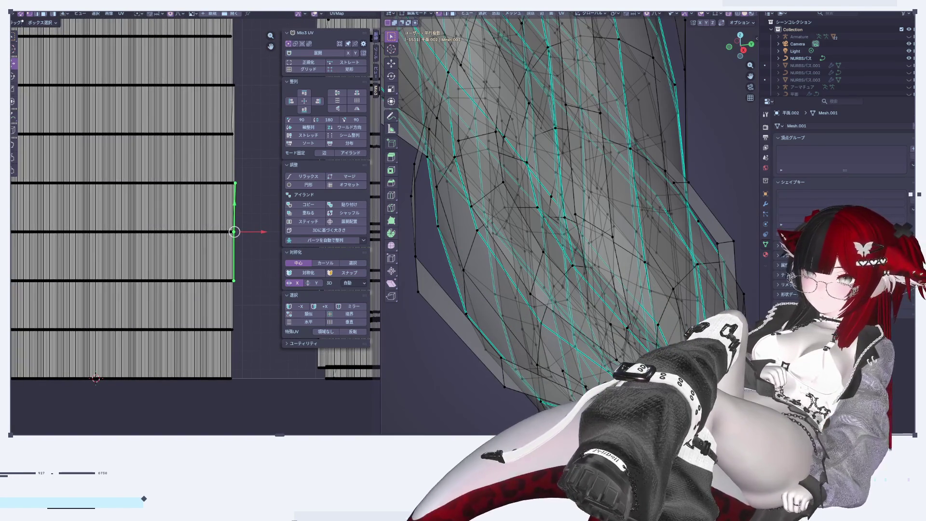
left_click(265, 367)
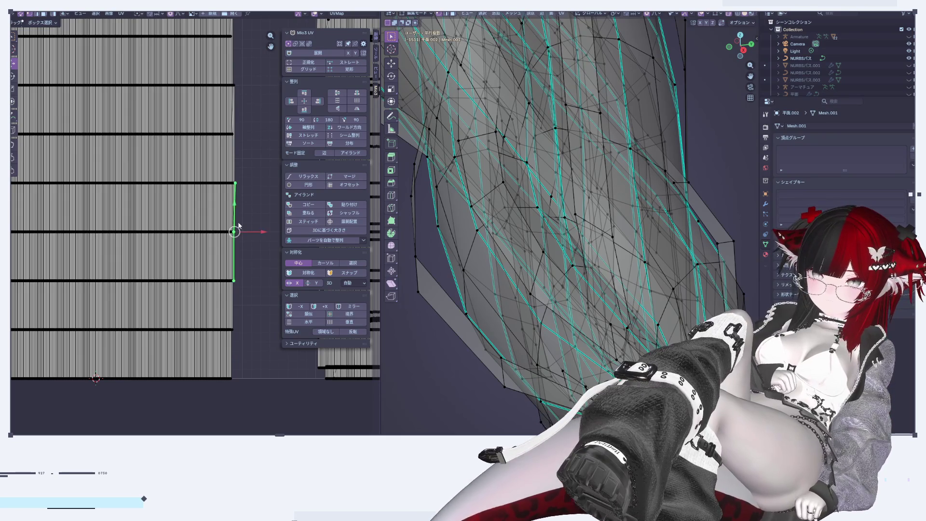
left_click(234, 225)
scroll(239, 225, "down", 3)
scroll(556, 223, "down", 4)
scroll(556, 222, "up", 2)
scroll(557, 223, "down", 3)
middle_click_drag(556, 223, 579, 270)
scroll(579, 270, "up", 2)
scroll(597, 319, "up", 2)
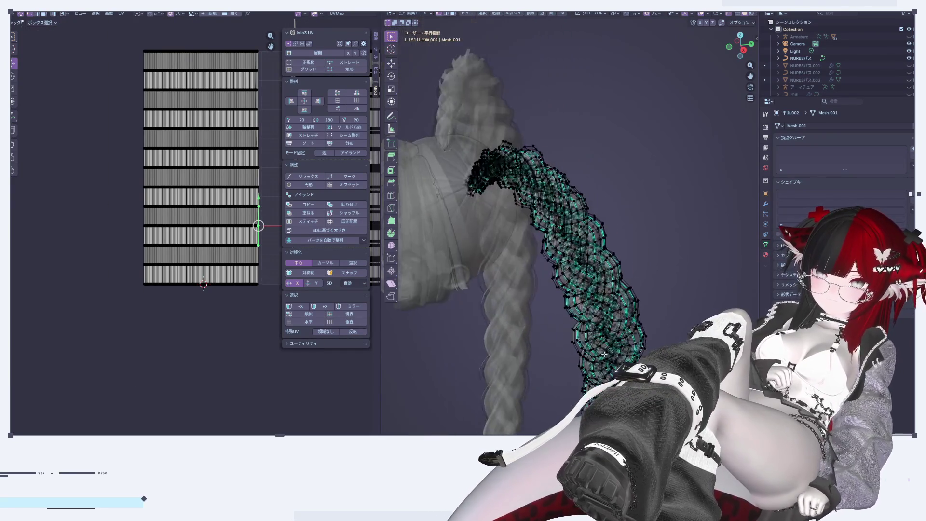
middle_click_drag(597, 319, 467, 208)
scroll(467, 209, "up", 4)
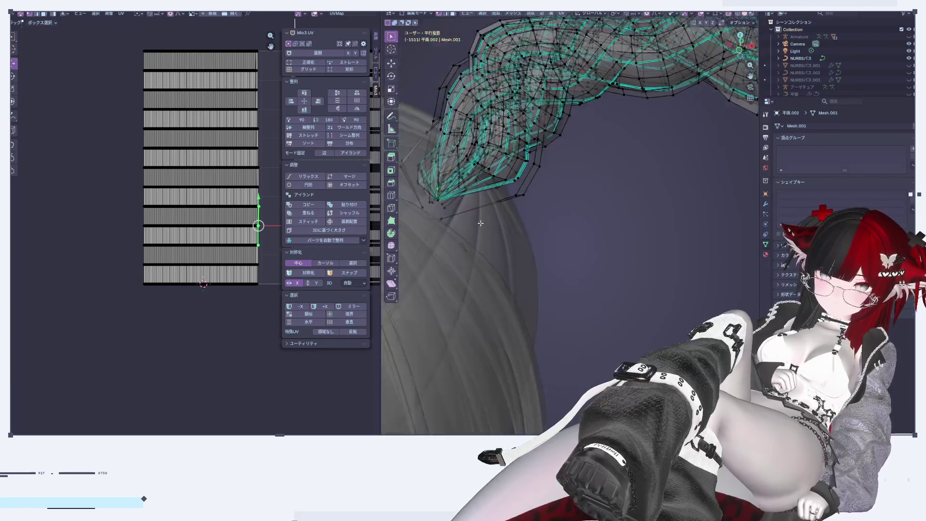
scroll(467, 208, "down", 1)
scroll(261, 222, "up", 2)
scroll(260, 222, "up", 2)
scroll(251, 217, "up", 2)
scroll(210, 179, "up", 2)
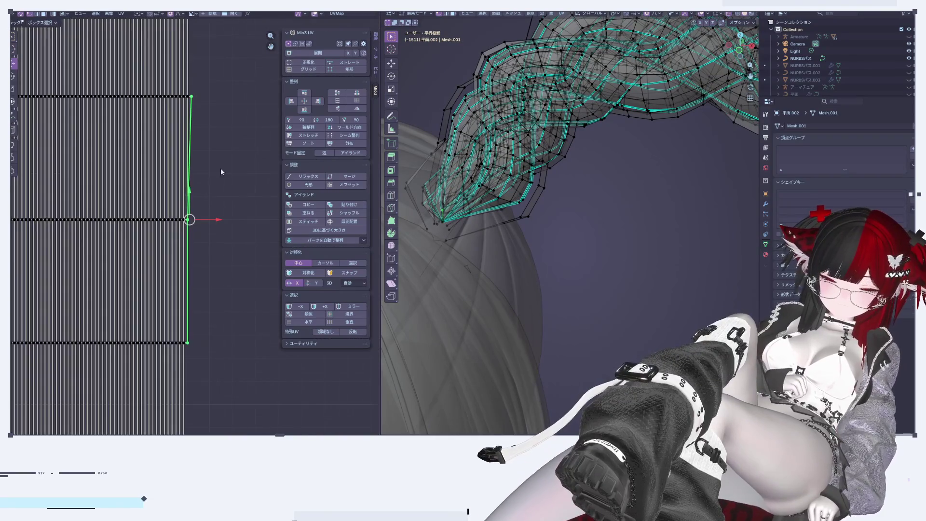
left_click(241, 264)
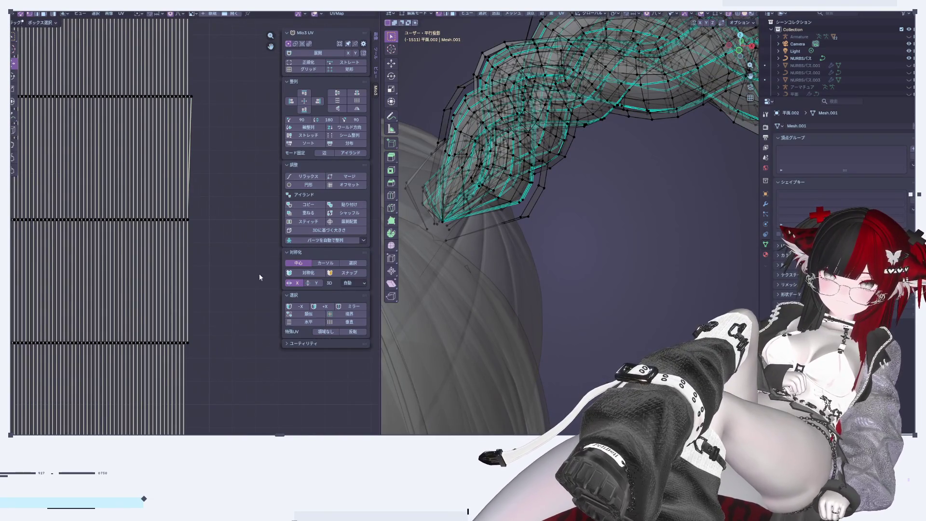
right_click(598, 259)
left_click(598, 259)
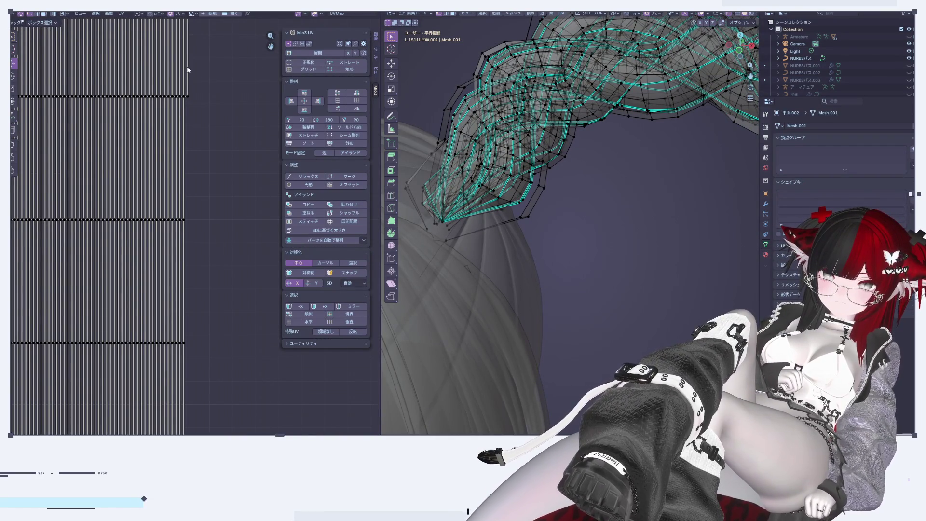
scroll(210, 153, "down", 3)
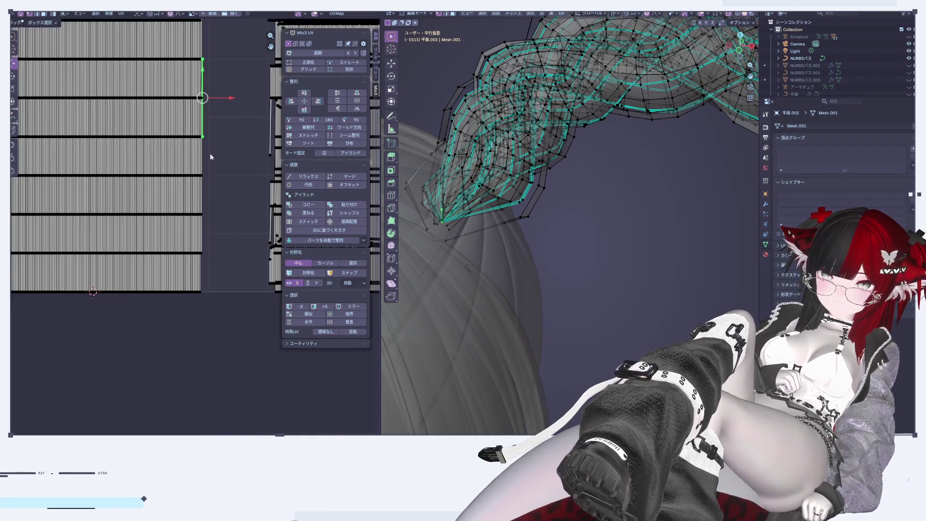
scroll(210, 153, "down", 3)
key("x")
left_click(669, 283)
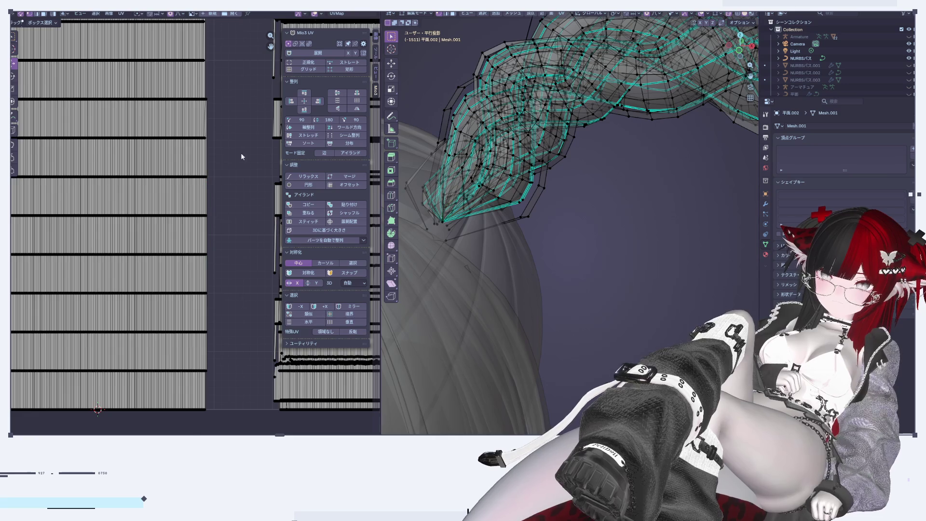
scroll(232, 208, "up", 1)
scroll(217, 255, "up", 1)
scroll(225, 226, "up", 1)
scroll(221, 207, "up", 1)
left_click(198, 249)
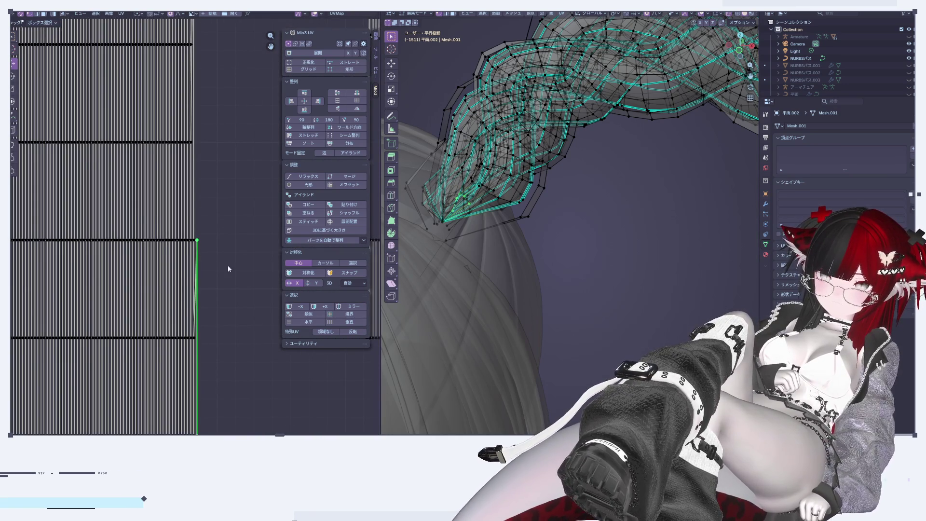
scroll(227, 261, "down", 3)
key("x")
left_click(564, 280)
scroll(188, 348, "up", 1)
scroll(188, 348, "up", 1)
scroll(256, 373, "up", 1)
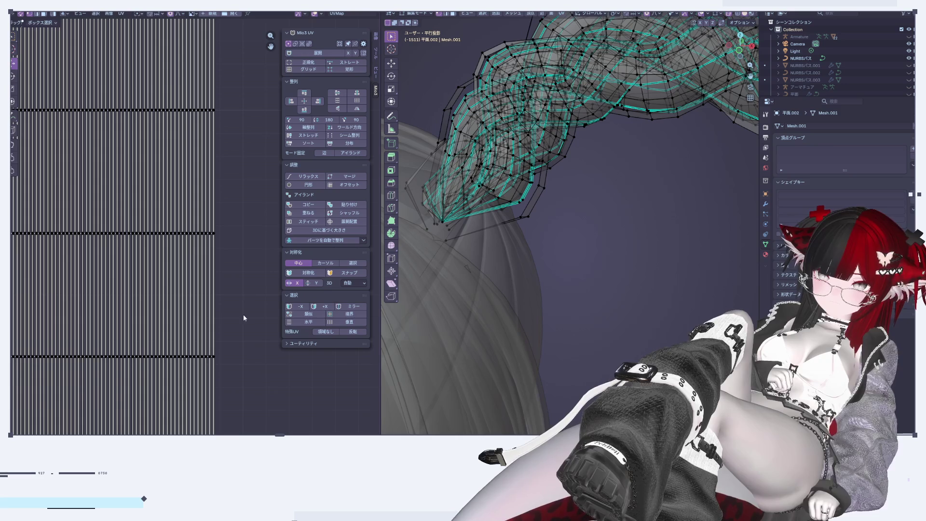
left_click(217, 207)
scroll(222, 193, "down", 3)
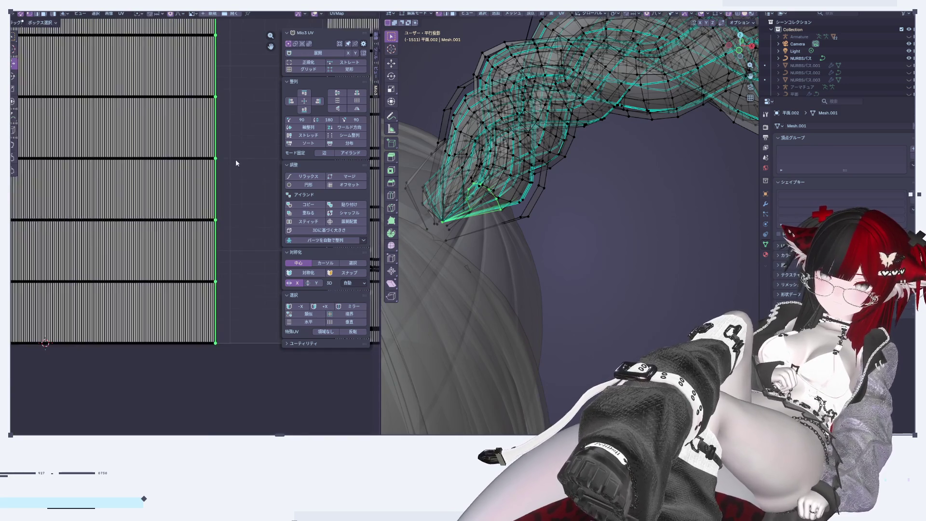
scroll(227, 183, "down", 1)
scroll(230, 244, "up", 1)
middle_click_drag(230, 248, 228, 429)
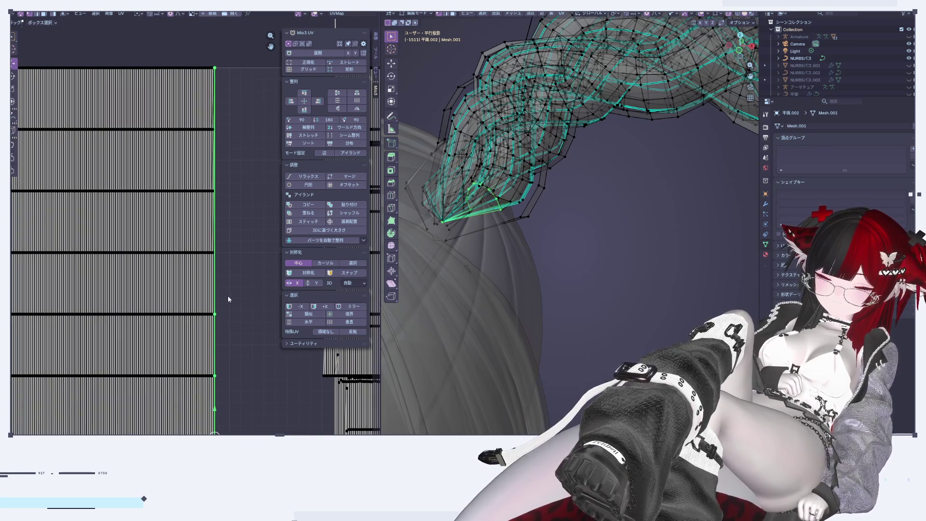
scroll(228, 297, "down", 2)
scroll(219, 284, "down", 3)
scroll(211, 275, "down", 2)
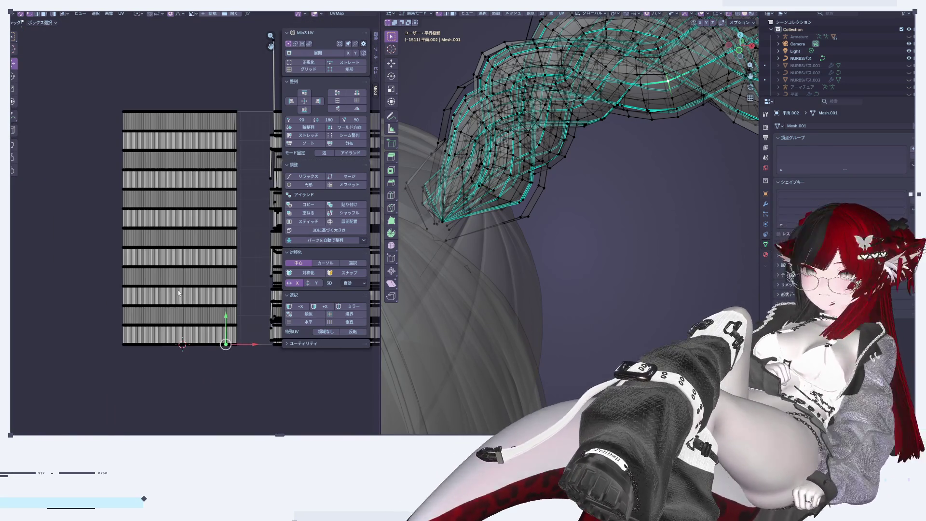
left_click(209, 339)
scroll(210, 338, "up", 2)
left_click_drag(100, 85, 256, 373)
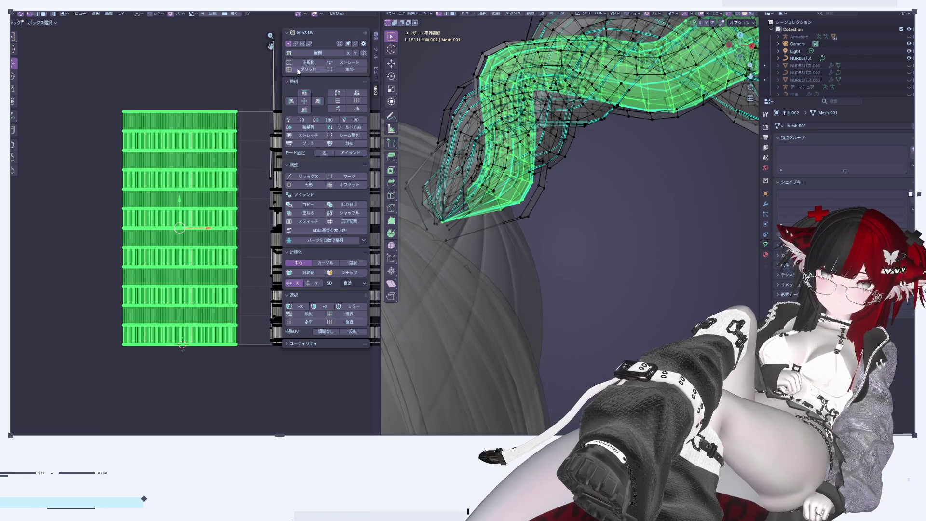
Arrange the braid island into an even grid with Mio3 UV and frame its top band
left_click(297, 70)
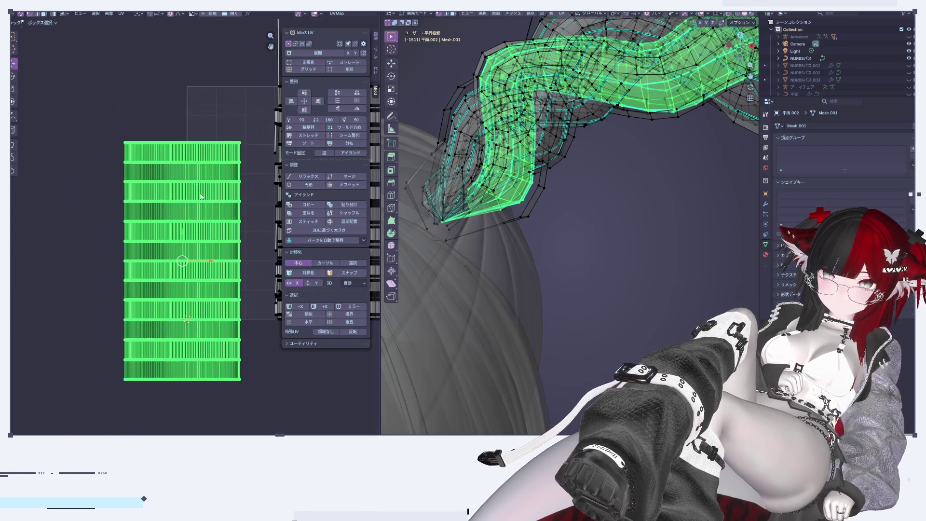
left_click_drag(100, 125, 246, 152)
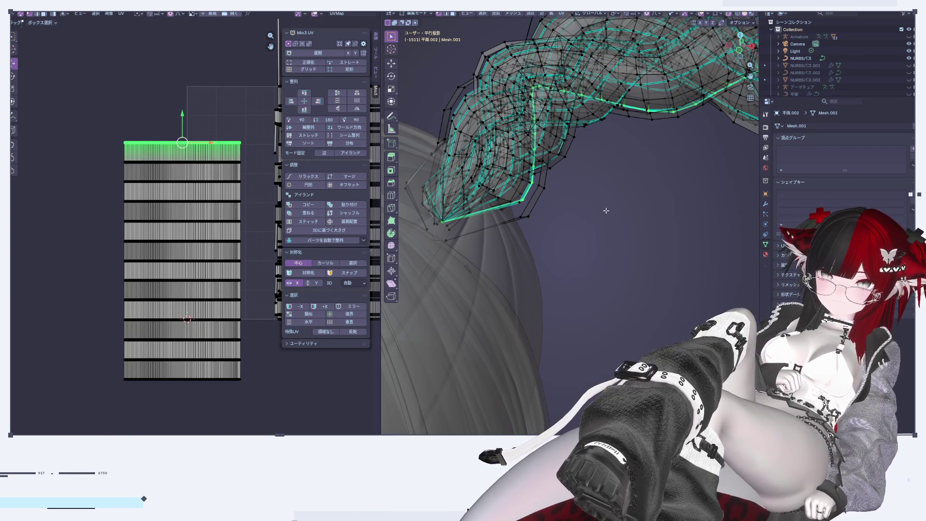
middle_click_drag(605, 210, 540, 73)
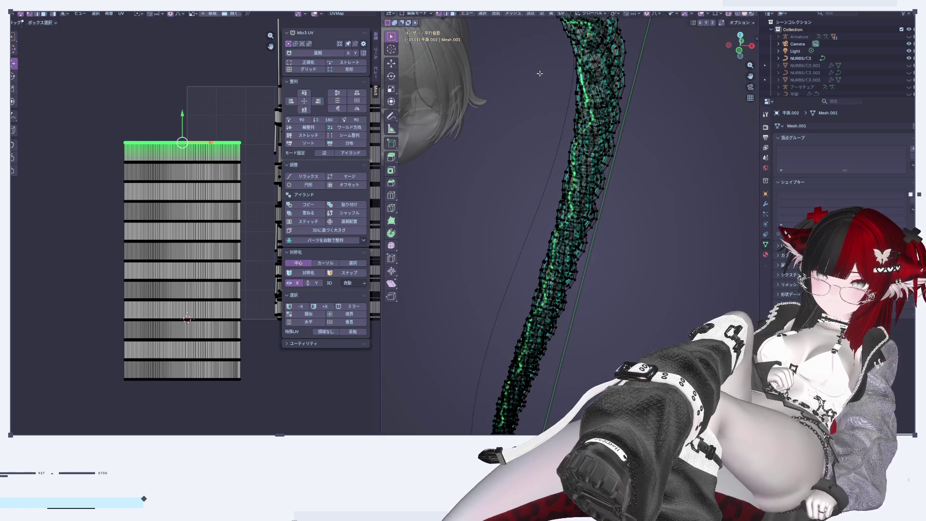
middle_click_drag(537, 97, 560, 294, "shift")
left_click_drag(101, 118, 252, 172)
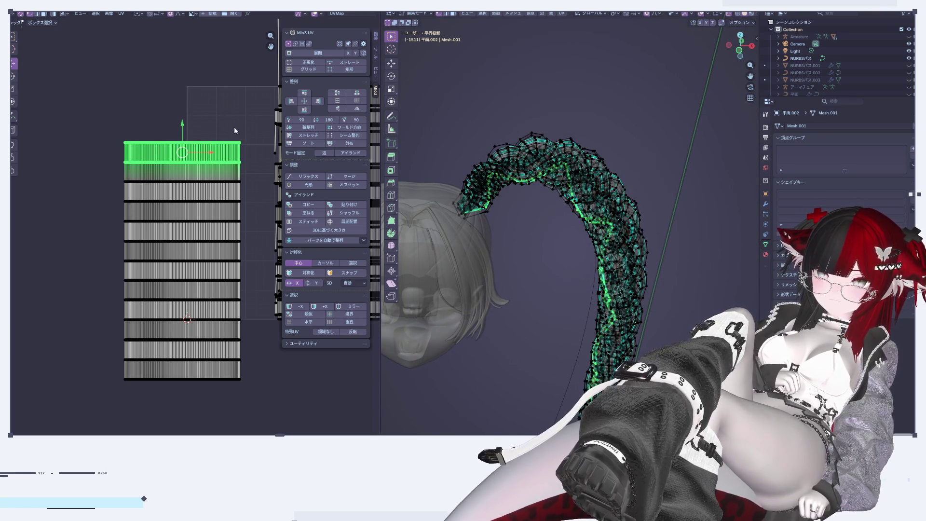
key("KP_Decimal")
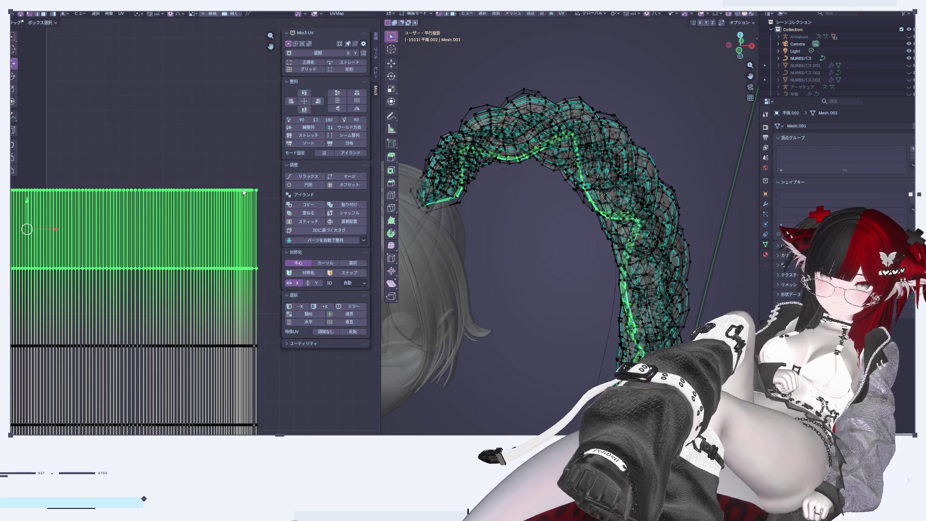
scroll(231, 224, "down", 2)
scroll(188, 229, "down", 4)
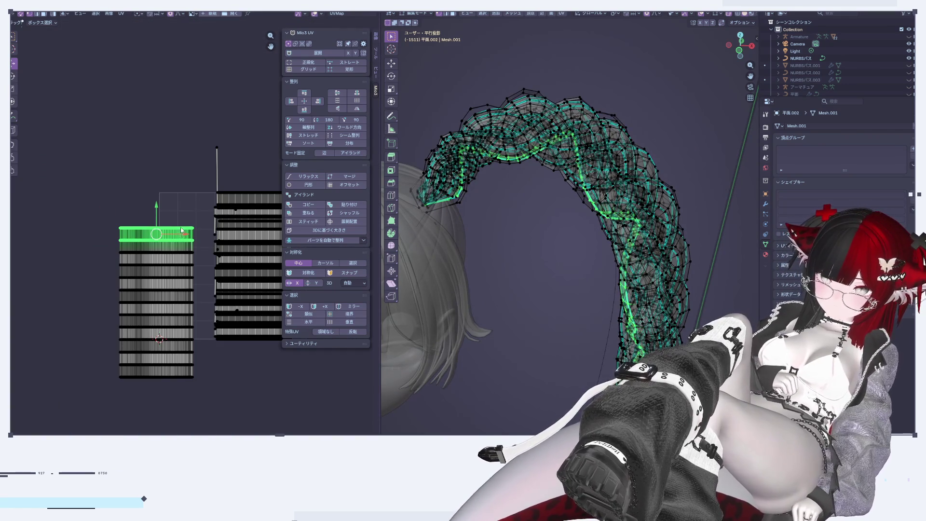
Move the left strand's UV island far off to the left, then deselect it
key("a")
left_click(203, 375)
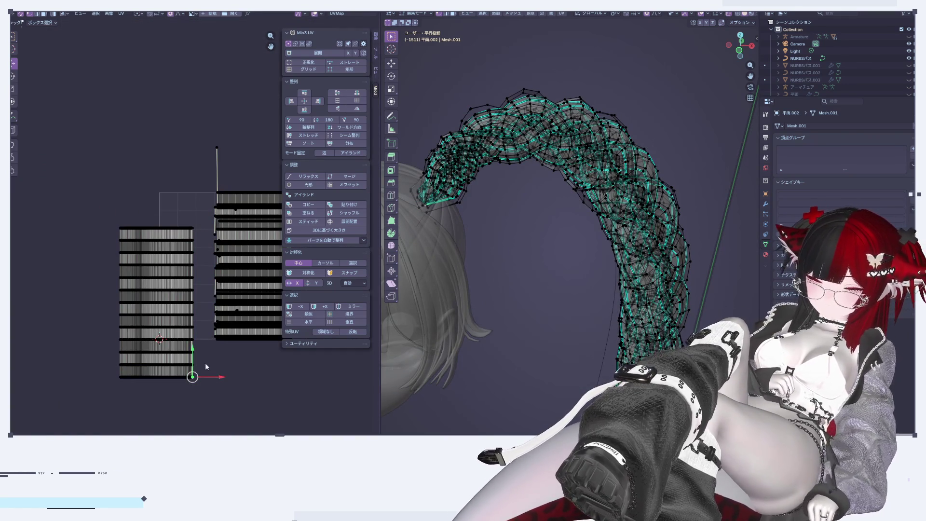
left_click(156, 286)
left_click_drag(184, 302, 96, 302)
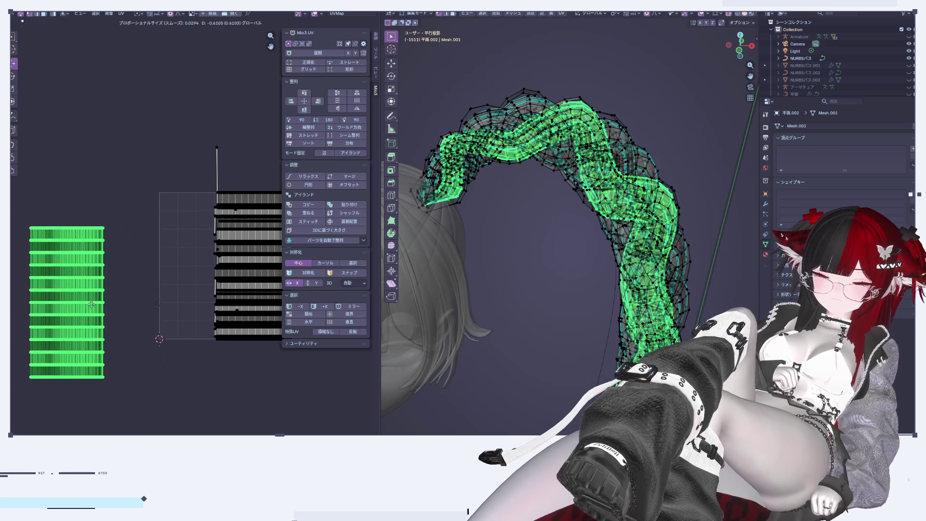
middle_click_drag(242, 337, 189, 290)
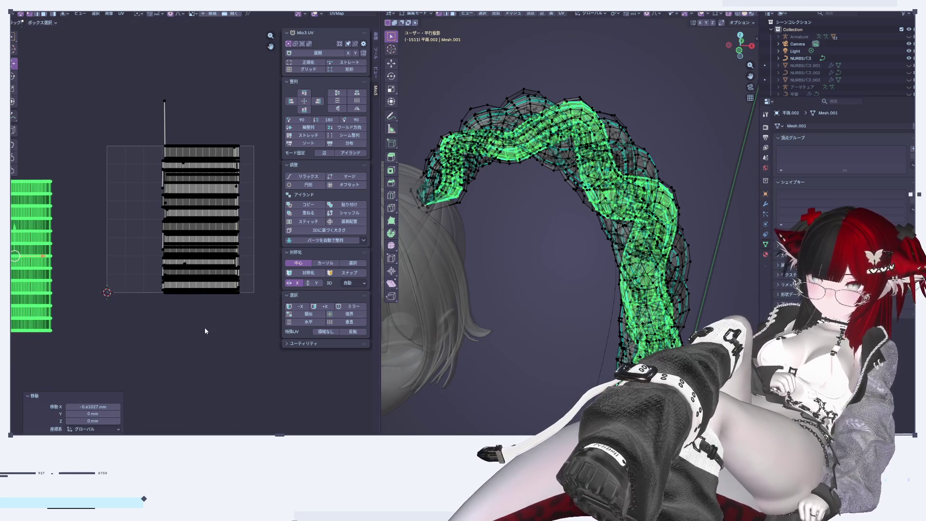
left_click(98, 324)
middle_click_drag(511, 249, 604, 215)
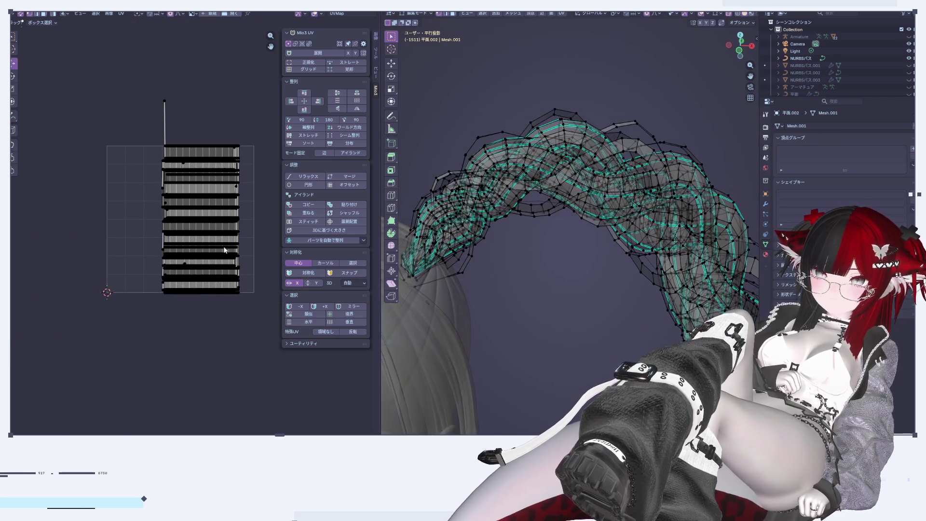
Turn off X-ray so the braid shows as opaque solid faces
scroll(193, 202, "up", 2)
middle_click_drag(574, 341, 598, 328)
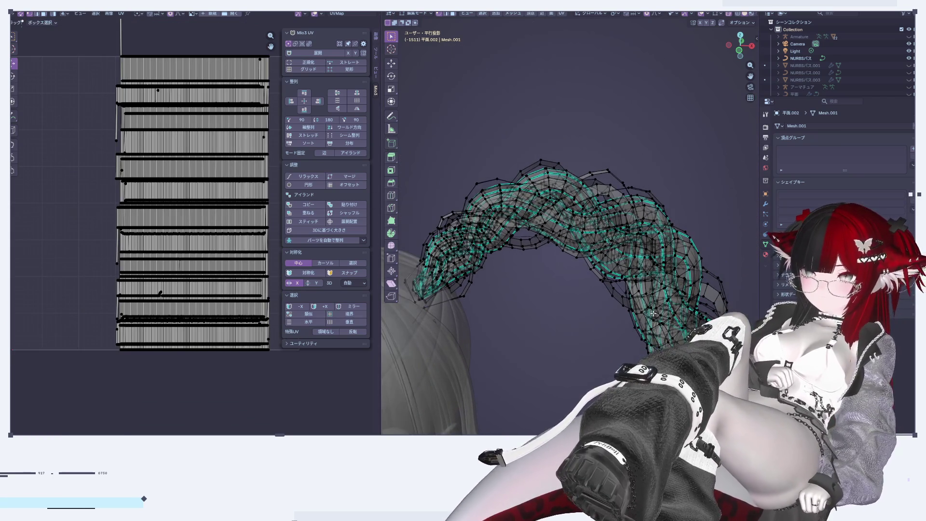
left_click(728, 15)
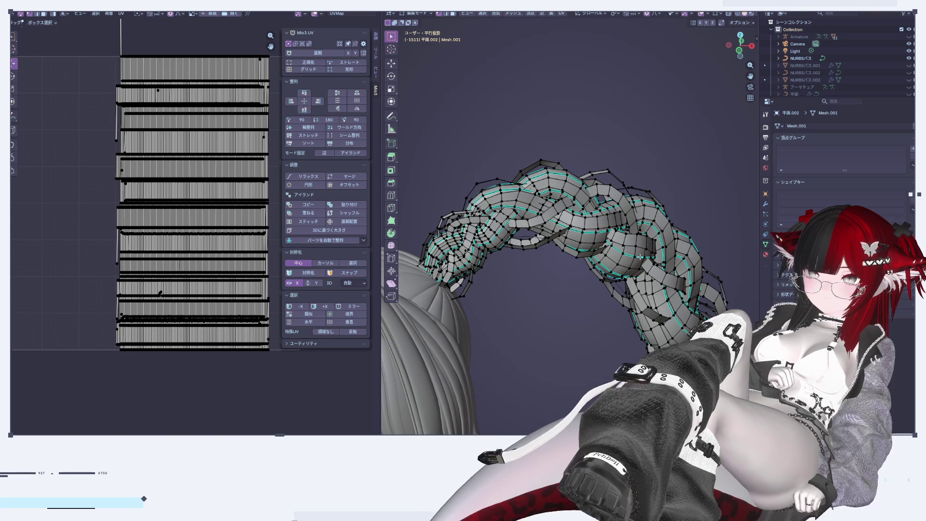
Shift one strand's UV islands along X with proportional editing
key("l")
key("g")
key("x")
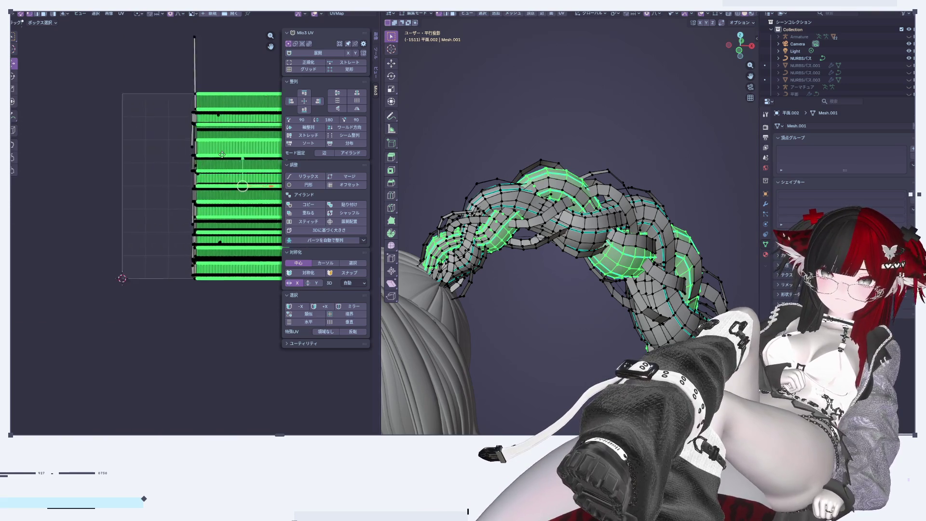
left_click(168, 195)
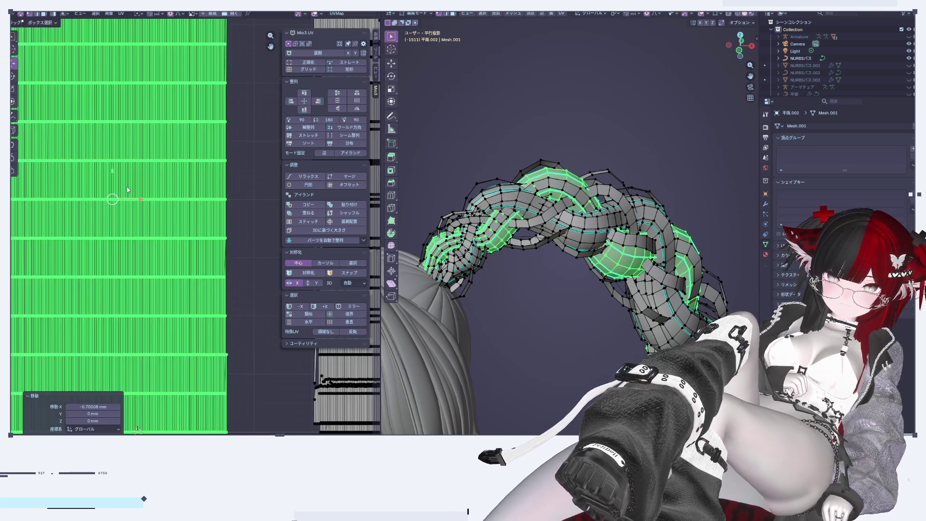
scroll(273, 140, "up", 5)
middle_click_drag(242, 230, 279, 239)
scroll(176, 139, "up", 2)
Nudge the island's outer vertical edge column left with proportional falloff
left_click(177, 114, "alt")
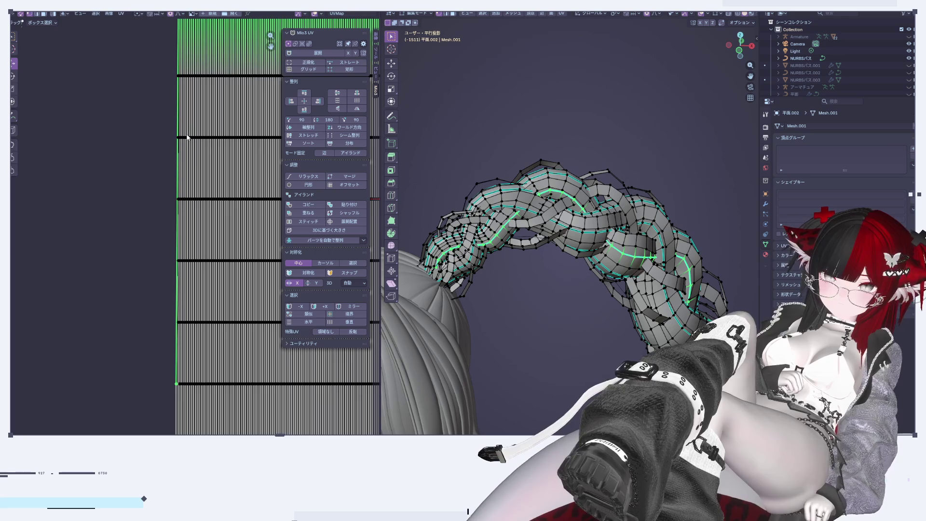
scroll(217, 142, "up", 2)
scroll(217, 141, "up", 1)
left_click(210, 270)
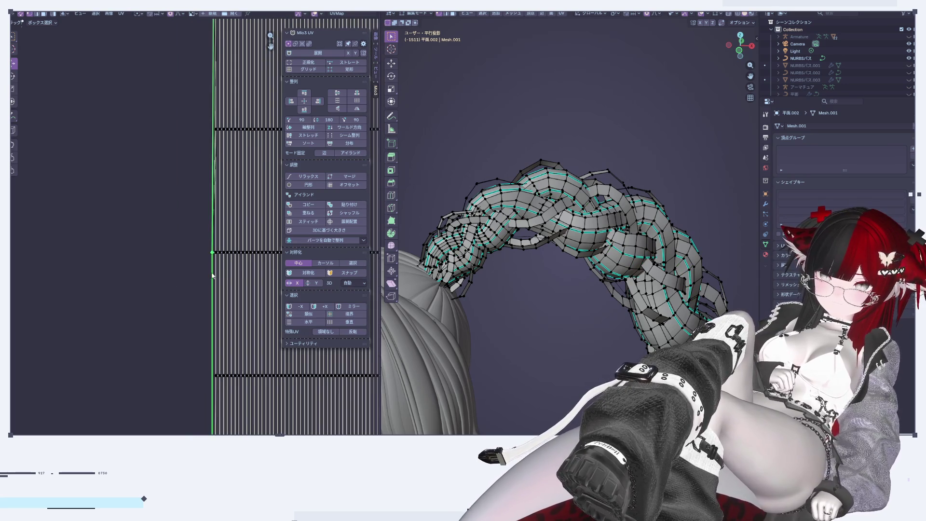
scroll(211, 270, "down", 4)
scroll(192, 243, "up", 2)
scroll(192, 243, "up", 1)
key("g")
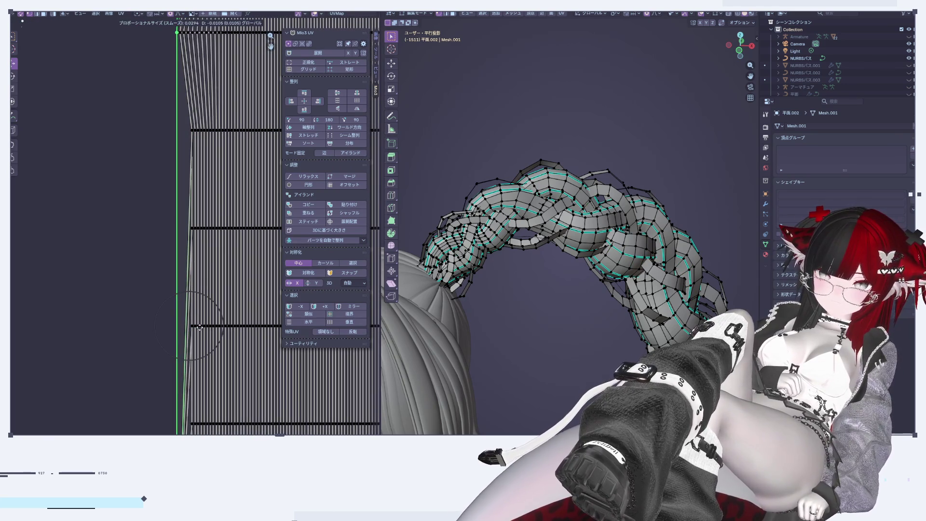
left_click(198, 324)
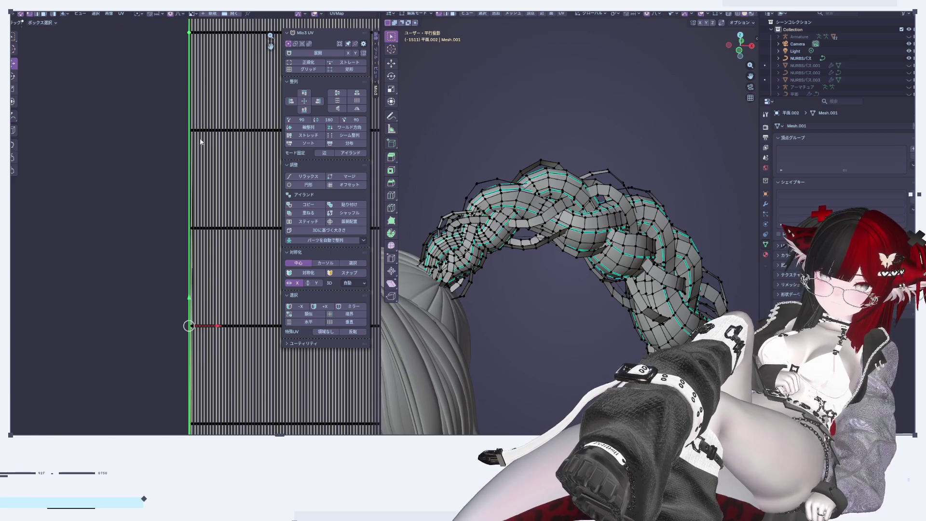
middle_click_drag(186, 324, 175, 389)
scroll(166, 211, "down", 4)
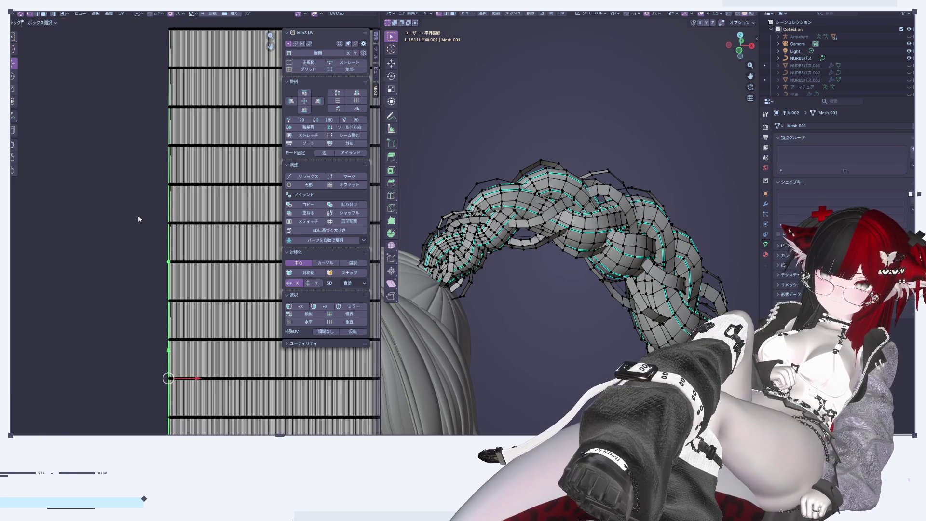
mouse_move(554, 193)
middle_mouse_down()
mouse_move(581, 52)
mouse_move(554, 332)
middle_mouse_up()
Delete the stray vertices at the strand tip
key("x")
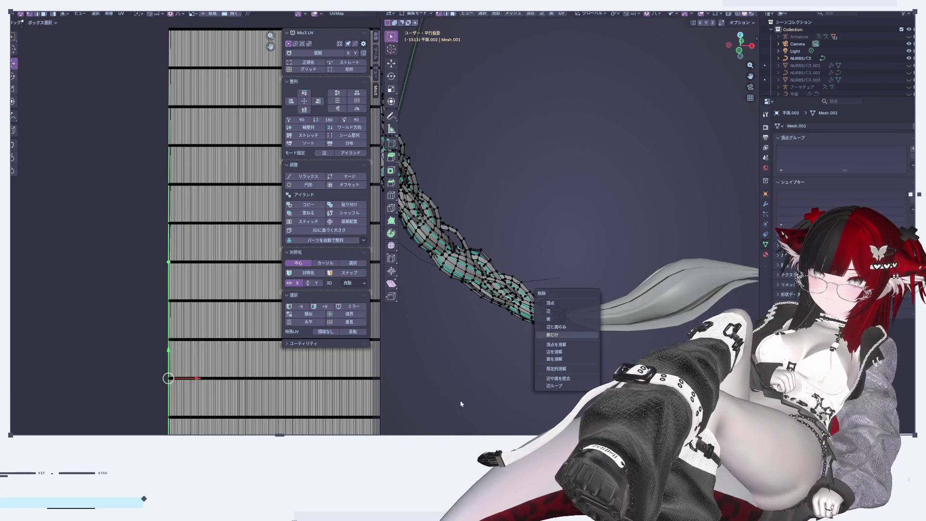
left_click(563, 305)
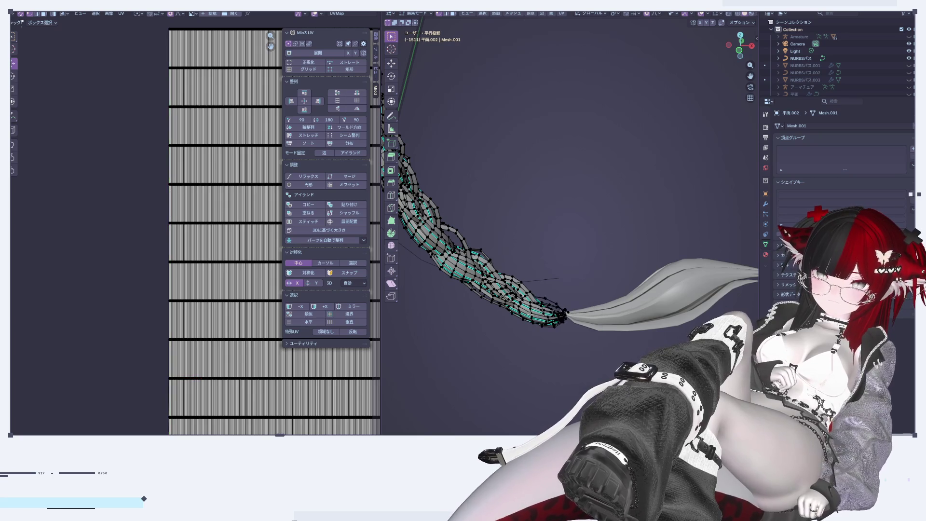
scroll(217, 212, "up", 3)
scroll(221, 200, "up", 3)
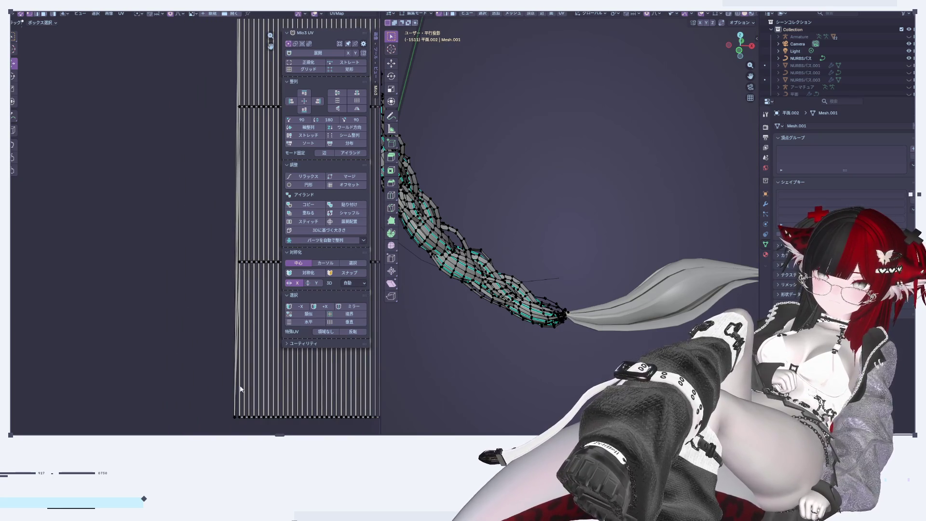
left_click(235, 398)
key("x")
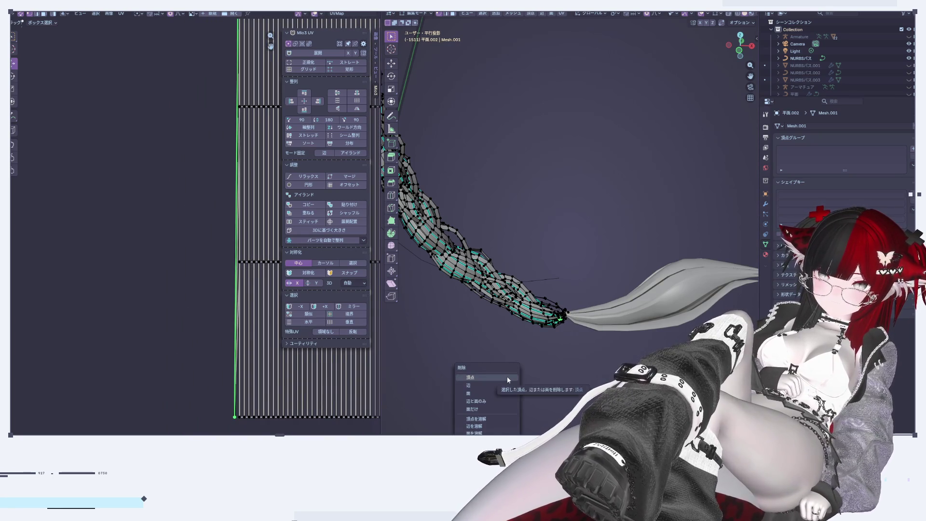
scroll(593, 318, "up", 3)
scroll(590, 308, "up", 3)
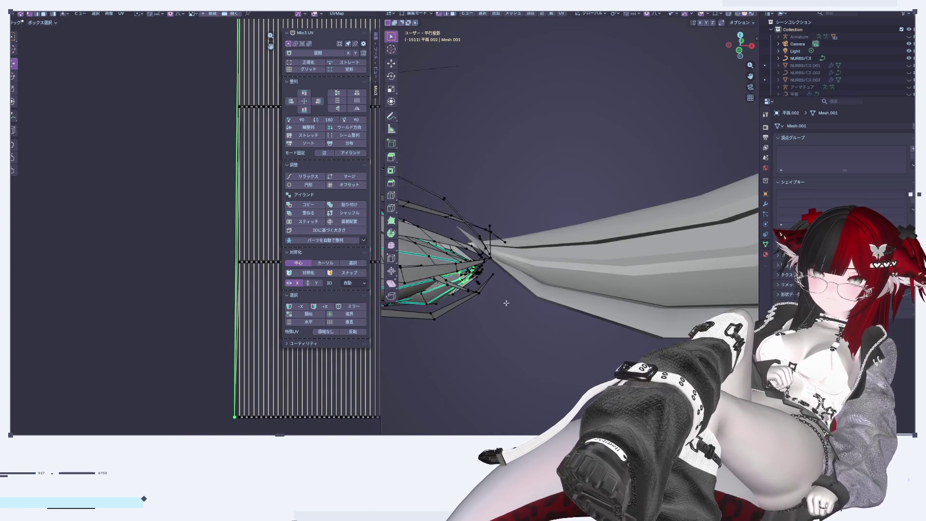
scroll(217, 272, "down", 2)
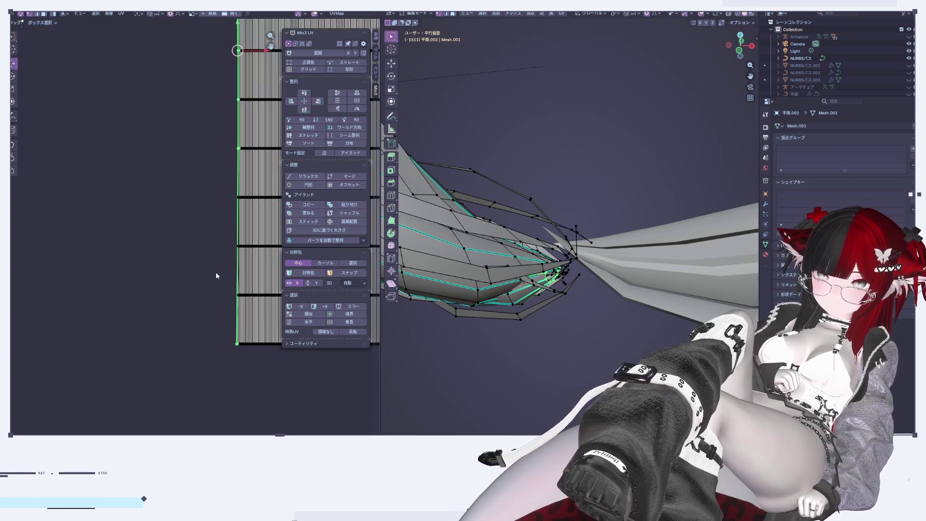
scroll(217, 273, "down", 2)
scroll(212, 241, "down", 2)
scroll(193, 183, "down", 2)
Place the 2D cursor at the strip's lower-left corner and select the leftmost UV edge column
left_click(203, 134)
middle_click_drag(202, 132, 149, 226)
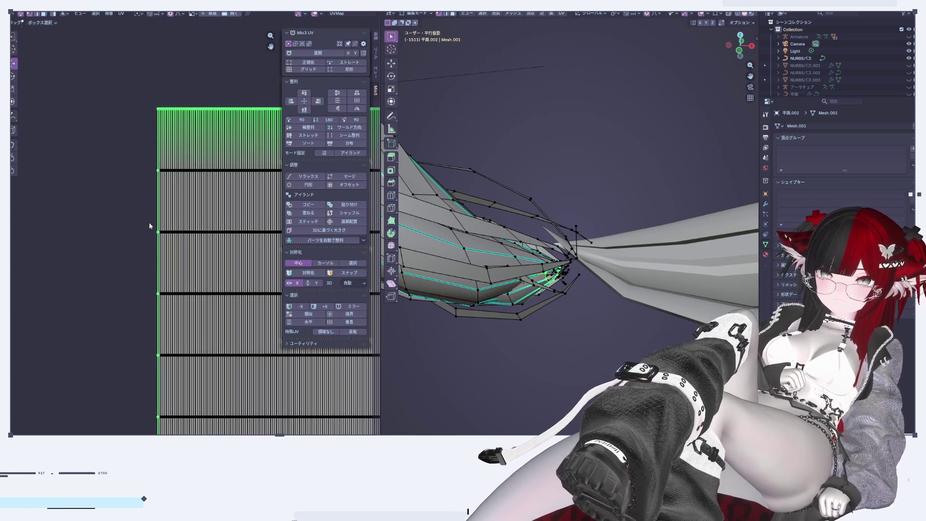
middle_click_drag(482, 241, 447, 308)
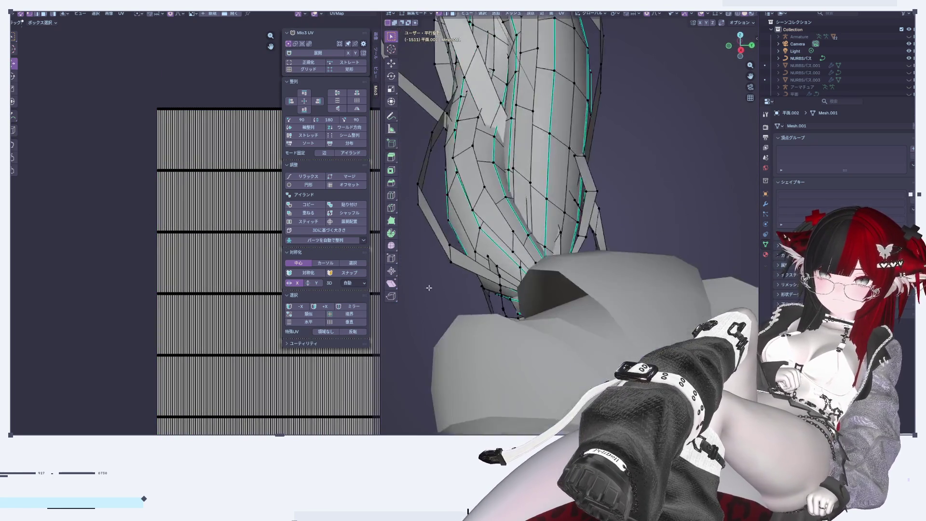
left_click(447, 309)
left_click(448, 310)
middle_click_drag(449, 321, 531, 353)
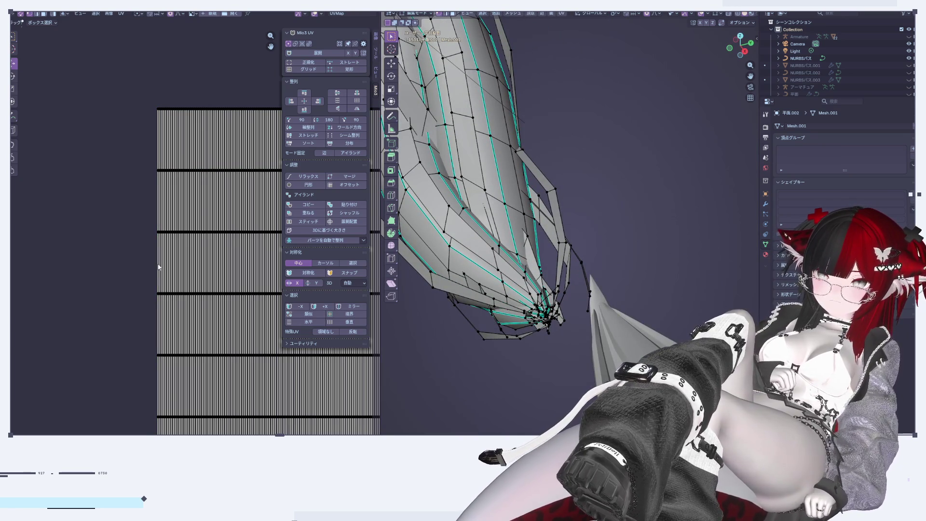
scroll(165, 183, "up", 2)
scroll(165, 183, "up", 1)
right_click(155, 378, "shift")
scroll(198, 411, "down", 2)
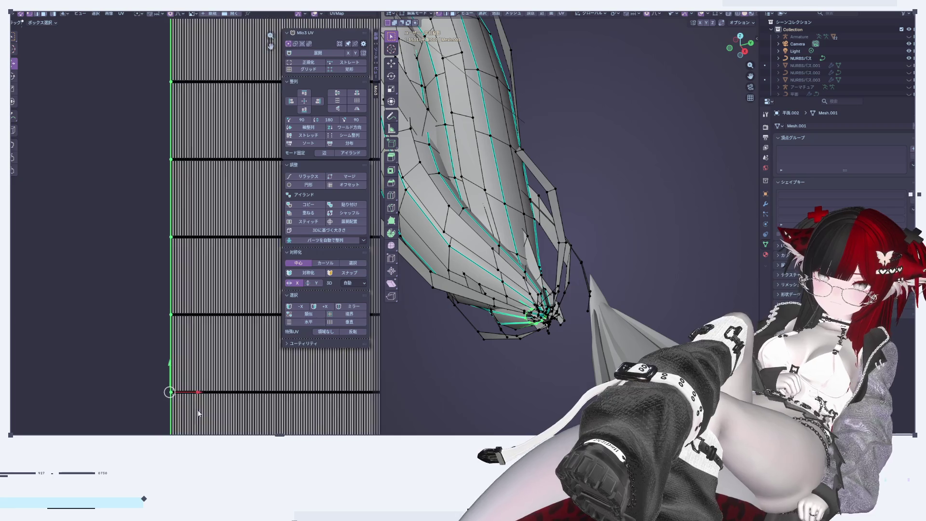
scroll(193, 289, "up", 4)
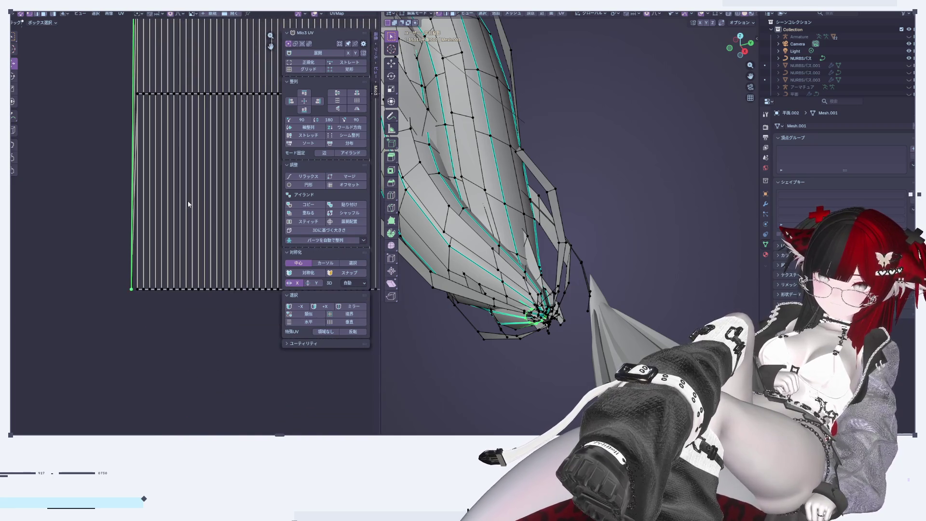
middle_click_drag(188, 204, 197, 366)
left_click(145, 305)
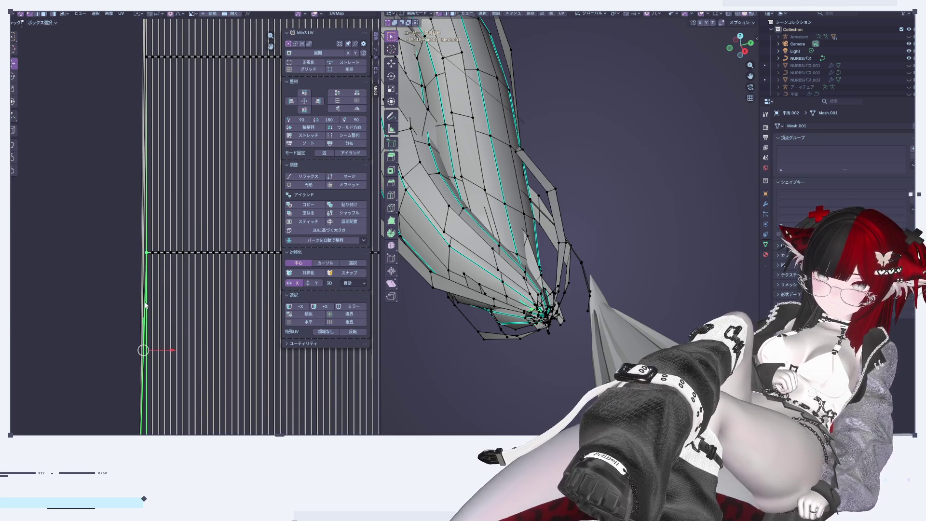
With X-ray on, edge-slide the lower edge loop at the strand's tip to a new position
mouse_move(579, 413)
middle_mouse_down()
mouse_move(506, 401)
mouse_move(562, 251)
mouse_move(549, 242)
middle_mouse_up()
key("alt+z")
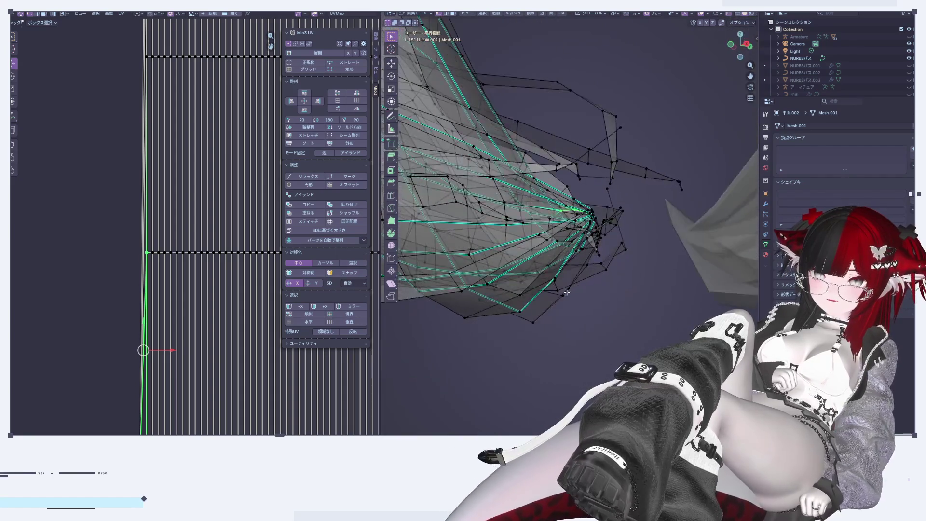
left_click(558, 241)
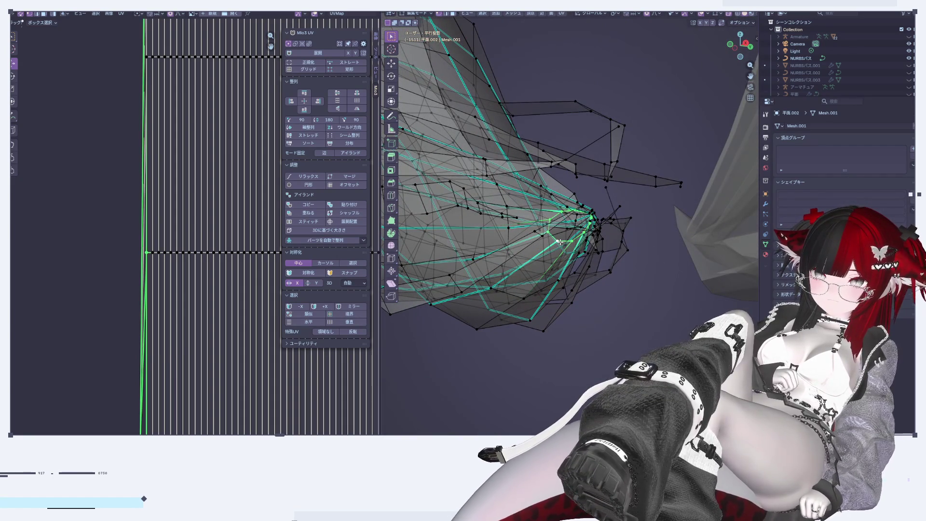
mouse_move(557, 261)
middle_mouse_down()
mouse_move(560, 343)
mouse_move(584, 307)
mouse_move(545, 159)
mouse_move(506, 302)
mouse_move(543, 304)
middle_mouse_up()
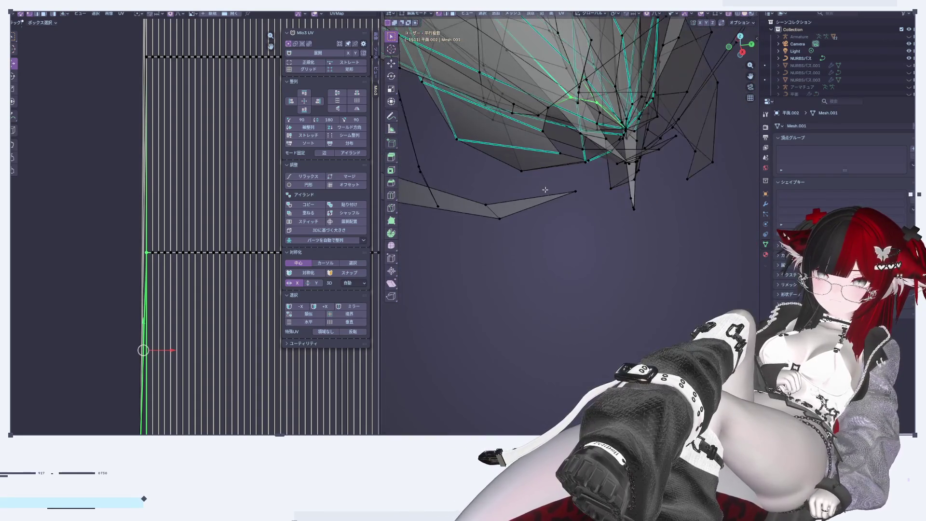
scroll(543, 304, "up", 1)
scroll(521, 319, "up", 1)
left_click(495, 220, "alt+shift")
key("g")
key("g")
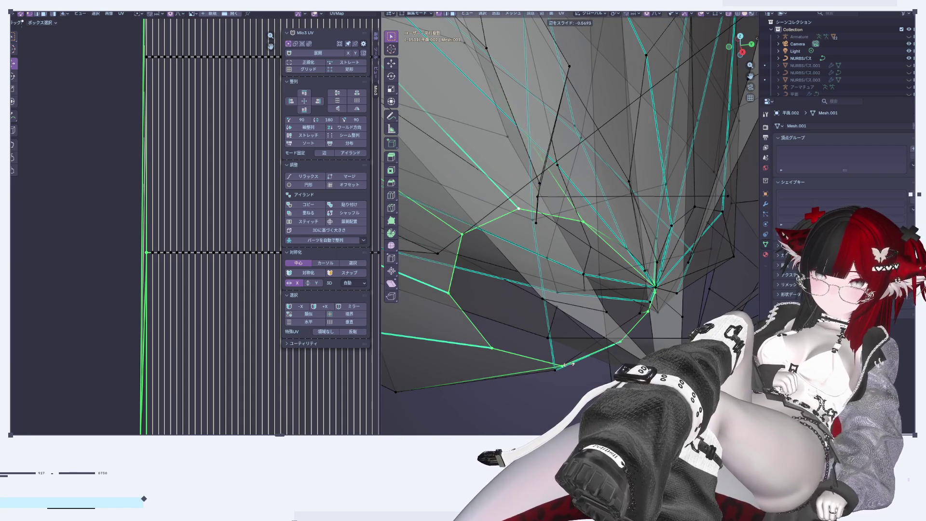
left_click(547, 342)
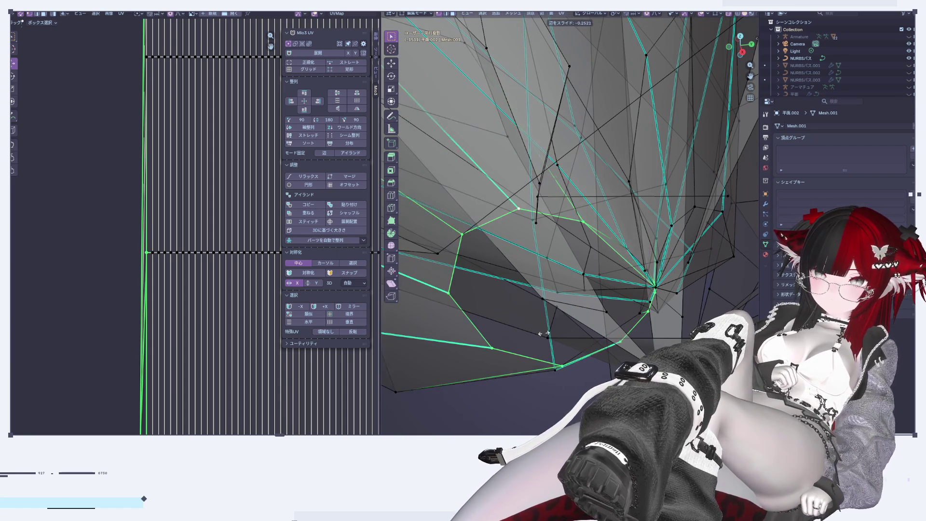
scroll(235, 336, "down", 3)
scroll(235, 336, "down", 3)
scroll(235, 335, "down", 2)
scroll(227, 106, "up", 3)
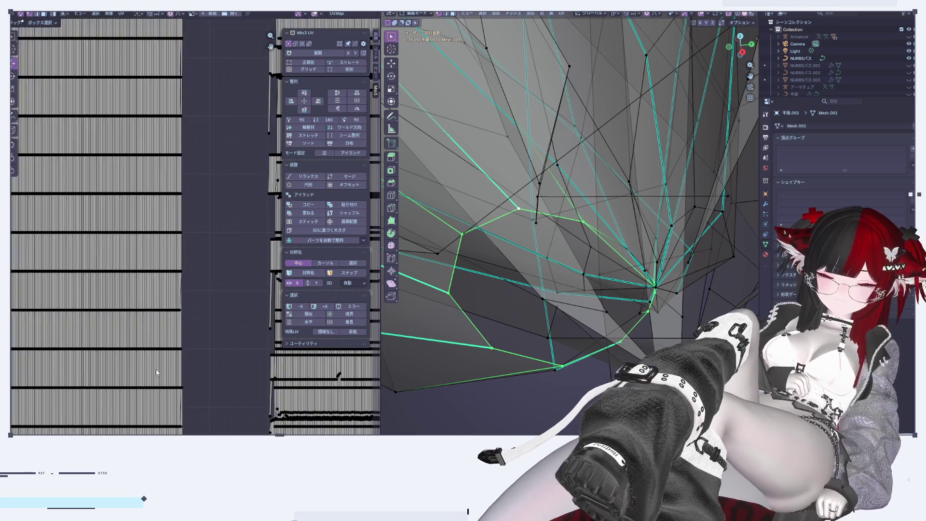
Select the vertical UV edge on the strip's right side and delete its vertices
scroll(227, 106, "up", 2)
middle_click_drag(227, 183, 227, 106)
scroll(204, 218, "up", 1)
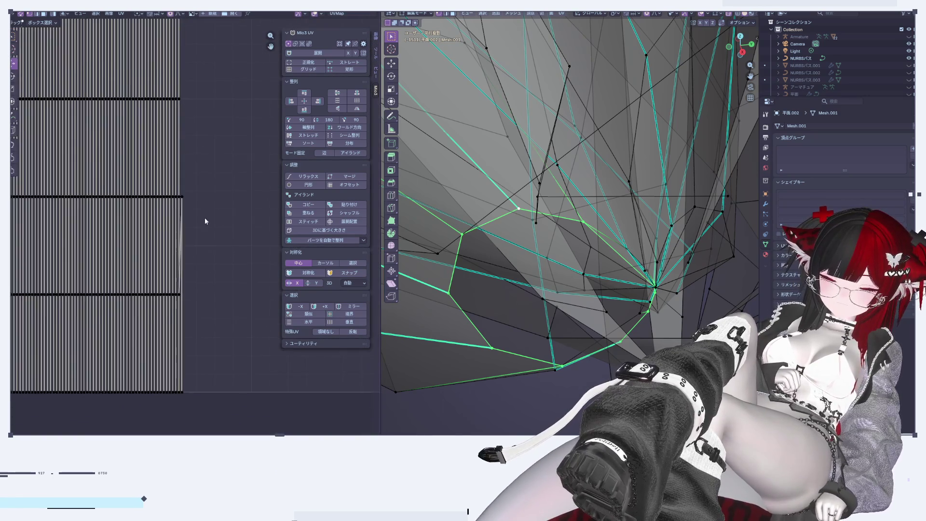
scroll(182, 202, "up", 1)
left_click(179, 199)
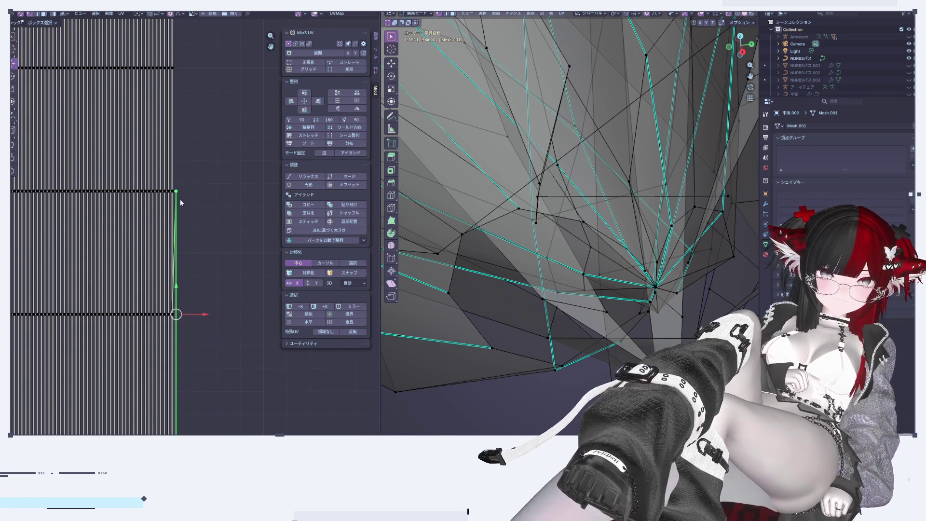
key("x")
left_click(470, 402)
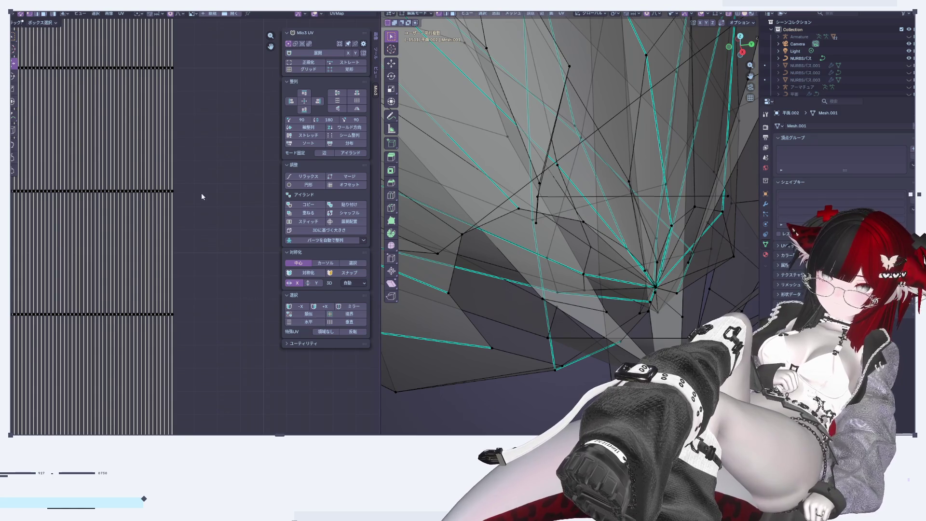
Zoom around and orbit the braid so it lies as a horizontal arch
scroll(178, 169, "down", 2)
scroll(217, 251, "down", 2)
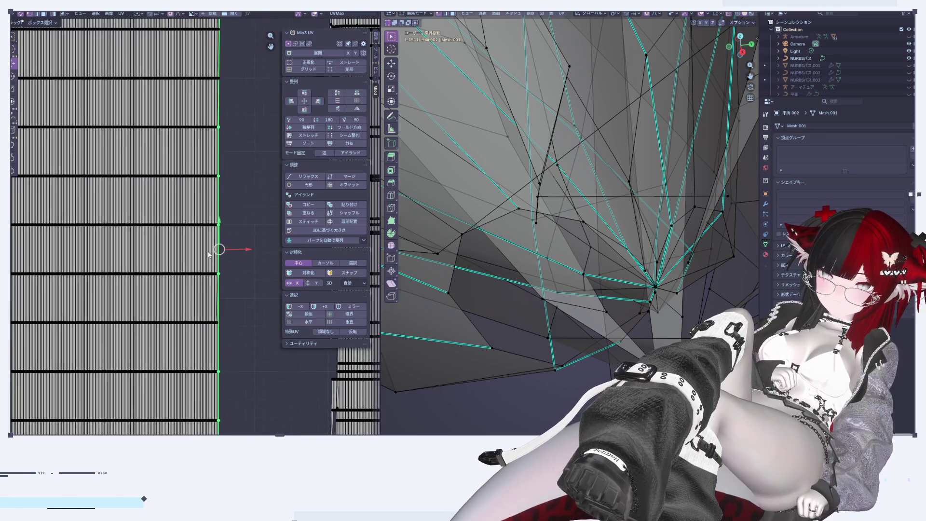
scroll(211, 250, "down", 2)
scroll(220, 130, "up", 2)
scroll(232, 135, "up", 2)
scroll(241, 141, "up", 2)
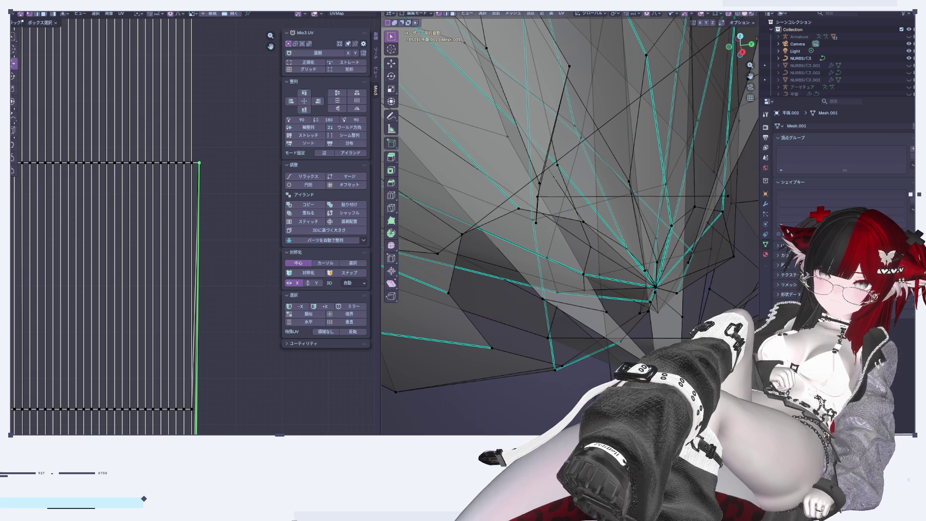
scroll(234, 134, "down", 3)
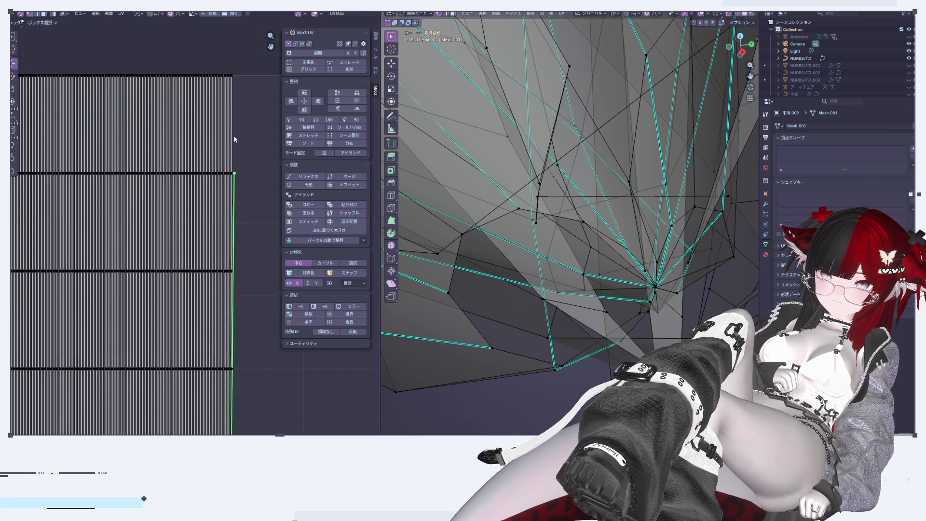
scroll(225, 173, "up", 2)
scroll(230, 247, "up", 2)
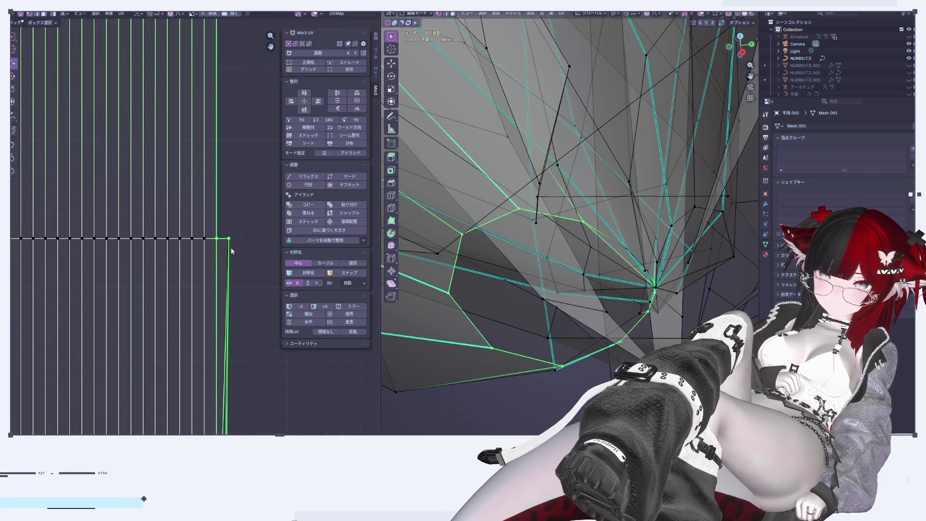
scroll(231, 251, "down", 2)
scroll(231, 289, "down", 1)
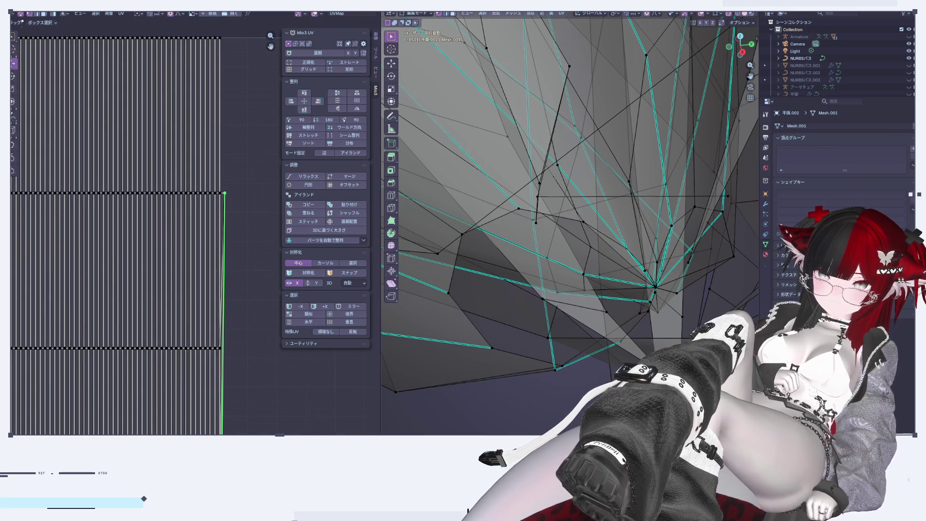
scroll(568, 338, "up", 2)
scroll(579, 359, "up", 2)
scroll(579, 358, "down", 5)
scroll(554, 299, "up", 2)
scroll(545, 270, "down", 2)
scroll(538, 248, "up", 2)
mouse_move(538, 248)
middle_mouse_down()
mouse_move(587, 324)
mouse_move(602, 304)
mouse_move(611, 324)
middle_mouse_up()
scroll(610, 295, "up", 3)
scroll(617, 286, "up", 2)
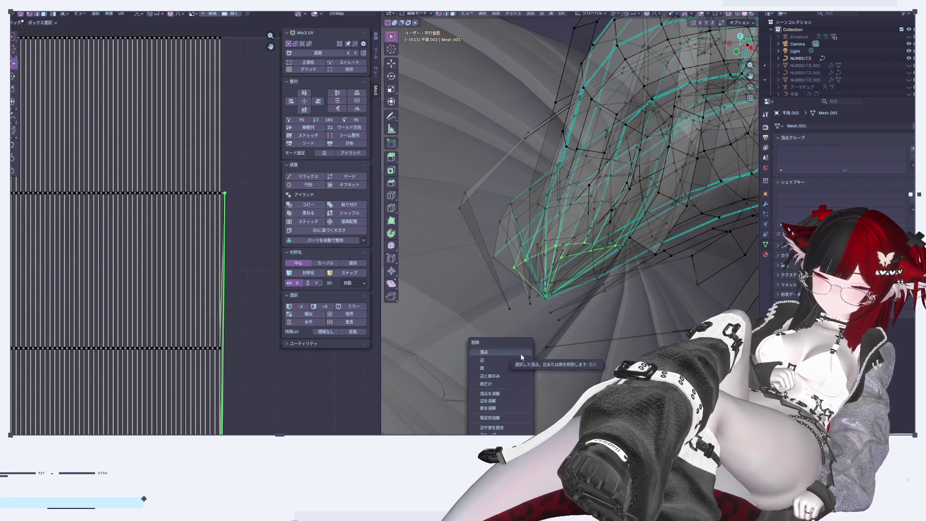
Delete the selected strand-tip vertices and orbit around the tip
left_click(521, 354)
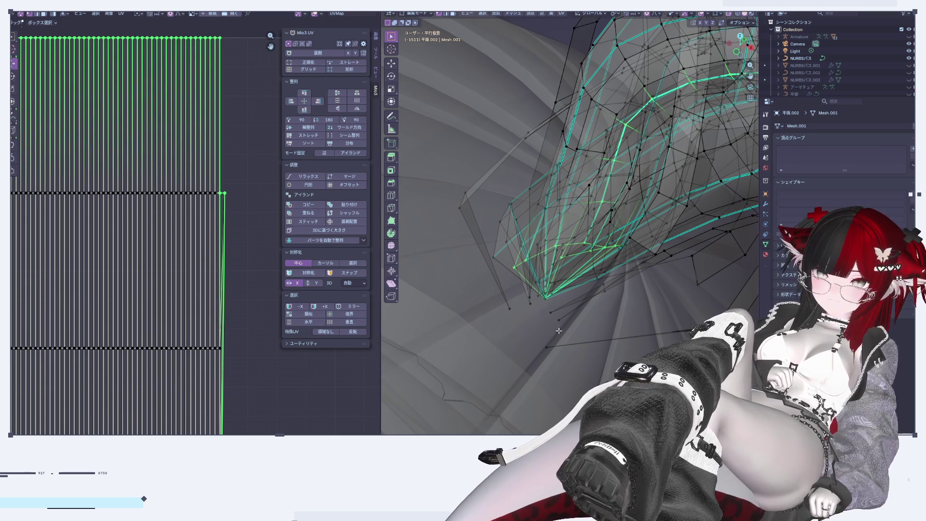
mouse_move(574, 255)
middle_mouse_down()
mouse_move(640, 307)
mouse_move(710, 248)
mouse_move(746, 287)
mouse_move(574, 270)
mouse_move(616, 265)
mouse_move(586, 269)
middle_mouse_up()
middle_click_drag(537, 241, 558, 328)
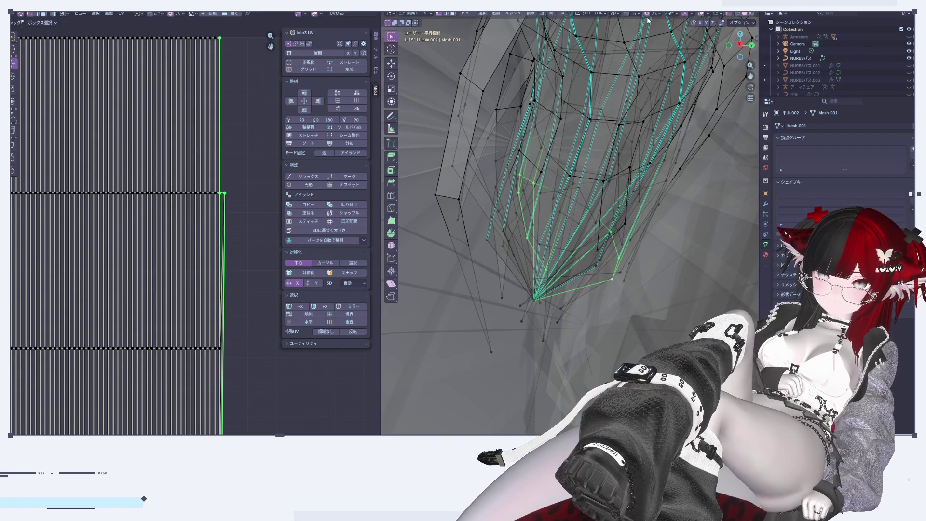
Move the remaining tip vertices down and left, then delete a stray tip vertex
key("g")
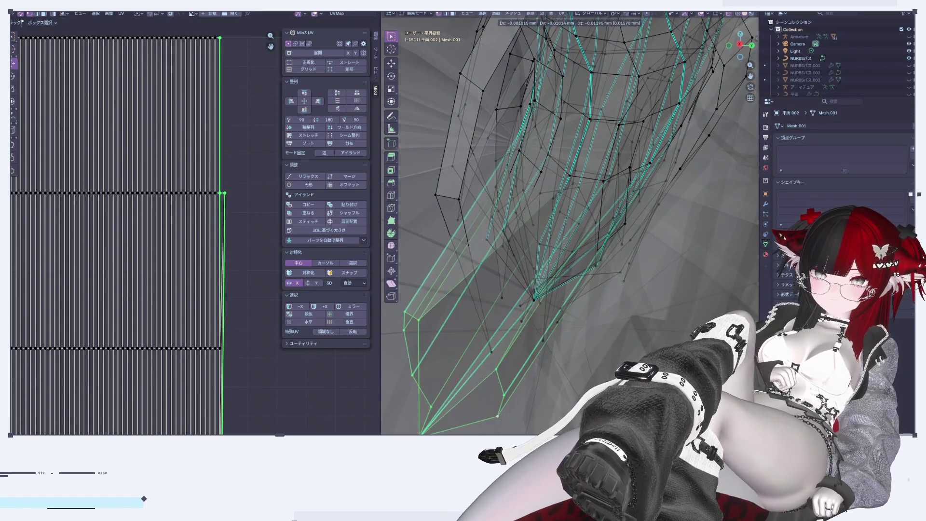
middle_click_drag(513, 405, 468, 506)
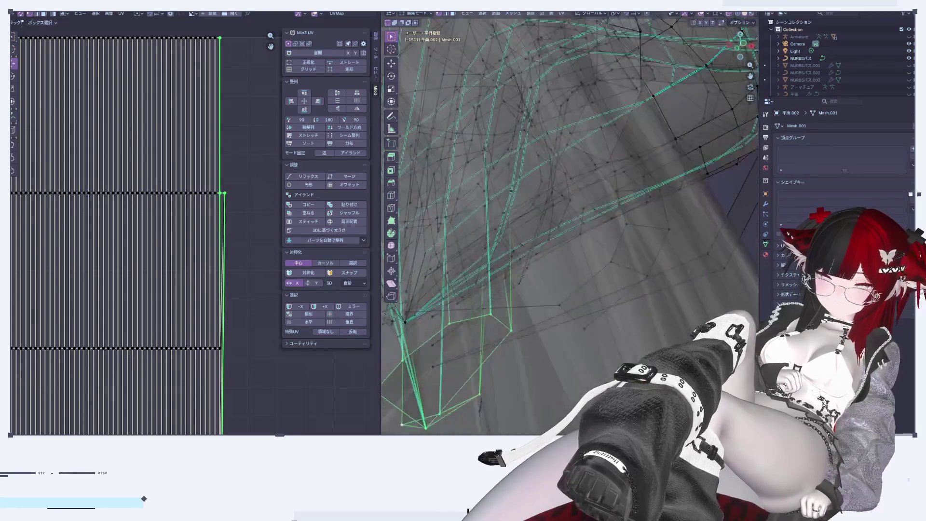
middle_click_drag(530, 337, 571, 370)
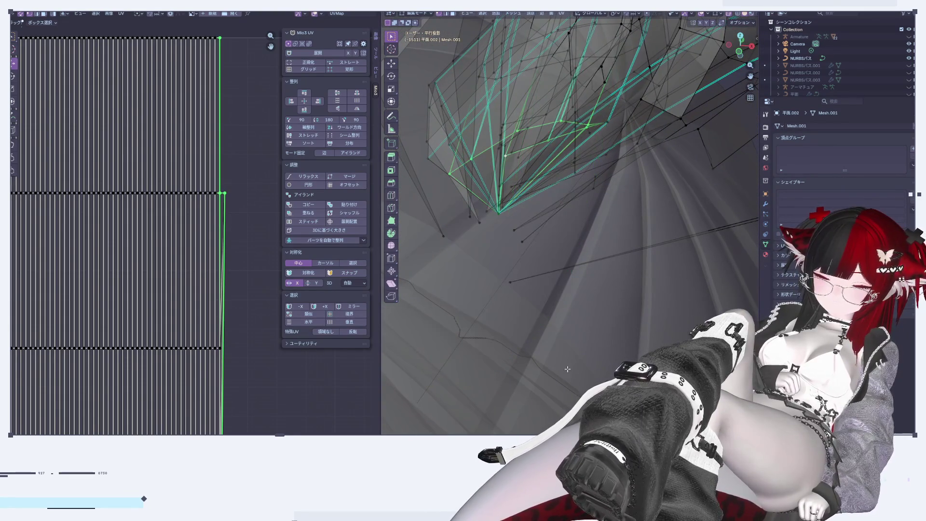
middle_click_drag(522, 290, 527, 274)
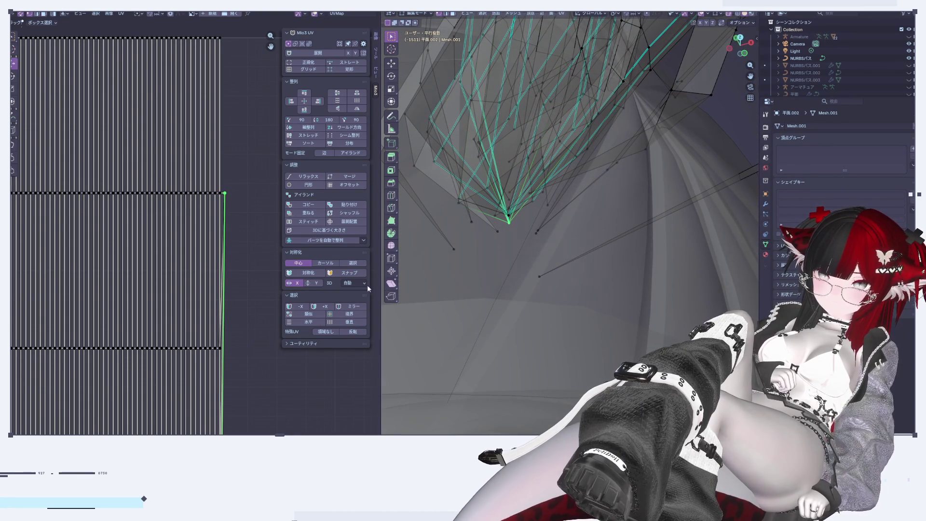
left_click(554, 311)
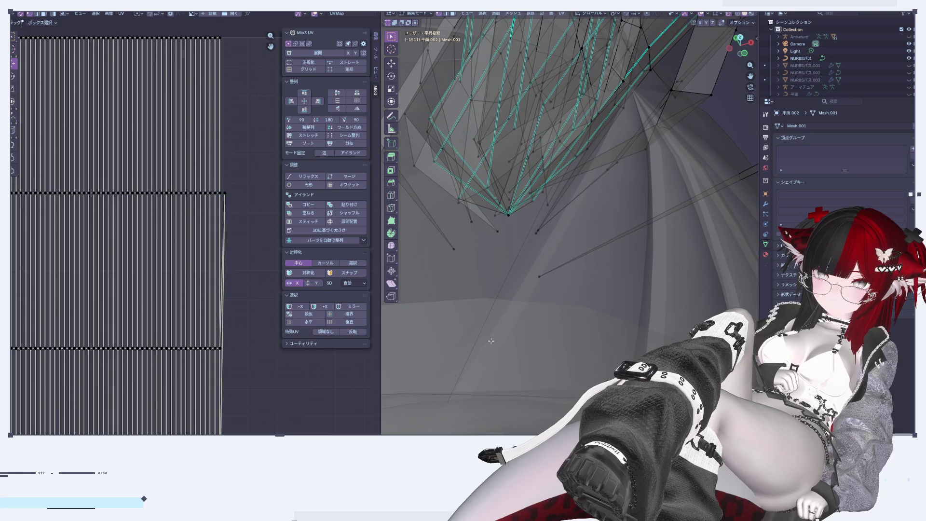
Delete the vertices of another vertical UV edge on a strip's right side
left_click(226, 201)
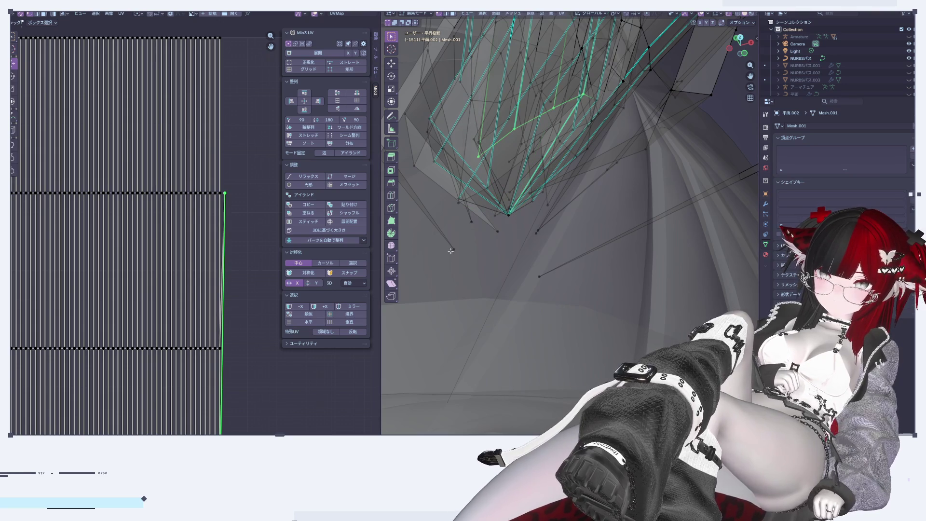
middle_click_drag(450, 250, 580, 296)
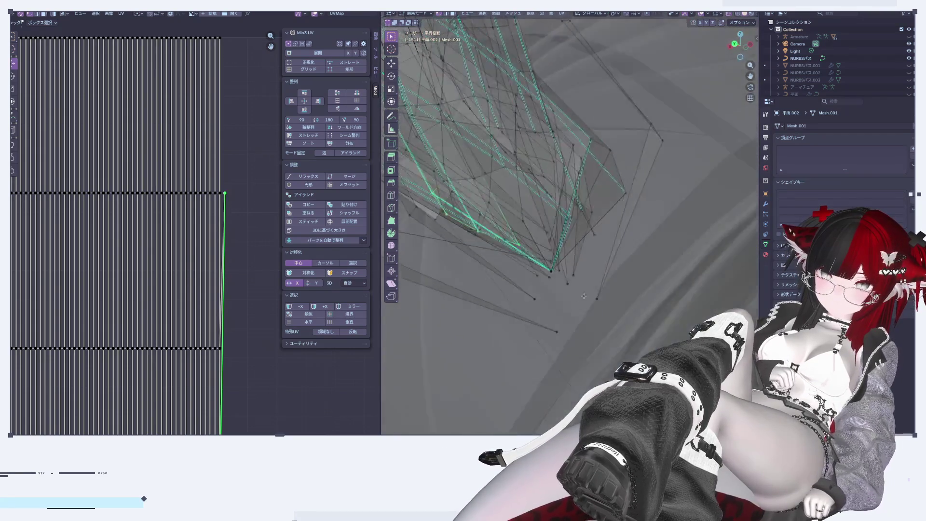
middle_click_drag(580, 296, 595, 290)
key("x")
left_click(596, 292)
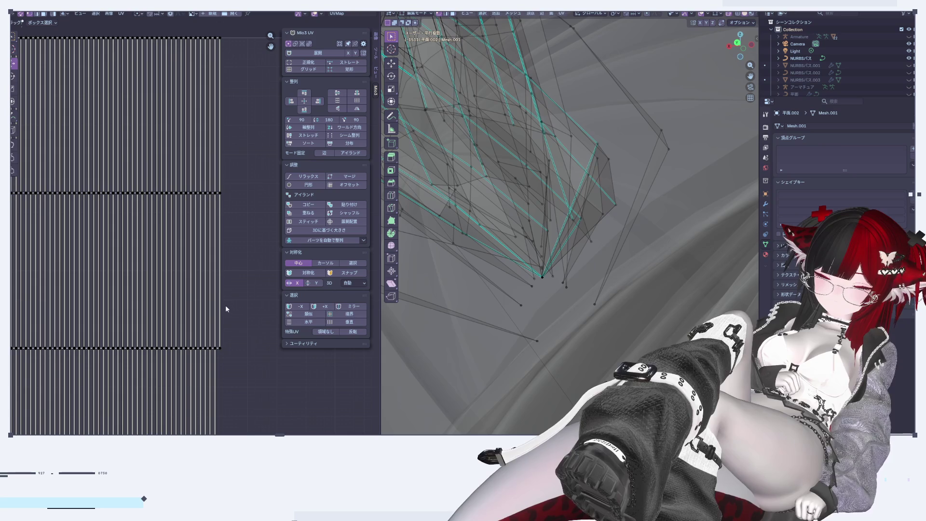
mouse_move(554, 298)
middle_mouse_down()
mouse_move(649, 310)
mouse_move(562, 335)
mouse_move(638, 343)
mouse_move(473, 347)
middle_mouse_up()
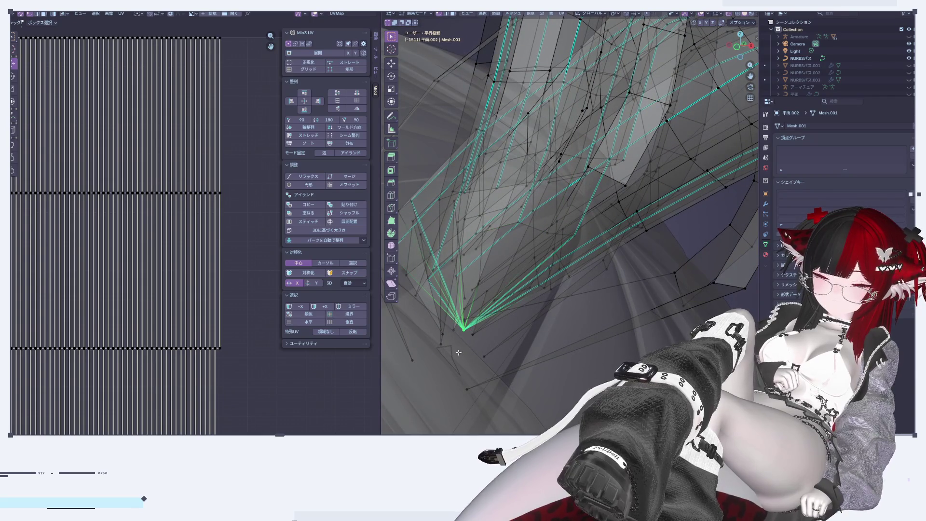
scroll(260, 164, "down", 5)
Undo the recent changes back to the clean UV grid
key("ctrl+z")
key("ctrl+z")
key("ctrl+z")
key("ctrl+z")
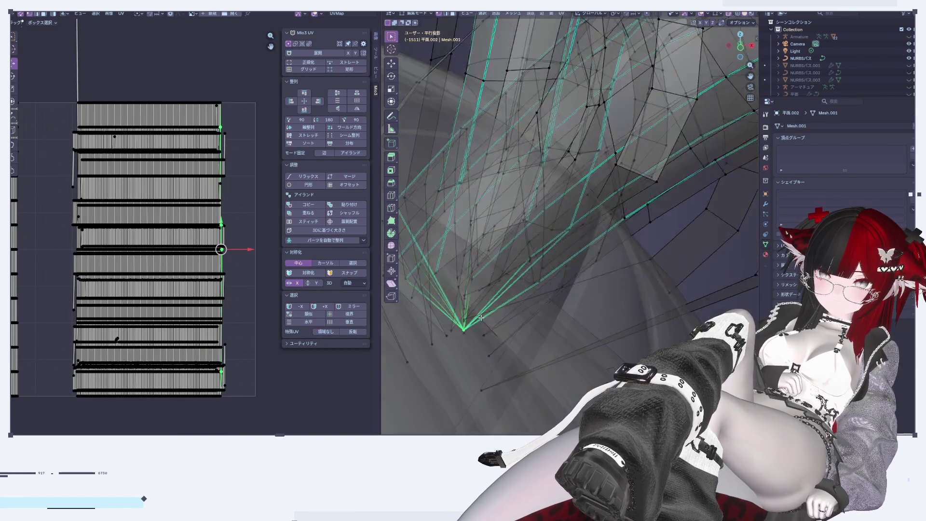
key("ctrl+z")
key("ctrl+z")
key("ctrl+z")
key("ctrl+z")
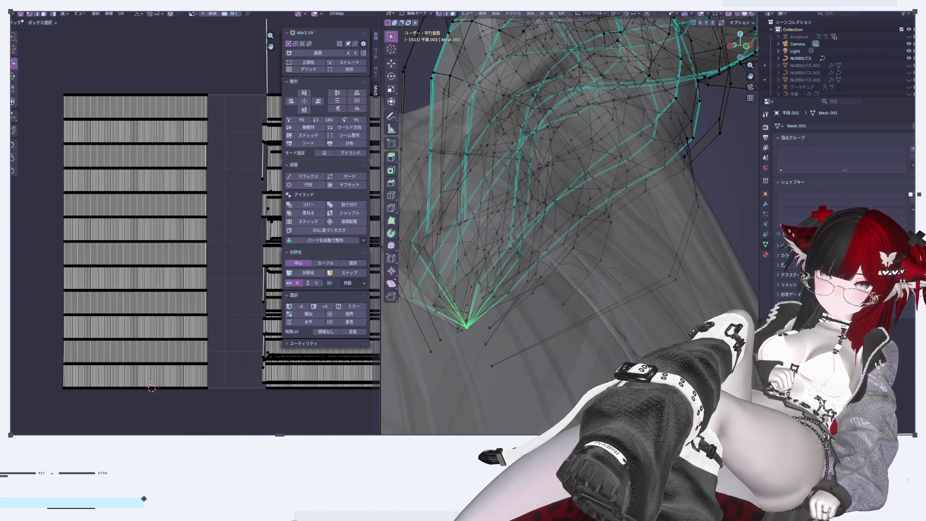
key("ctrl+z")
Select the edge loop along the strip's edge and inspect the strand tip up close
mouse_move(531, 289)
middle_mouse_down()
mouse_move(564, 359)
mouse_move(521, 300)
middle_mouse_up()
left_click(547, 212, "alt")
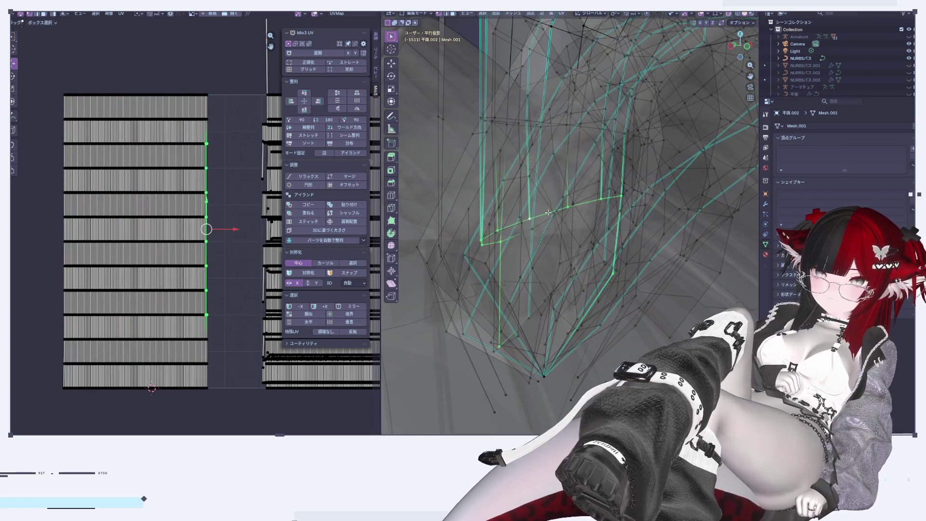
middle_click_drag(548, 212, 539, 239)
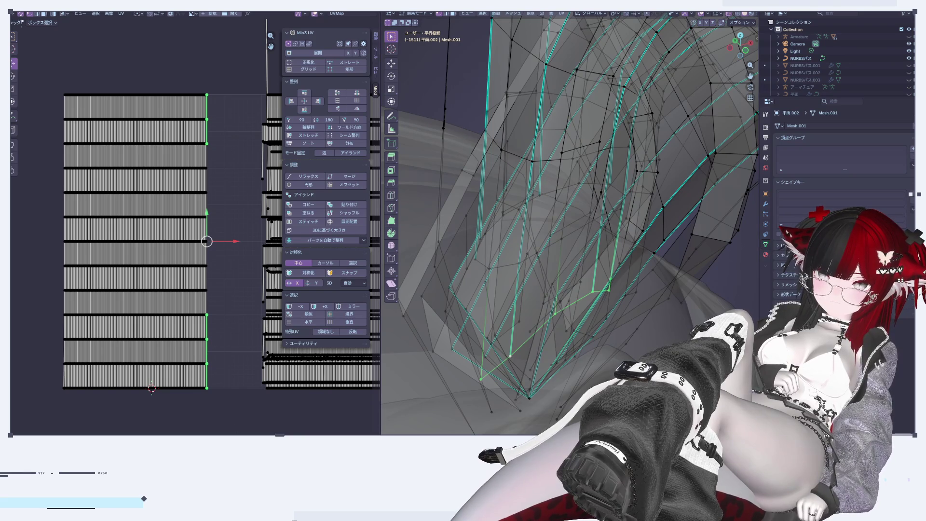
scroll(249, 307, "up", 2)
scroll(207, 248, "up", 2)
scroll(187, 190, "up", 2)
middle_click_drag(535, 332, 546, 347)
scroll(546, 347, "down", 5)
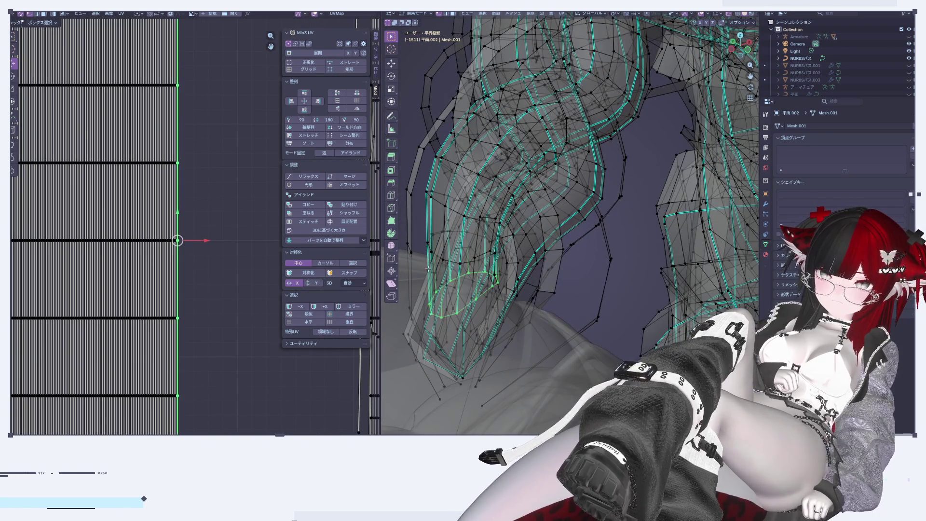
middle_click_drag(537, 330, 531, 316)
Toggle Edit/Object Mode and X-ray off and on, finishing in Object Mode
key("Tab")
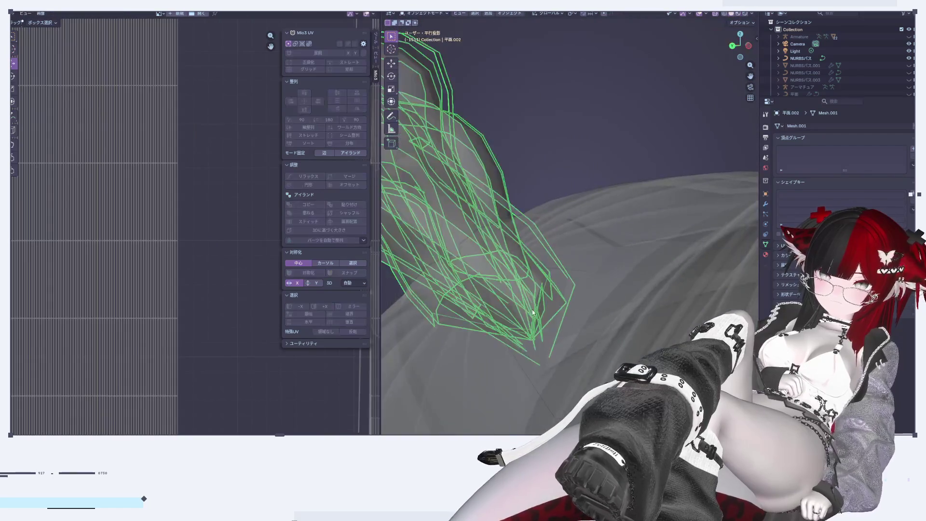
scroll(528, 312, "up", 2)
key("Tab")
scroll(528, 312, "down", 4)
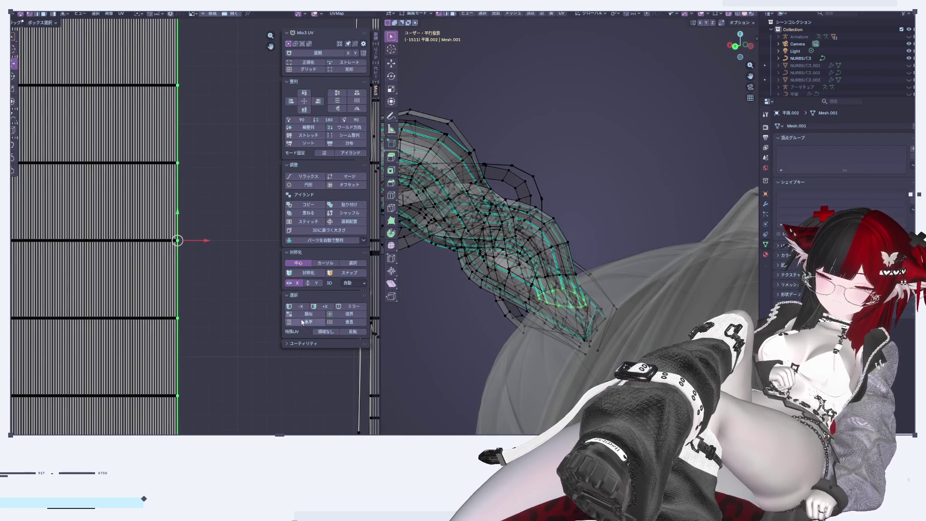
scroll(256, 303, "down", 2)
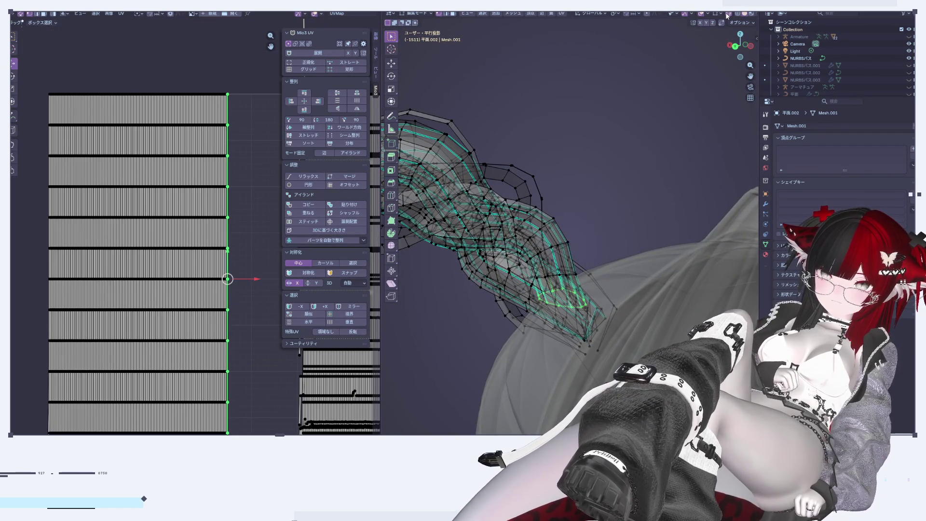
left_click(727, 14)
left_click(727, 14)
scroll(559, 308, "up", 2)
mouse_move(575, 342)
middle_mouse_down()
mouse_move(608, 333)
mouse_move(561, 334)
middle_mouse_up()
key("Tab")
scroll(629, 330, "up", 2)
scroll(193, 264, "down", 2)
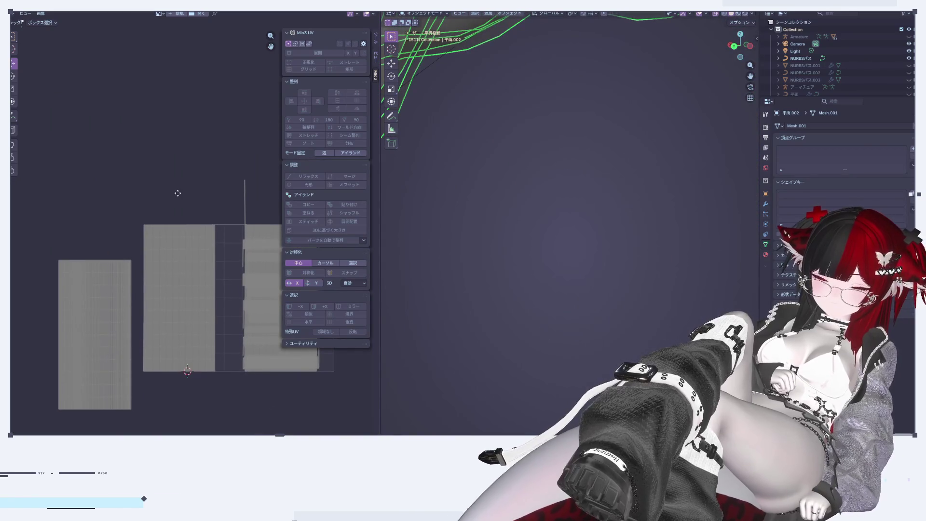
Enter Edit Mode, select all, and move the strand's UV strips left
middle_click_drag(178, 193, 181, 190)
key("Tab")
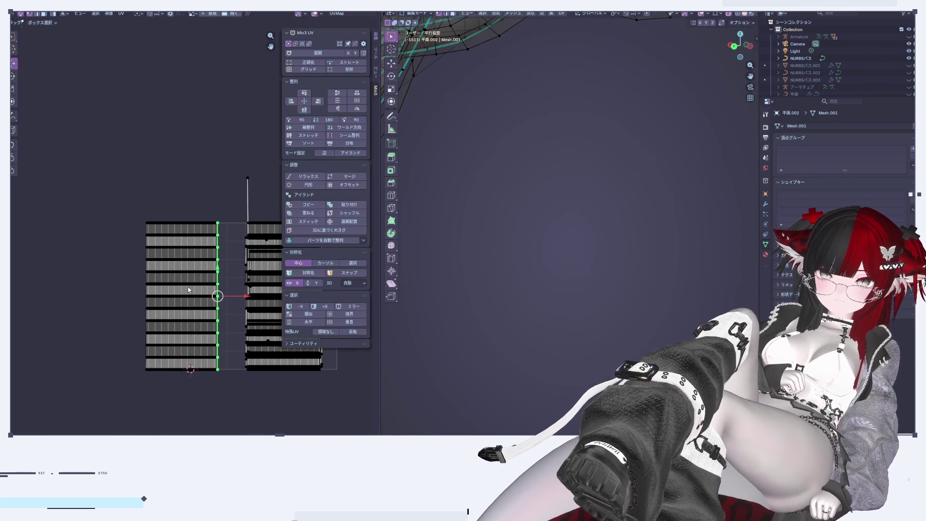
scroll(187, 286, "up", 2)
scroll(187, 286, "down", 2)
scroll(187, 291, "up", 3)
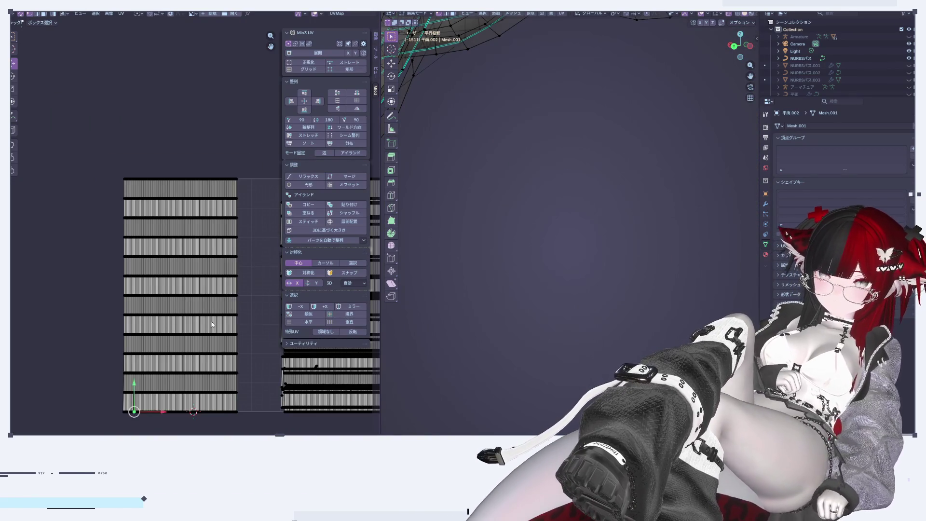
key("a")
key("g")
scroll(129, 304, "down", 4)
left_click(129, 304)
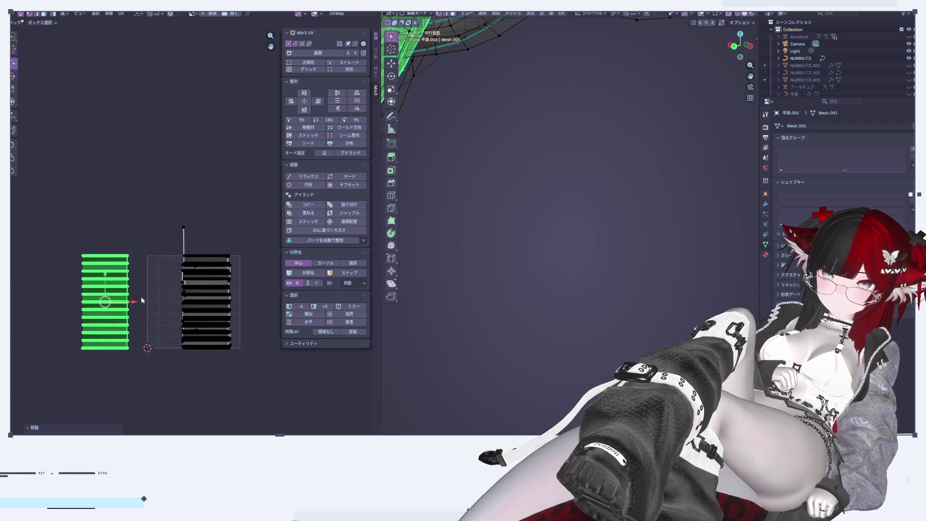
Frame the strand, select it with L, and shift its UV strips further left
scroll(232, 319, "up", 2)
key("KP_Decimal")
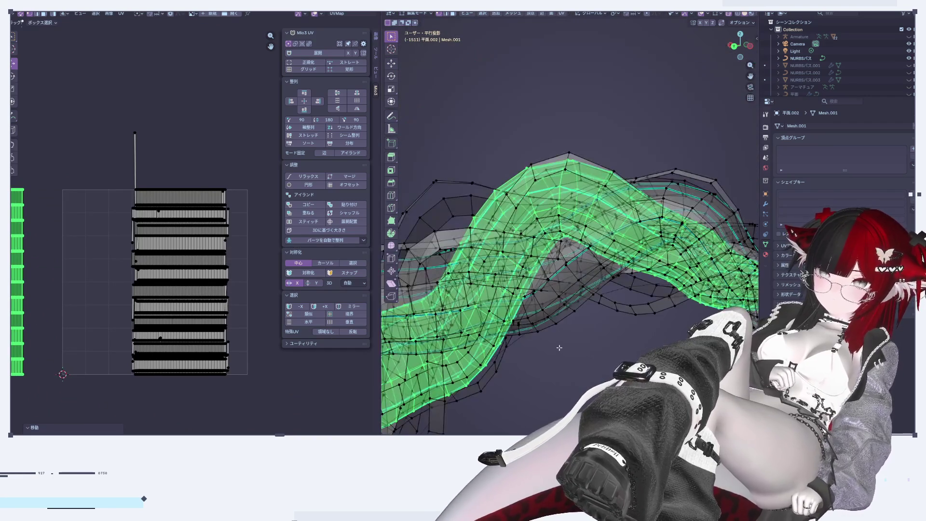
left_click(559, 349)
mouse_move(560, 349)
middle_mouse_down()
mouse_move(587, 328)
mouse_move(616, 341)
middle_mouse_up()
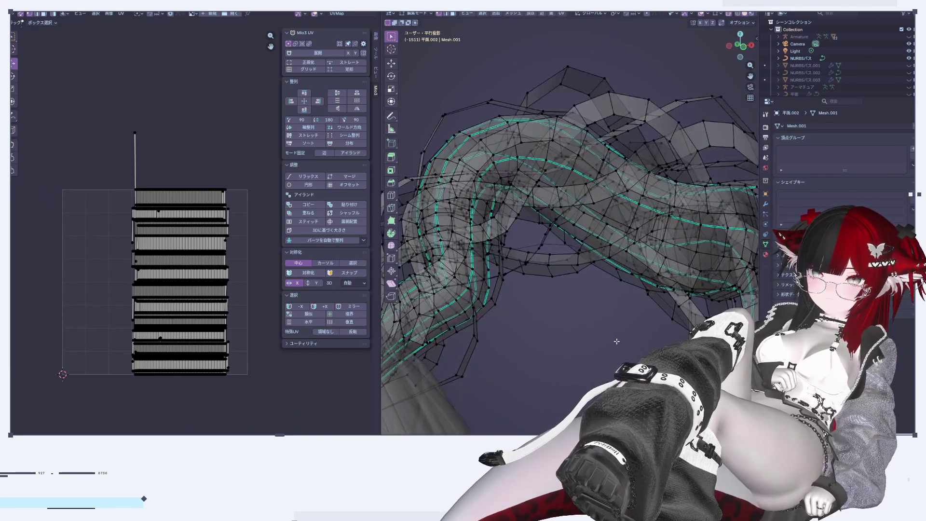
scroll(616, 341, "up", 2)
scroll(602, 279, "up", 2)
scroll(595, 224, "up", 2)
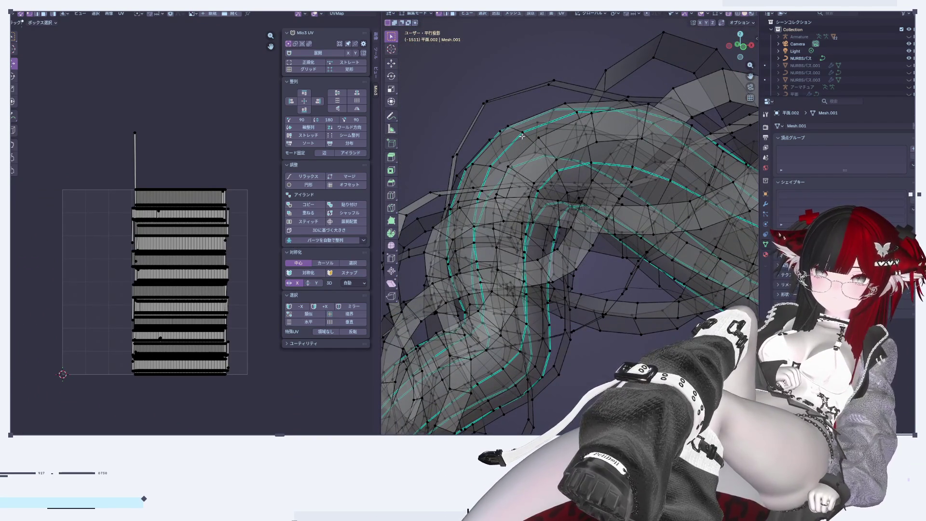
key("l")
scroll(217, 289, "up", 3)
scroll(217, 289, "up", 2)
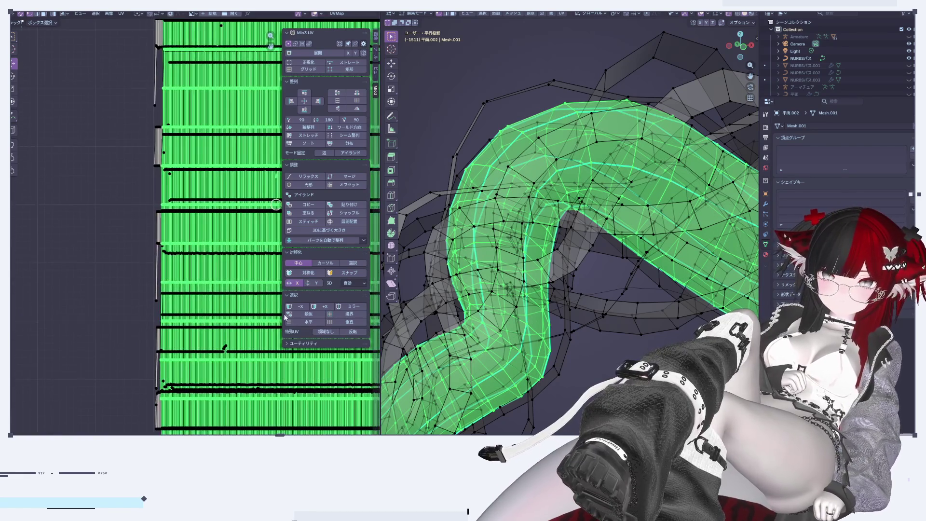
scroll(168, 308, "down", 5)
key("g")
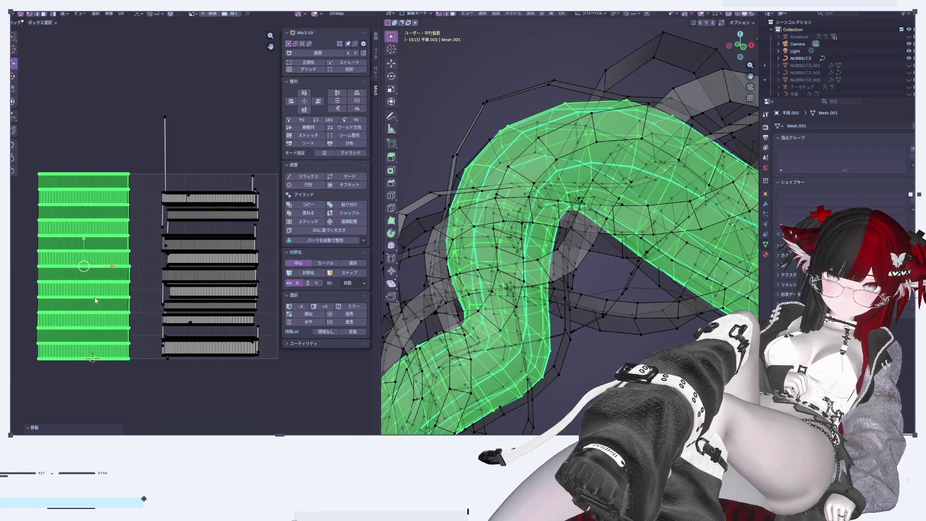
left_click(203, 265)
Select the UV column at the strips' left end and view the strand tip
scroll(201, 266, "up", 3)
scroll(201, 265, "up", 1)
scroll(156, 324, "up", 1)
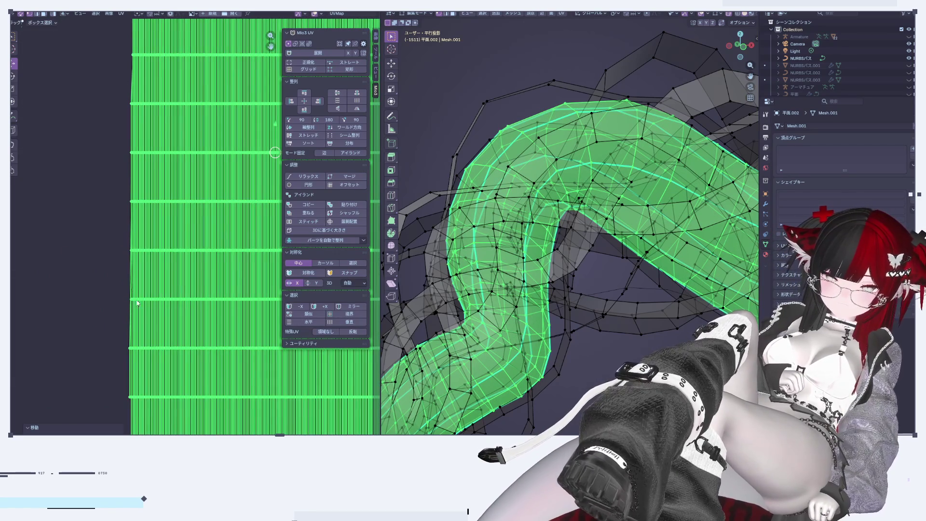
left_click(131, 210, "alt")
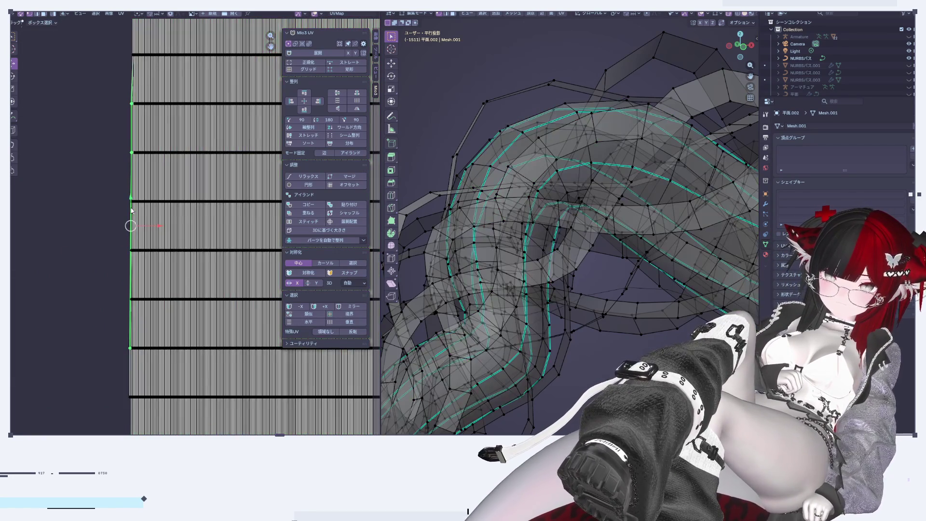
scroll(142, 332, "down", 1)
scroll(646, 425, "down", 3)
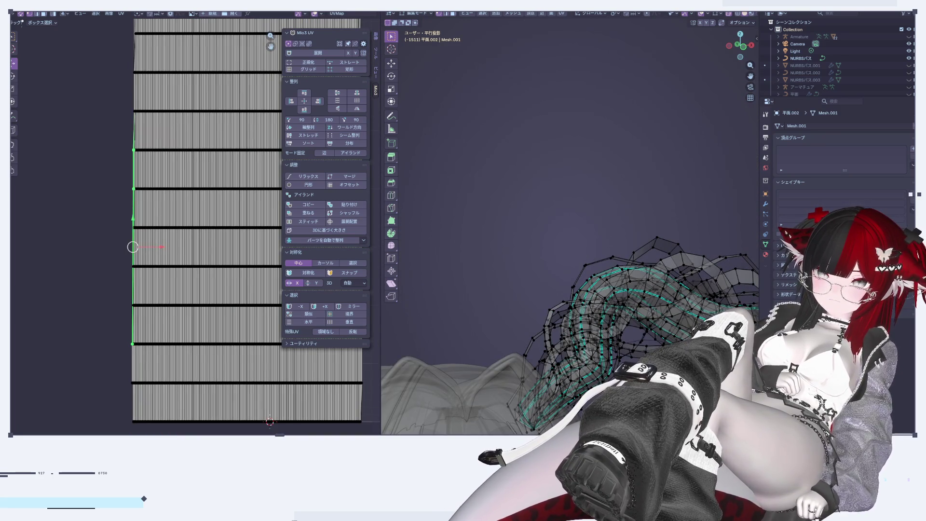
scroll(569, 226, "up", 5)
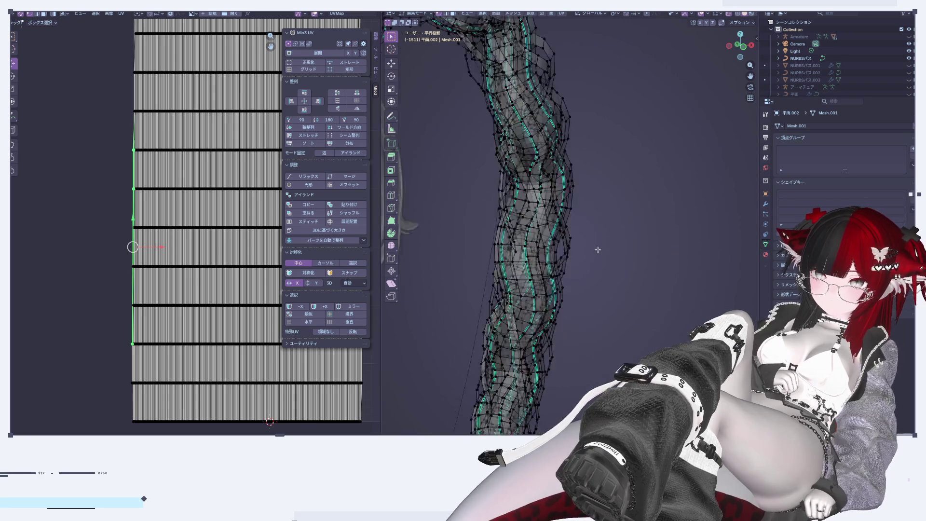
scroll(605, 372, "down", 2)
scroll(605, 372, "down", 2)
scroll(605, 372, "down", 2)
scroll(605, 372, "down", 1)
scroll(605, 372, "down", 2)
scroll(537, 291, "up", 2)
scroll(538, 291, "up", 2)
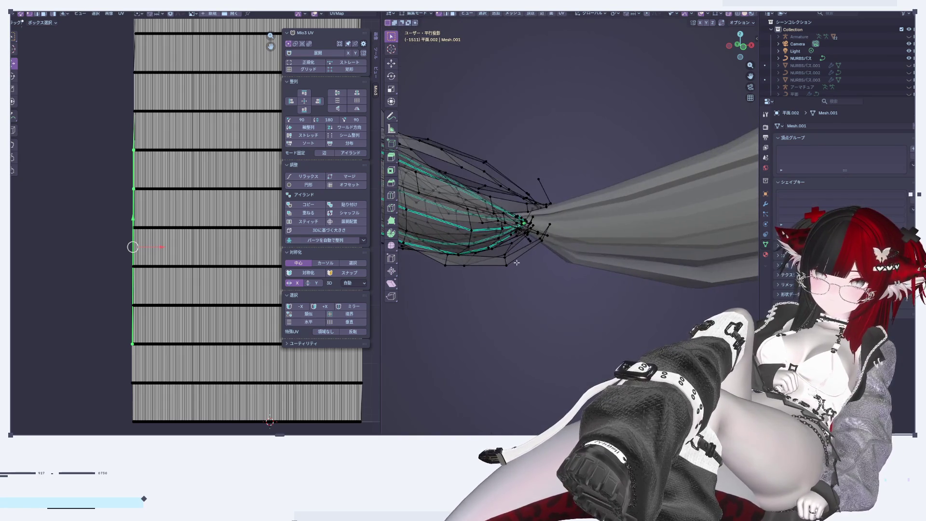
scroll(538, 290, "up", 2)
mouse_move(538, 291)
middle_mouse_down()
mouse_move(527, 244)
mouse_move(476, 257)
mouse_move(560, 239)
mouse_move(537, 235)
mouse_move(529, 244)
mouse_move(560, 139)
mouse_move(483, 241)
mouse_move(495, 260)
middle_mouse_up()
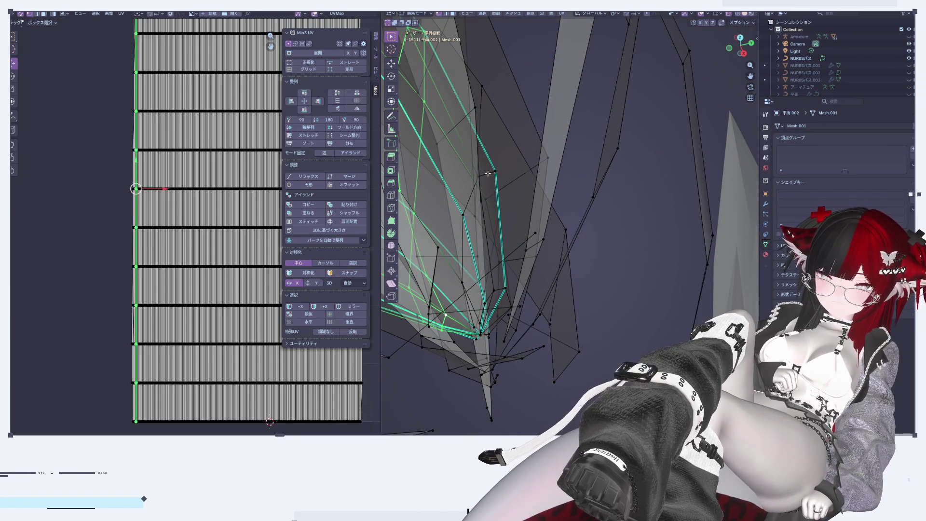
Finish the vertex move and select neighbouring vertices in the tip's vertex fan
mouse_move(490, 204)
middle_mouse_down()
mouse_move(476, 288)
mouse_move(512, 294)
mouse_move(504, 278)
mouse_move(503, 299)
mouse_move(487, 291)
mouse_move(512, 304)
middle_mouse_up()
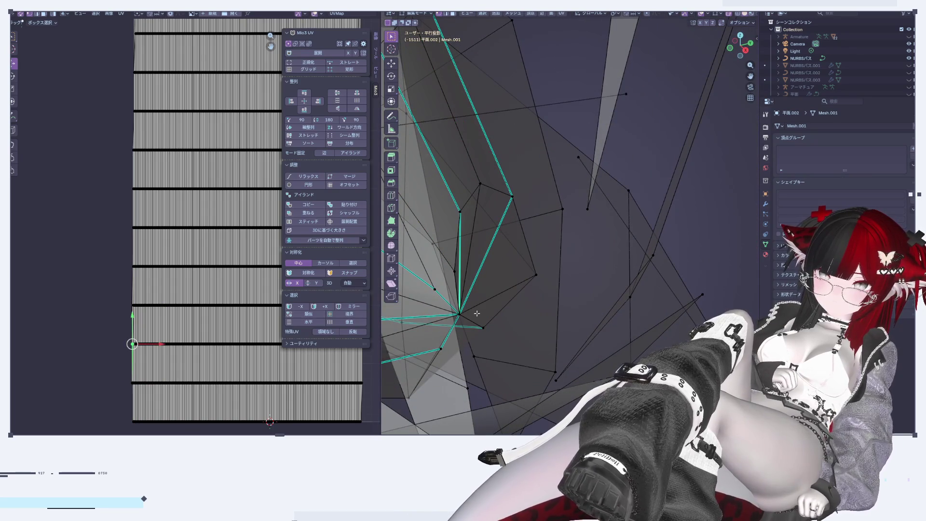
middle_click_drag(406, 328, 488, 235)
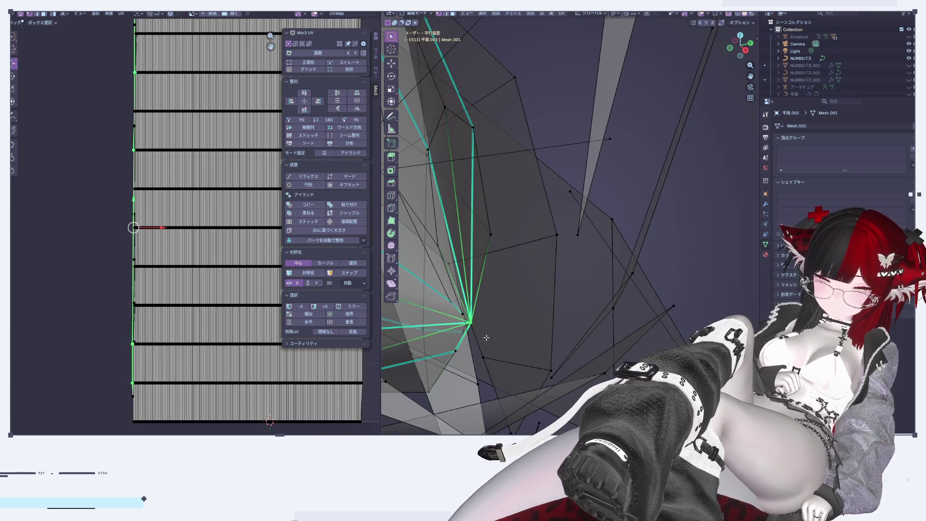
left_click(518, 320)
middle_click_drag(518, 320, 497, 270)
left_click(497, 270, "shift")
mouse_move(527, 316)
middle_mouse_down()
mouse_move(579, 250)
mouse_move(593, 267)
mouse_move(579, 292)
mouse_move(602, 259)
middle_mouse_up()
left_click(592, 267)
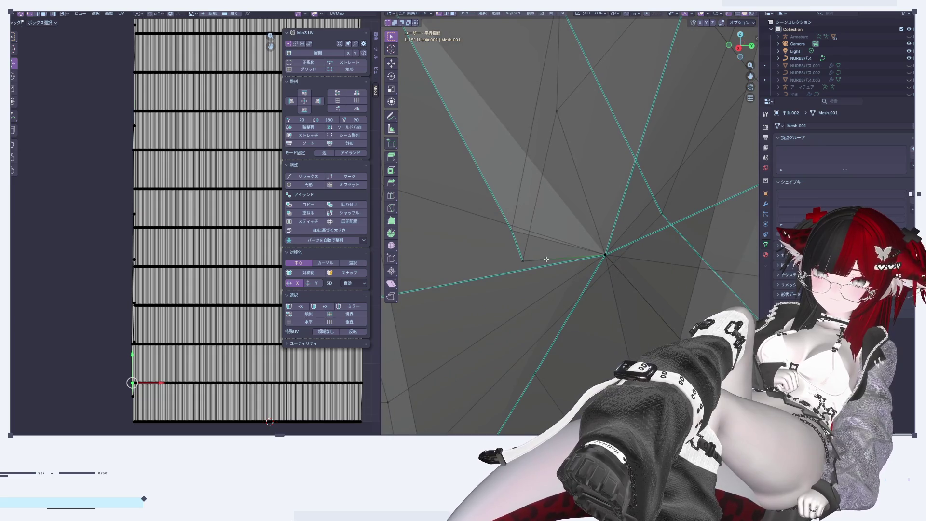
middle_click_drag(602, 299, 573, 298)
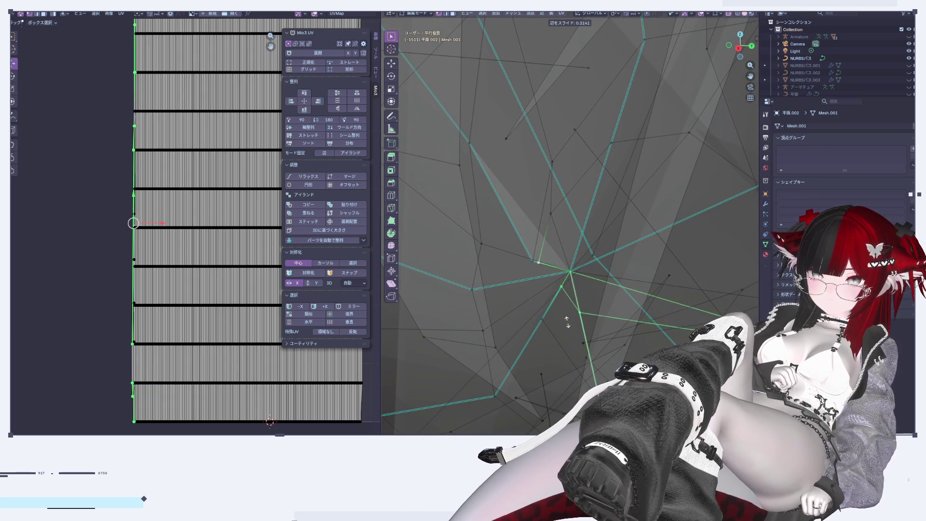
mouse_move(568, 323)
middle_mouse_down()
mouse_move(590, 313)
mouse_move(576, 316)
middle_mouse_up()
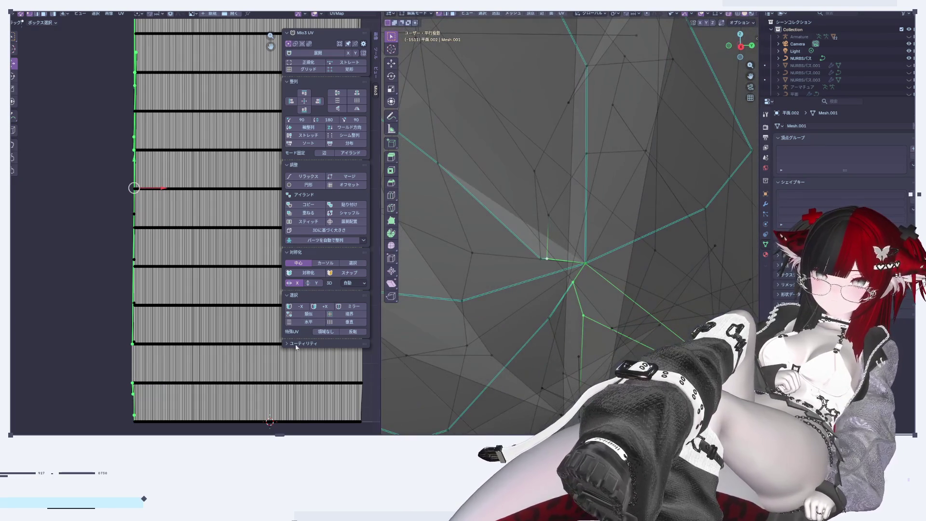
Merge the selected tip vertices into a single vertex
key("m")
left_click(544, 365)
scroll(586, 323, "up", 5)
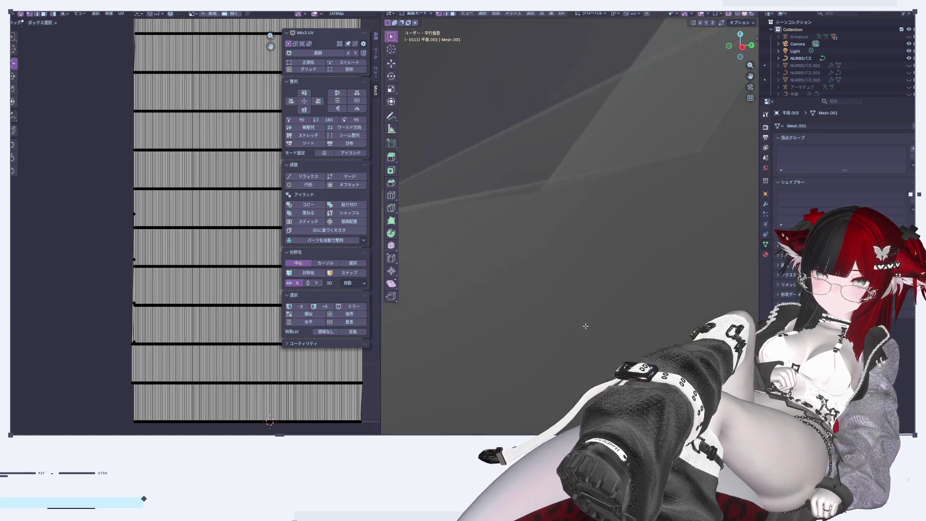
scroll(585, 323, "down", 5)
Delete the stray vertex left at the strand tip
mouse_move(579, 341)
middle_mouse_down()
mouse_move(567, 278)
mouse_move(607, 312)
middle_mouse_up()
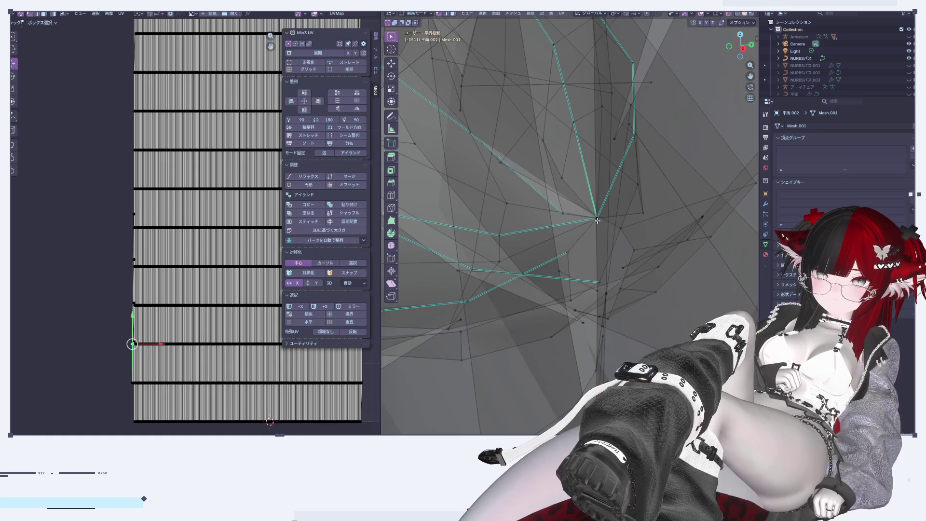
middle_click_drag(597, 220, 604, 280, "shift")
scroll(124, 332, "up", 5)
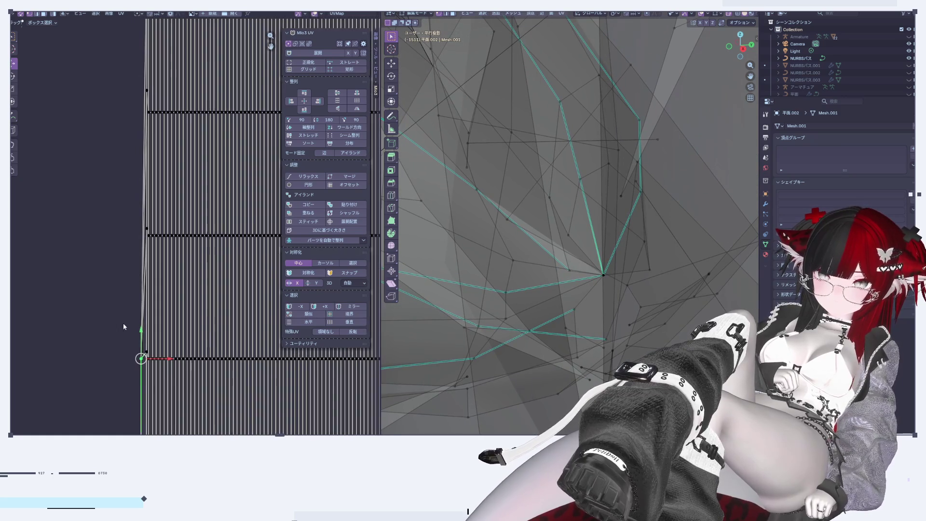
middle_click_drag(400, 307, 669, 332)
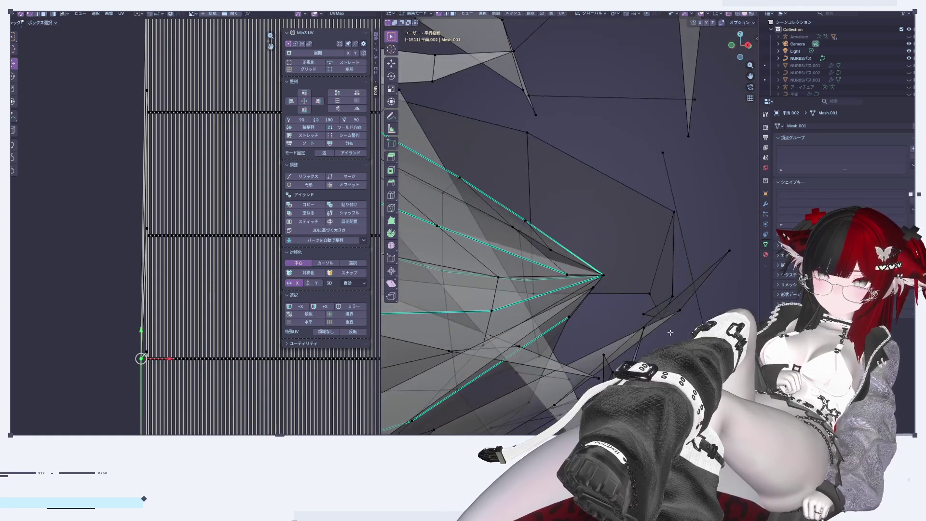
left_click(619, 286)
Zoom and orbit to check the cleaned-up strand tip from another angle
mouse_move(618, 286)
middle_mouse_down()
mouse_move(661, 253)
mouse_move(535, 283)
middle_mouse_up()
scroll(535, 284, "down", 5)
scroll(535, 283, "up", 6)
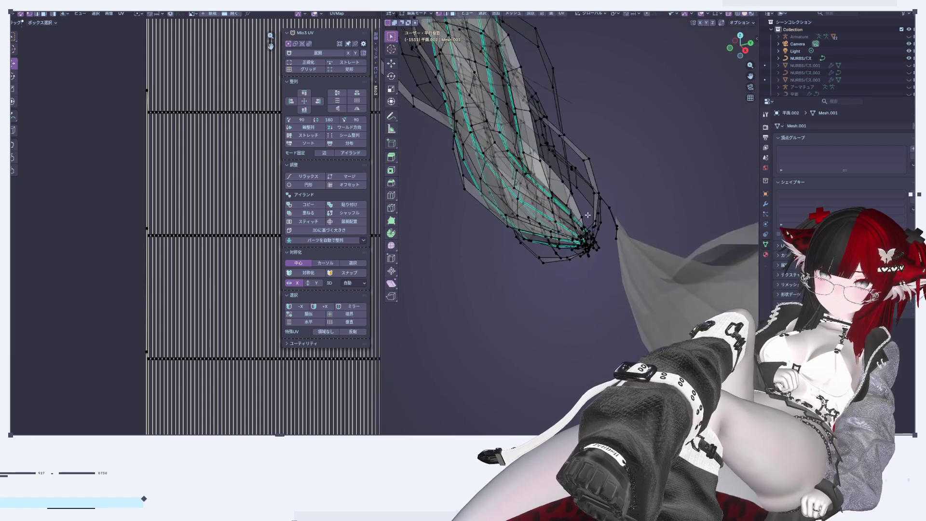
scroll(561, 266, "up", 1)
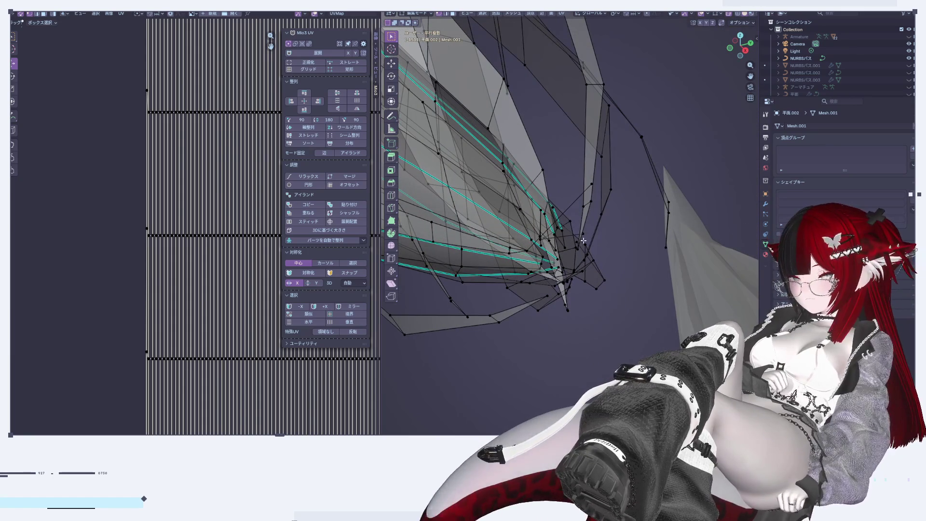
scroll(561, 241, "up", 1)
scroll(555, 242, "up", 1)
scroll(545, 242, "up", 1)
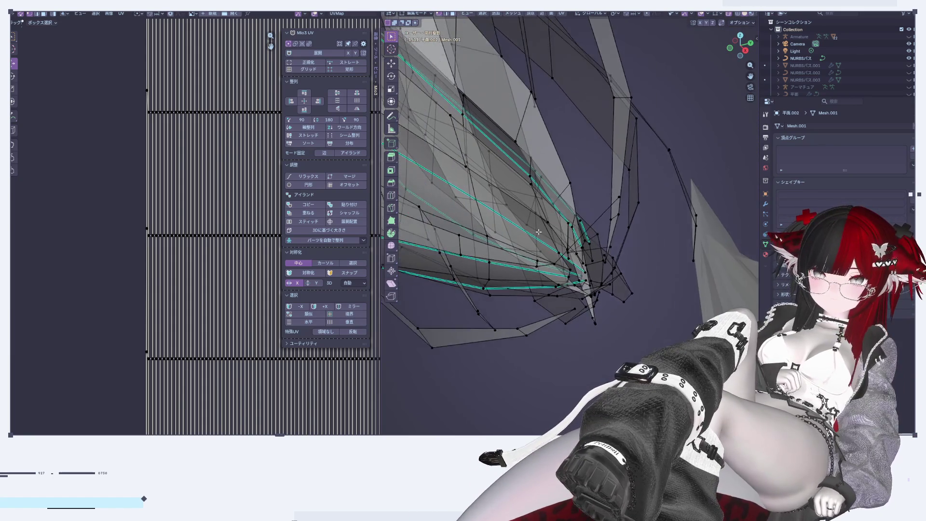
scroll(532, 243, "up", 1)
scroll(534, 256, "up", 1)
scroll(534, 270, "up", 1)
scroll(536, 286, "up", 2)
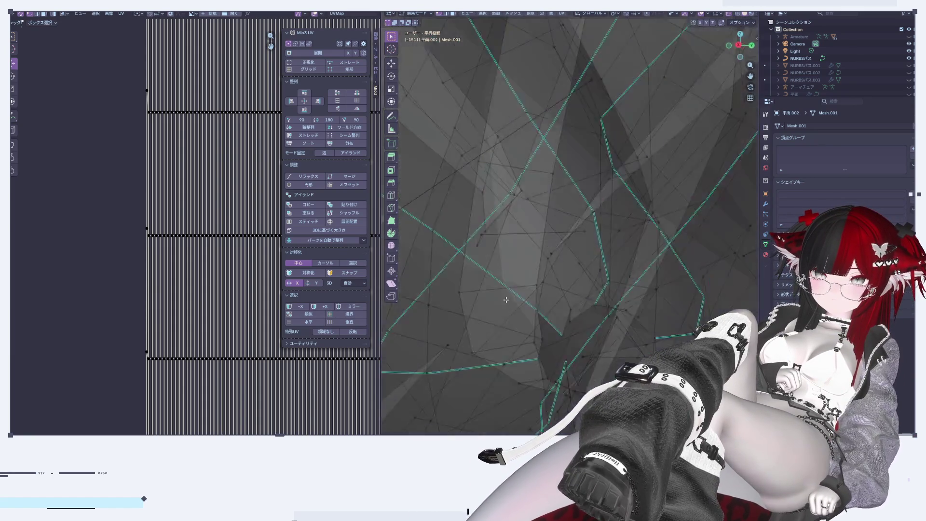
scroll(537, 307, "down", 1)
mouse_move(537, 307)
middle_mouse_down()
mouse_move(504, 342)
mouse_move(660, 285)
mouse_move(650, 238)
middle_mouse_up()
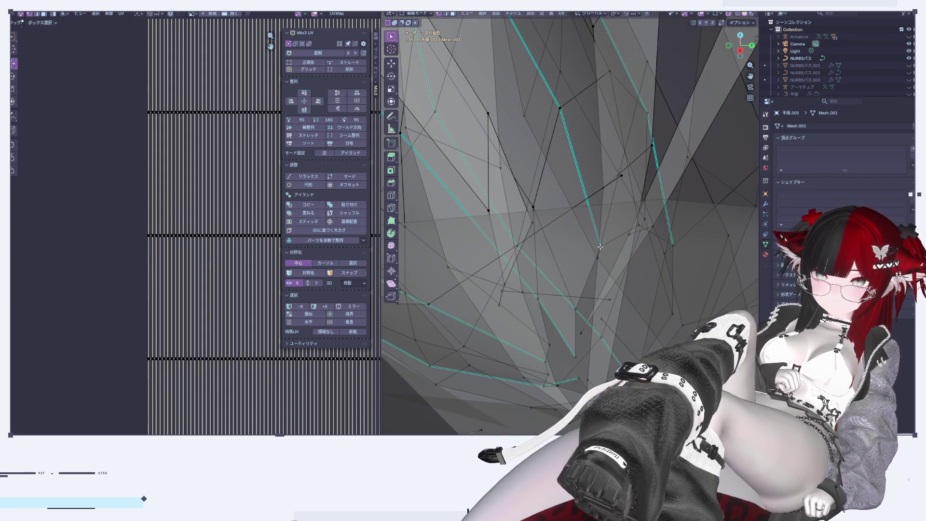
Delete the selected stray vertices at the strand tip
key("x")
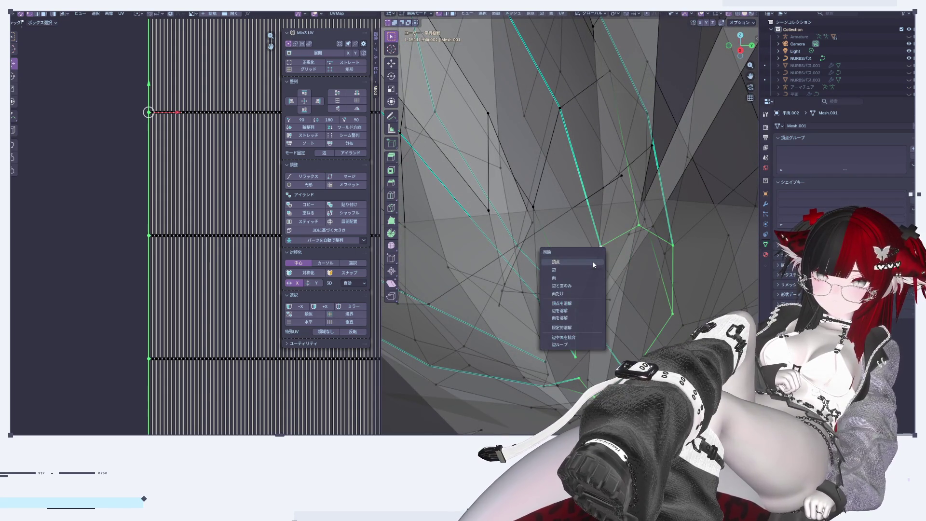
left_click(593, 270)
scroll(601, 209, "up", 3, "shift")
scroll(580, 212, "up", 3, "shift")
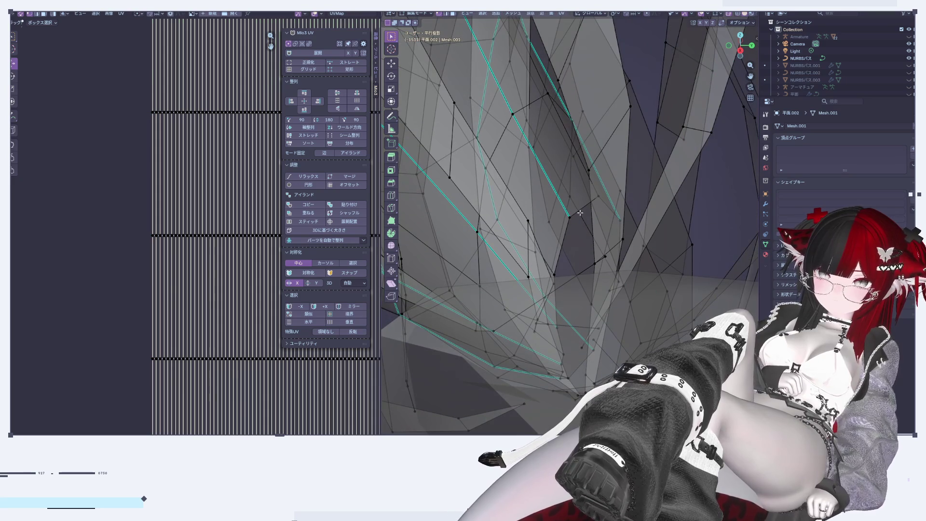
mouse_move(586, 204)
middle_mouse_down()
mouse_move(581, 314)
mouse_move(589, 307)
middle_mouse_up()
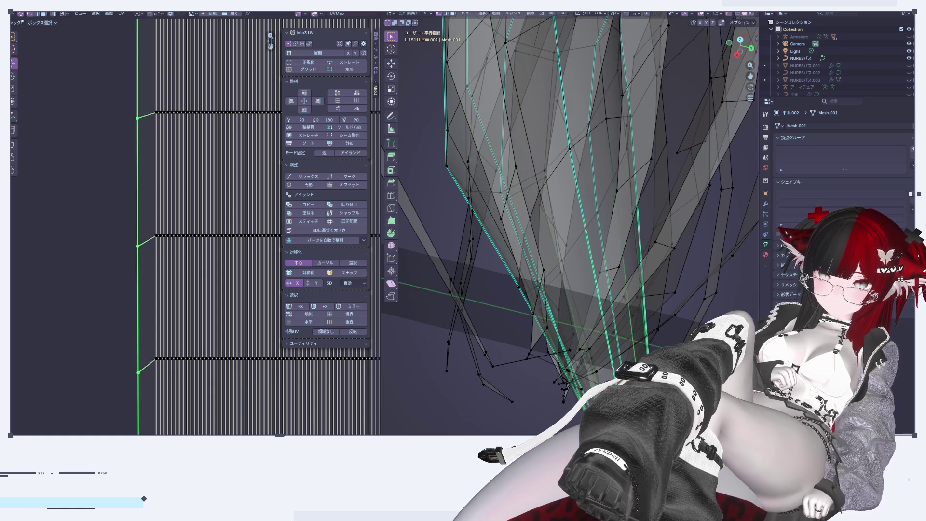
key("Escape")
Collapse the strand tip's vertices to a single point with scale 0
mouse_move(611, 314)
middle_mouse_down()
mouse_move(642, 221)
mouse_move(612, 273)
middle_mouse_up()
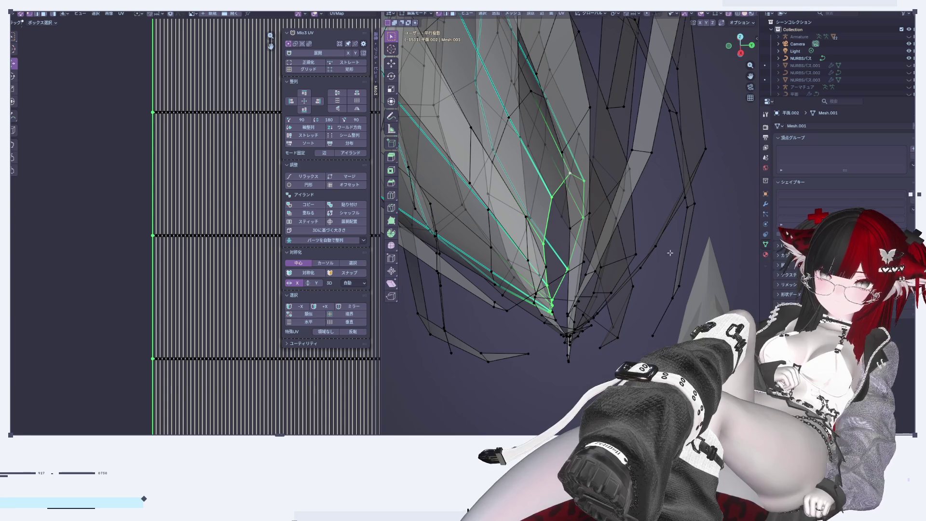
type("0")
key("ctrl+z")
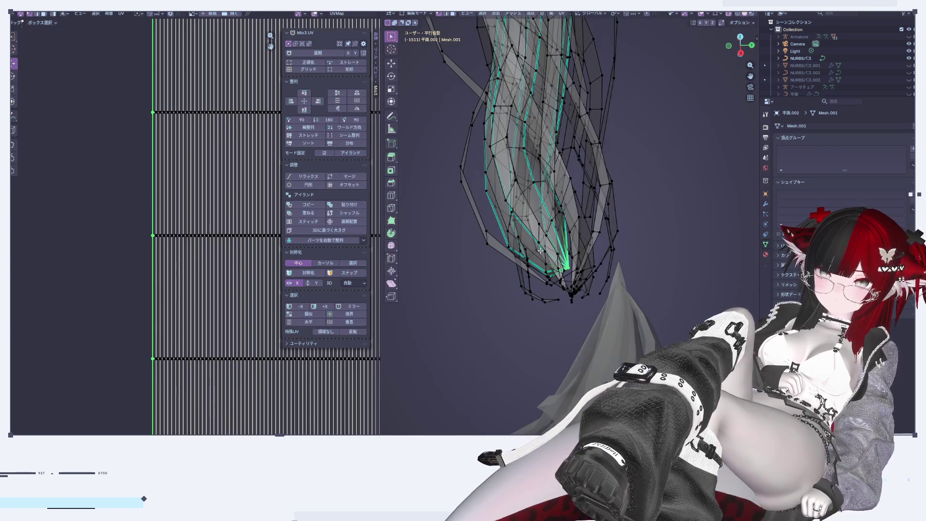
Switch to the next strand mesh, frame it and enter Edit Mode
key("Tab")
middle_click_drag(540, 249, 567, 268)
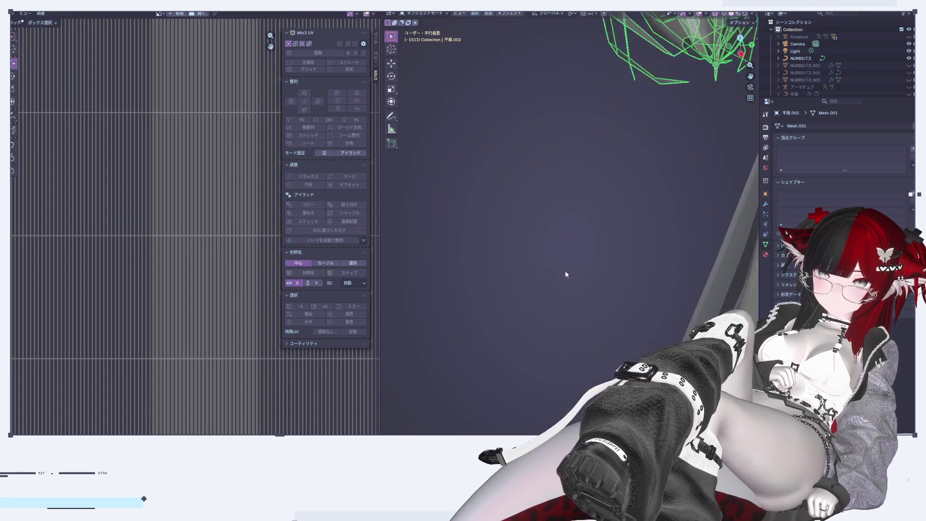
key("KP_Decimal")
key("Tab")
middle_click_drag(562, 280, 560, 347, "shift")
Move, rotate and shrink the next mesh's tip edge loop into shape
key("g")
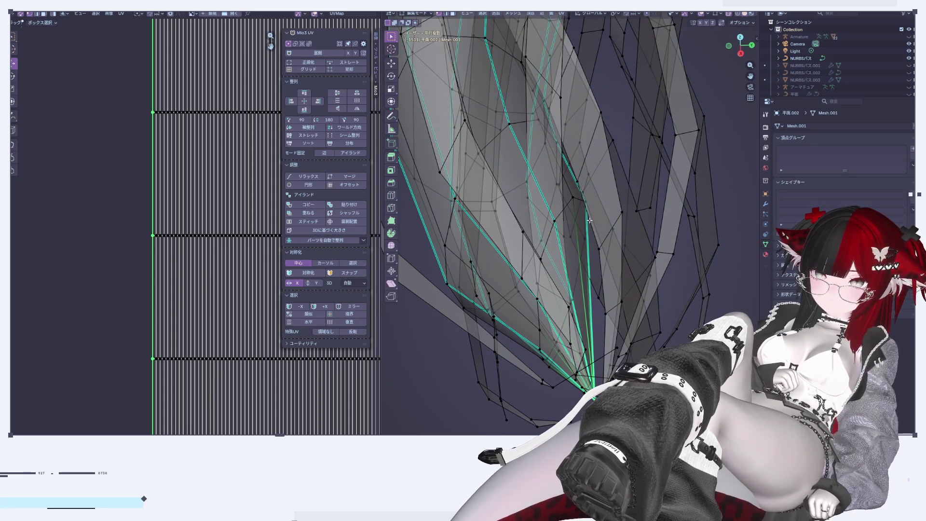
left_click(565, 206, "alt")
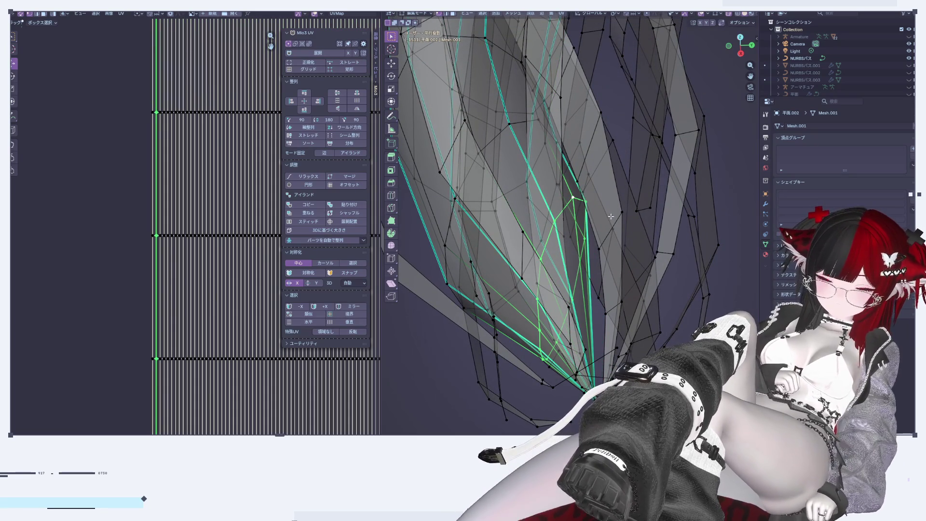
key("r")
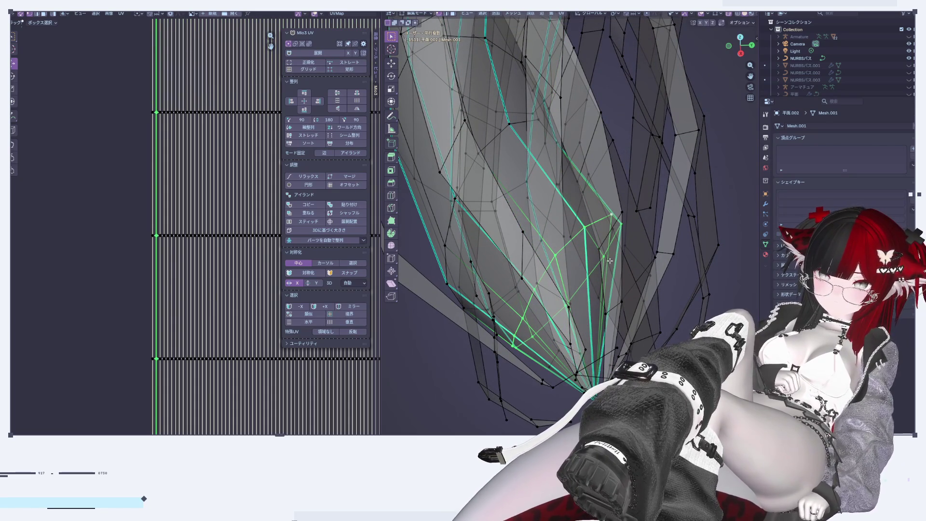
left_click(616, 259)
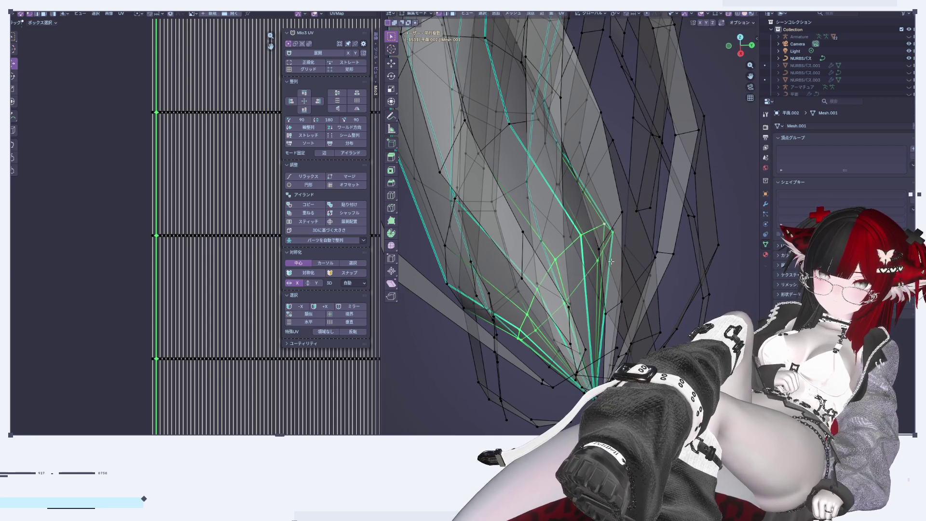
key("g")
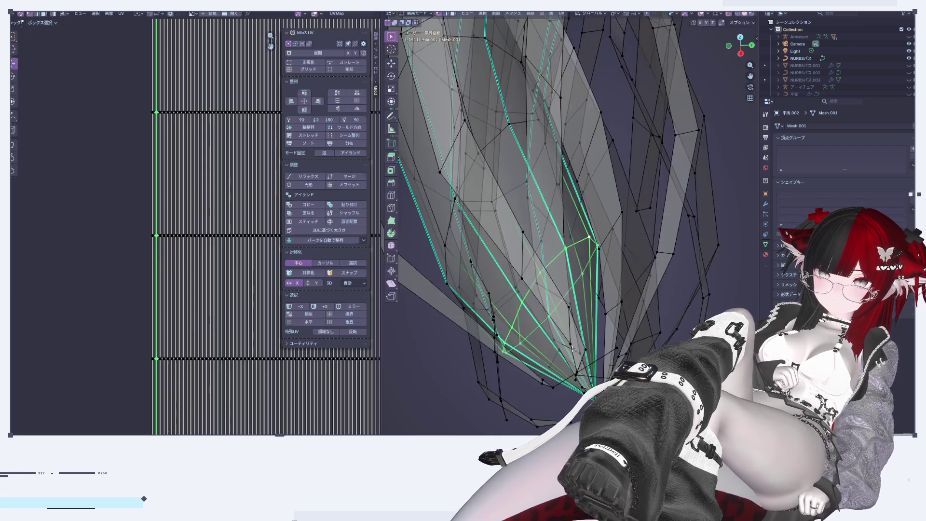
mouse_move(563, 305)
middle_mouse_down()
mouse_move(638, 345)
mouse_move(619, 367)
middle_mouse_up()
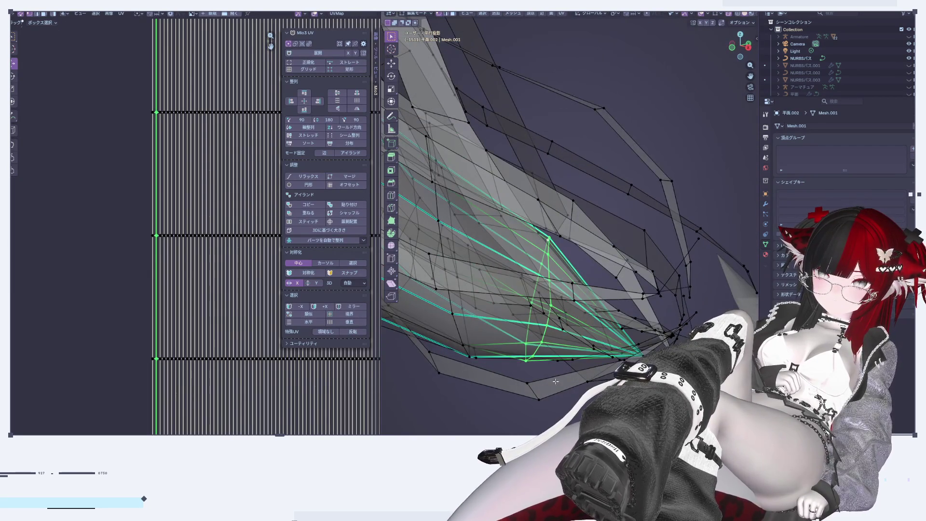
scroll(172, 227, "down", 4)
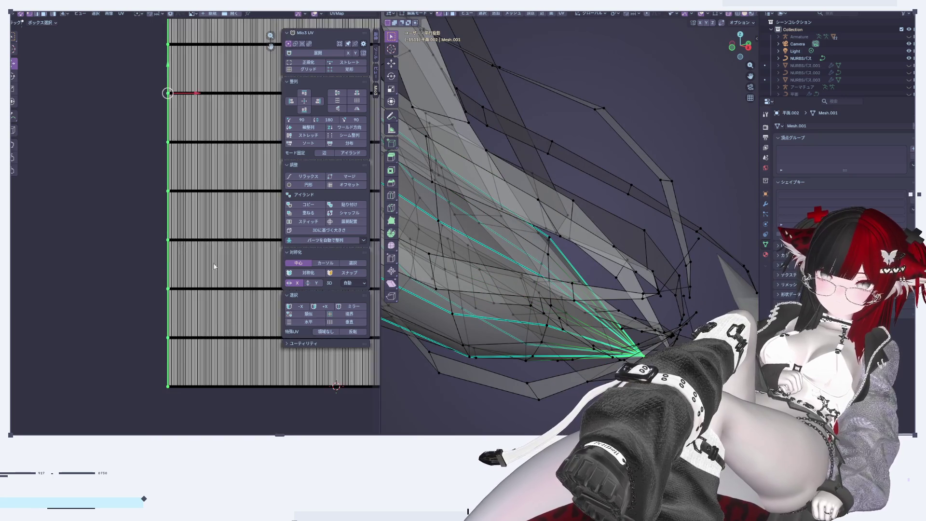
middle_click_drag(103, 237, 31, 273)
scroll(237, 310, "up", 3)
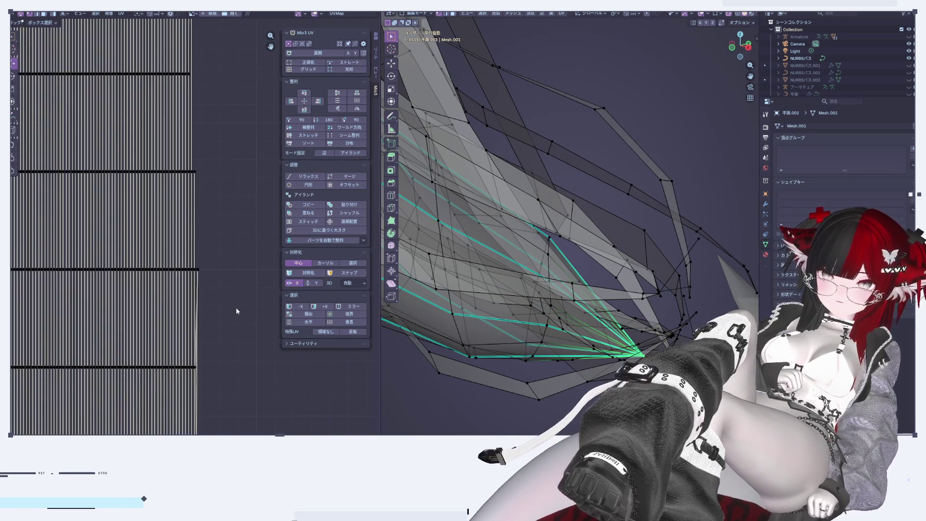
scroll(408, 268, "down", 6)
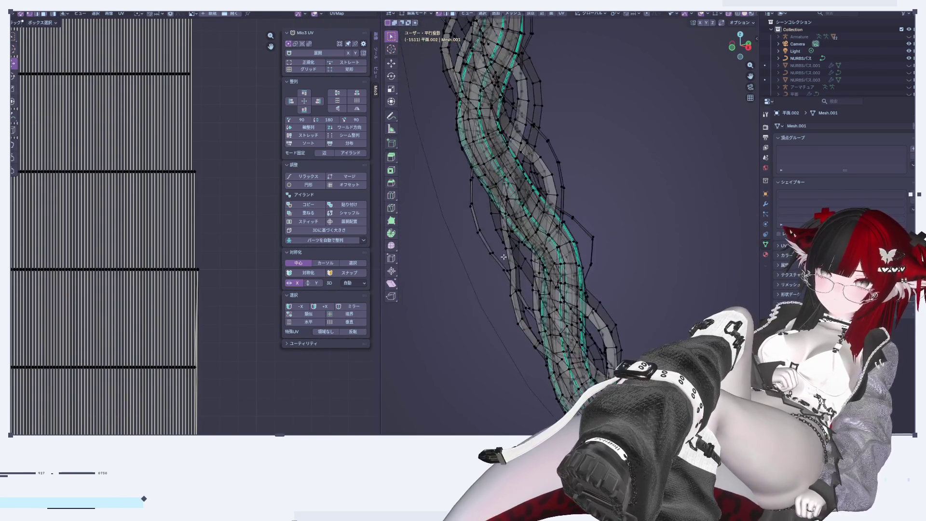
scroll(518, 153, "up", 3)
mouse_move(519, 154)
middle_mouse_down("shift")
mouse_move(518, 265)
mouse_move(668, 306)
middle_mouse_up("shift")
scroll(669, 306, "up", 3)
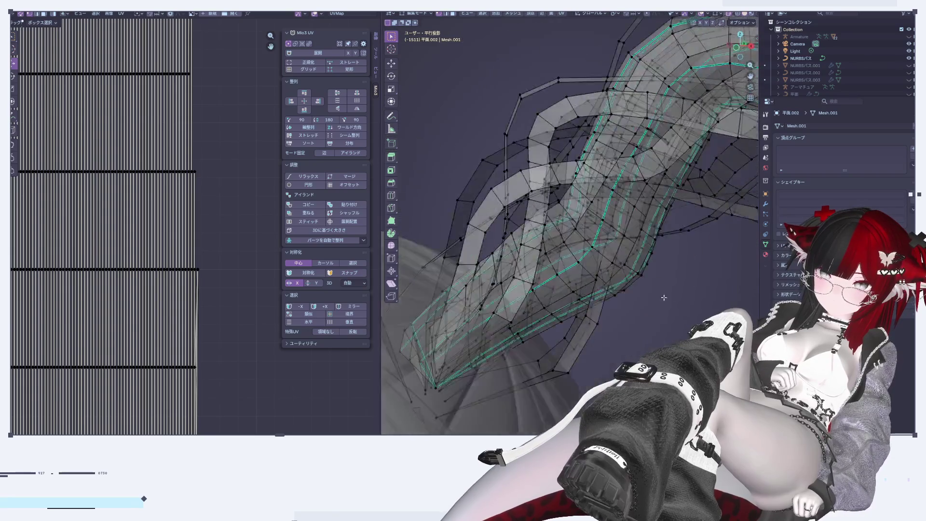
scroll(660, 307, "up", 3)
scroll(201, 207, "down", 3)
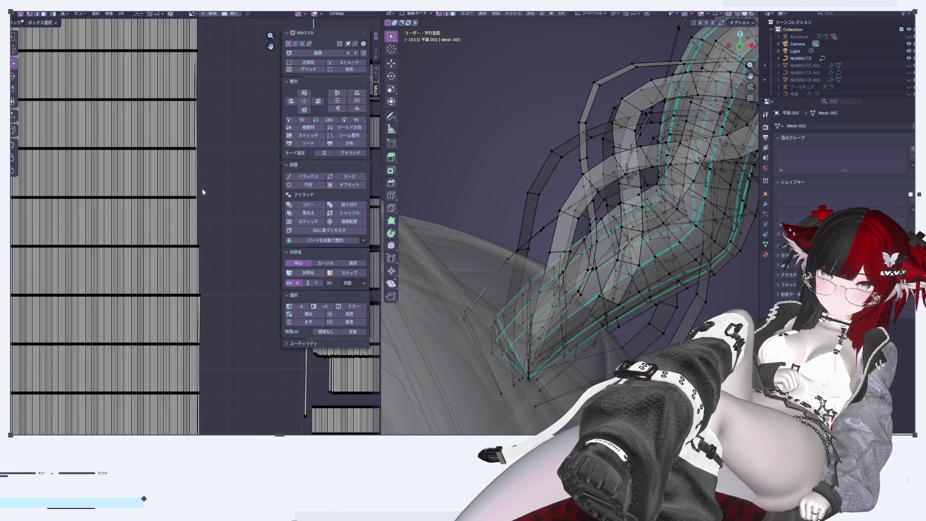
middle_click_drag(213, 418, 222, 411)
mouse_move(530, 313)
middle_mouse_down()
mouse_move(589, 348)
mouse_move(495, 174)
middle_mouse_up()
scroll(590, 348, "up", 2)
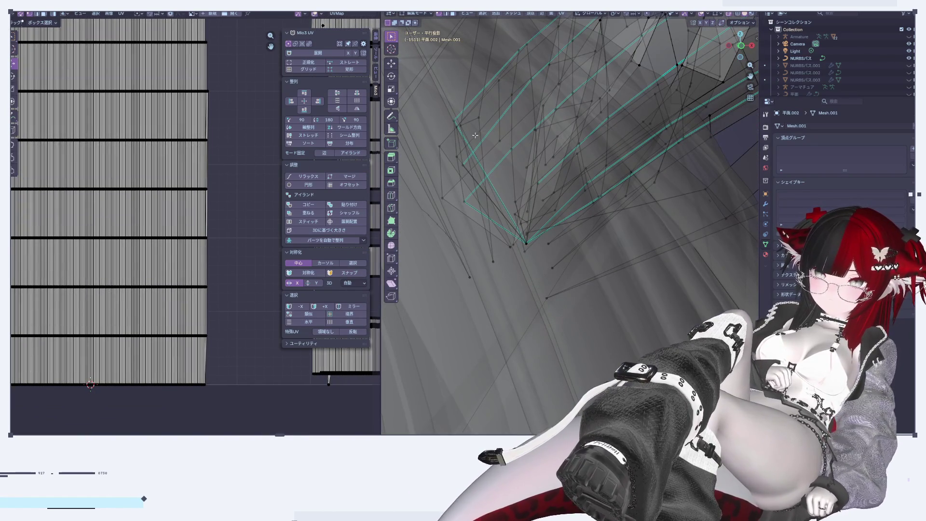
Select and inspect edge loops near the tail strand's tip
left_click(460, 129, "alt")
mouse_move(525, 109)
middle_mouse_down()
mouse_move(612, 339)
mouse_move(485, 287)
middle_mouse_up()
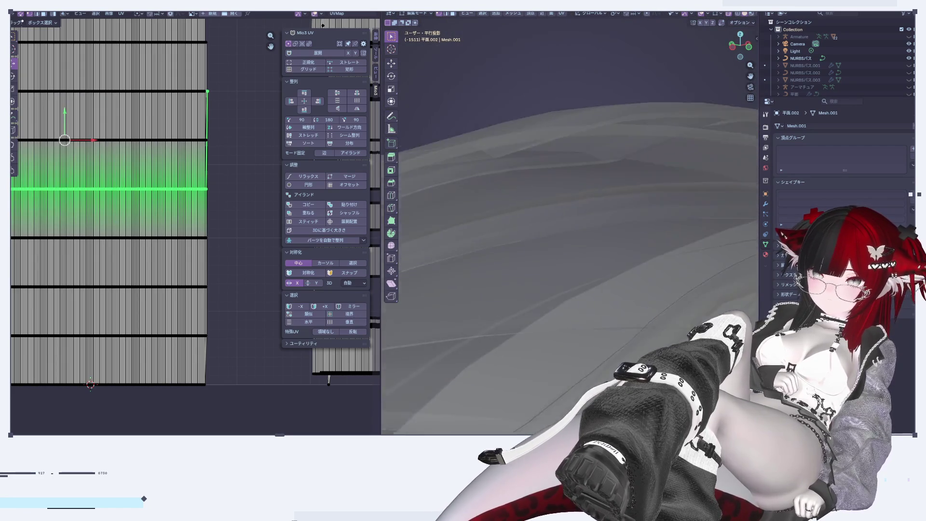
scroll(485, 287, "up", 3)
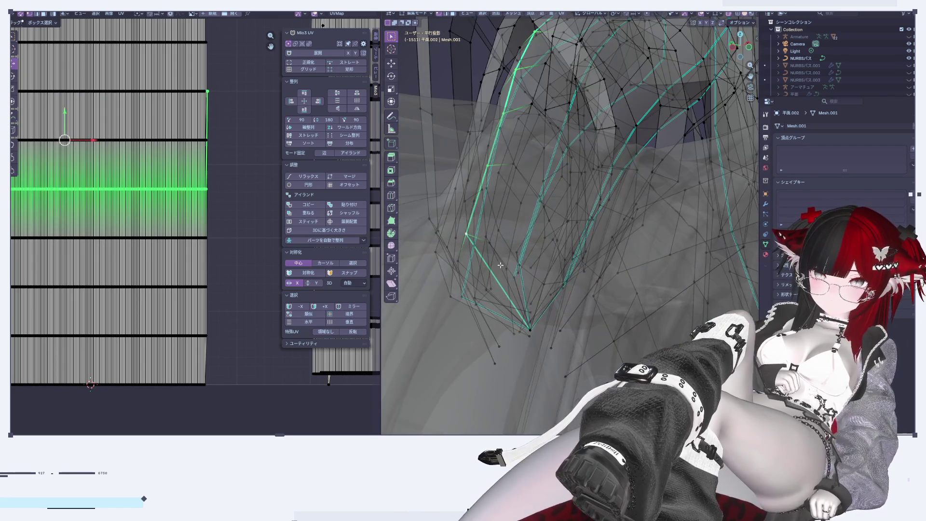
scroll(469, 218, "up", 2)
left_click(466, 221, "alt")
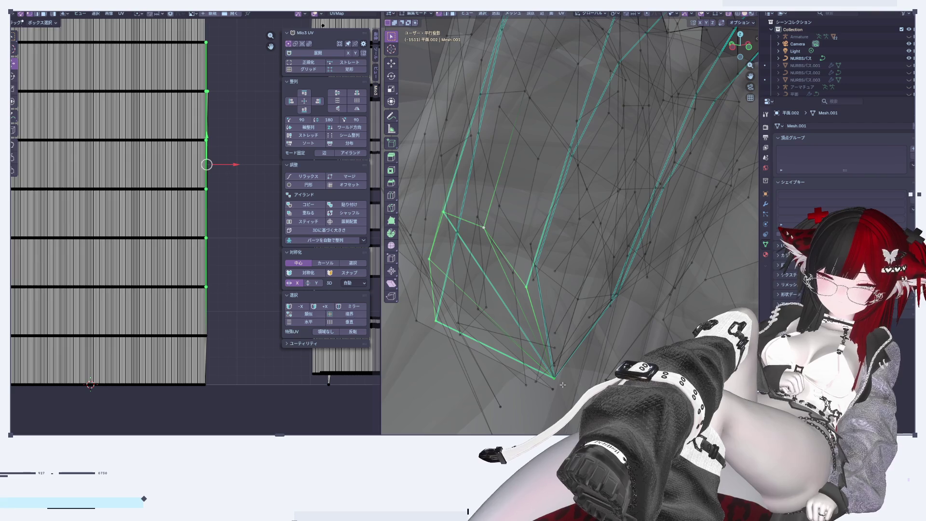
mouse_move(538, 336)
middle_mouse_down()
mouse_move(491, 346)
mouse_move(552, 109)
mouse_move(536, 233)
mouse_move(566, 275)
middle_mouse_up()
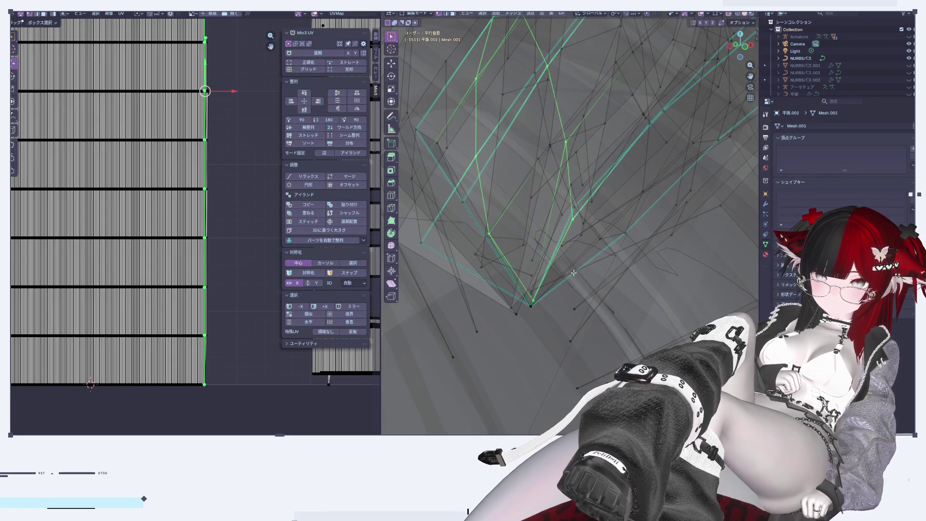
left_click(436, 155, "alt")
middle_click_drag(436, 155, 530, 199)
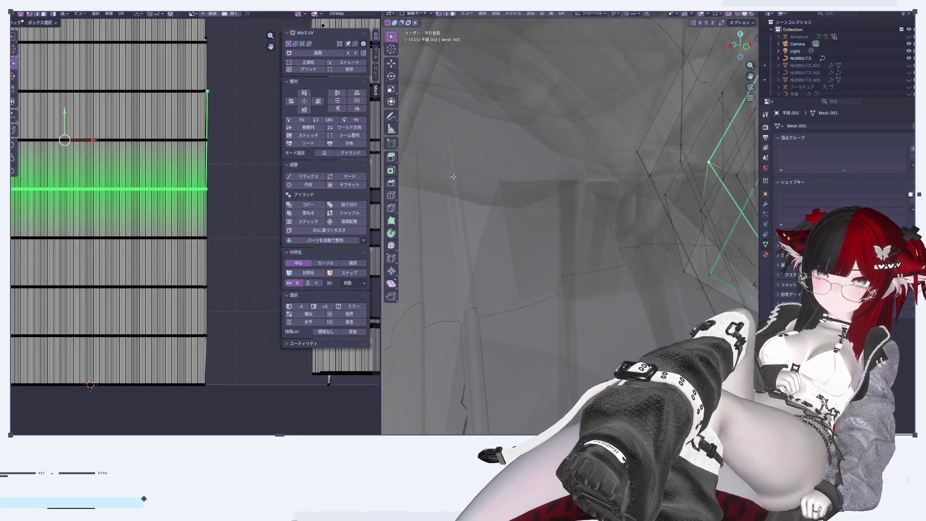
key("KP_Decimal")
middle_click_drag(498, 271, 521, 258)
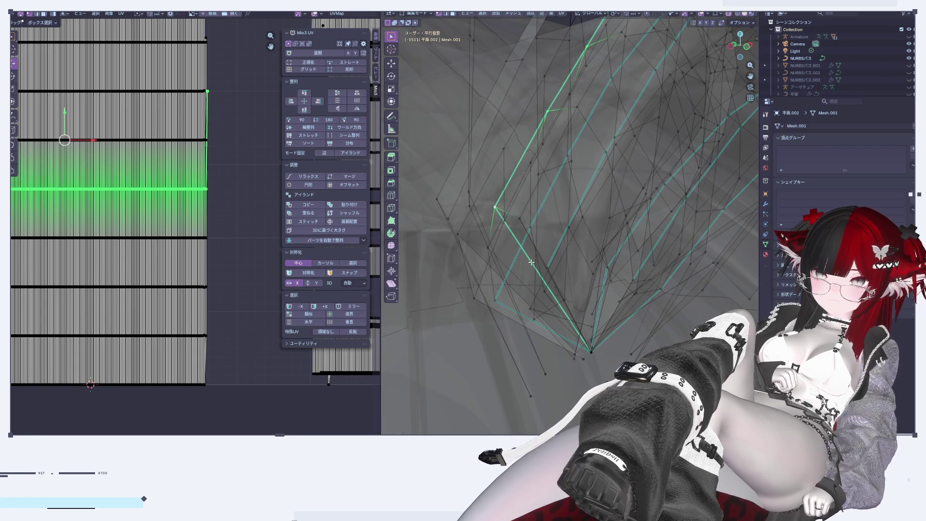
left_click(532, 326, "alt")
left_click(599, 326, "alt")
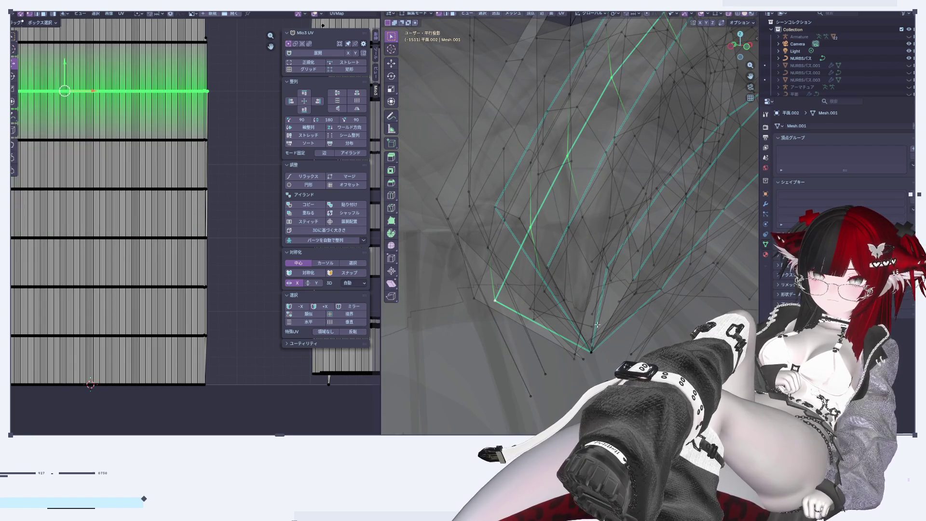
mouse_move(545, 185)
middle_mouse_down()
mouse_move(534, 233)
mouse_move(535, 224)
middle_mouse_up()
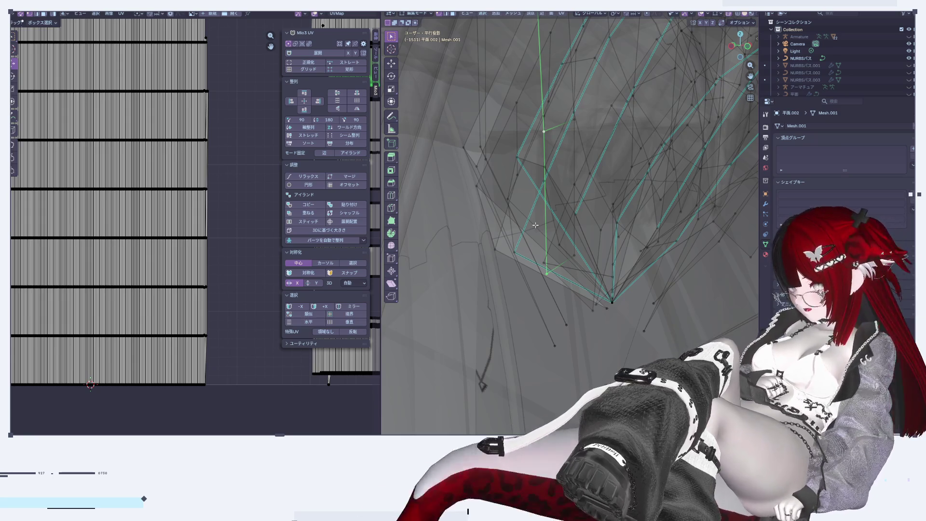
mouse_move(535, 224)
middle_mouse_down()
mouse_move(480, 264)
mouse_move(396, 289)
middle_mouse_up()
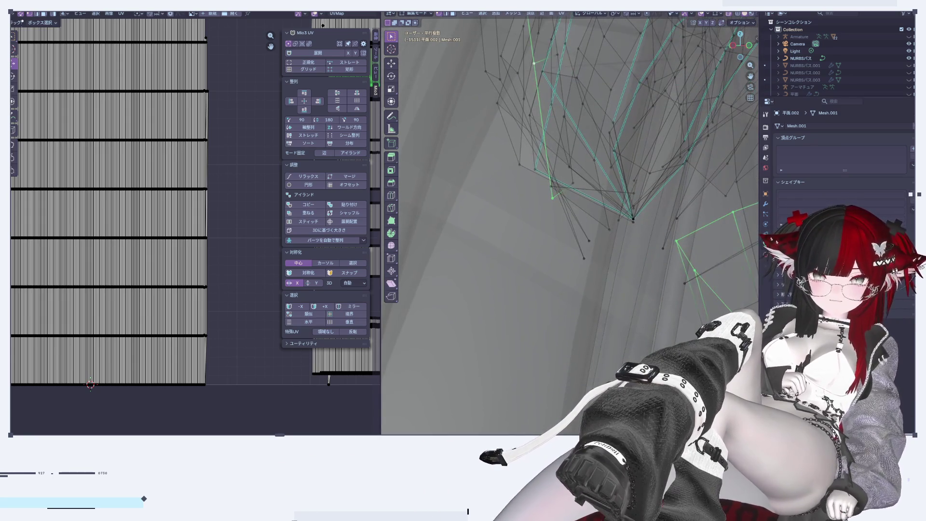
mouse_move(630, 212)
middle_mouse_down()
mouse_move(577, 254)
mouse_move(517, 276)
mouse_move(489, 169)
middle_mouse_up()
Rotate and scale down the selected tip edges
left_click(484, 92)
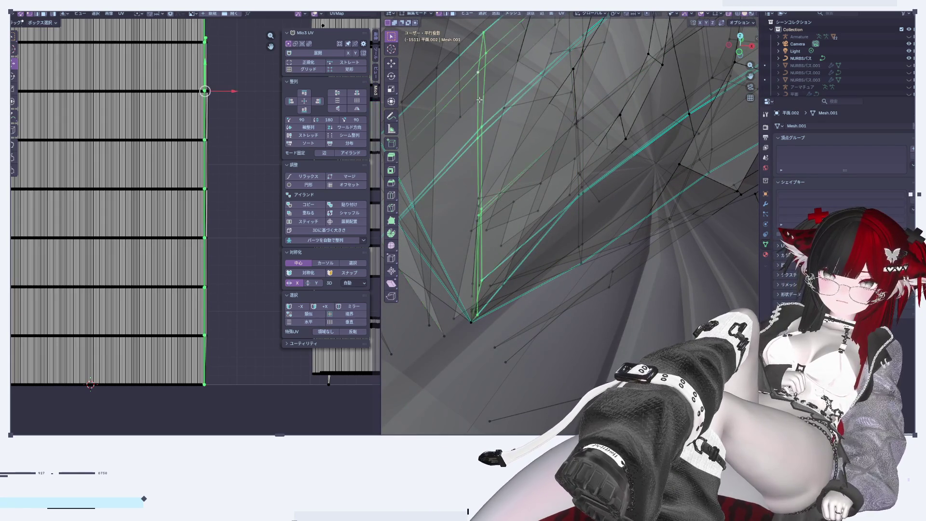
key("r")
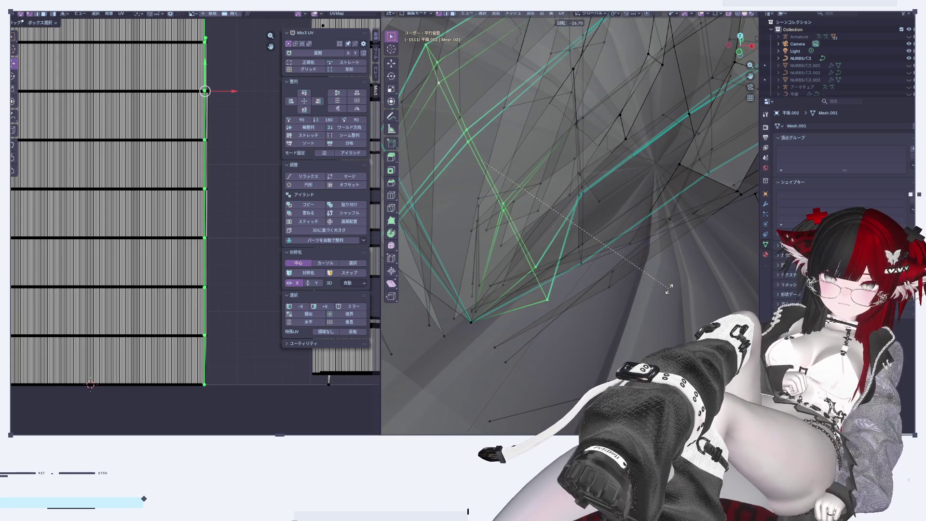
key("s")
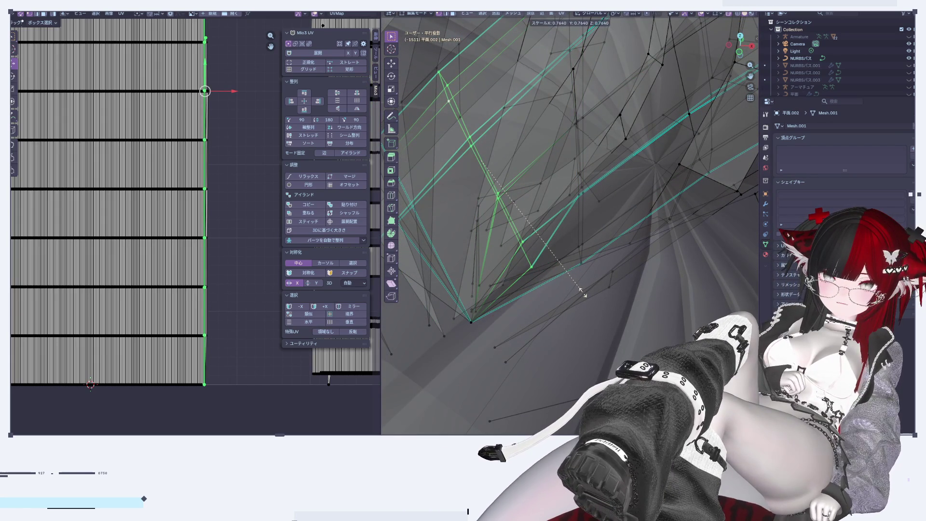
mouse_move(564, 299)
middle_mouse_down()
mouse_move(502, 322)
mouse_move(475, 171)
middle_mouse_up()
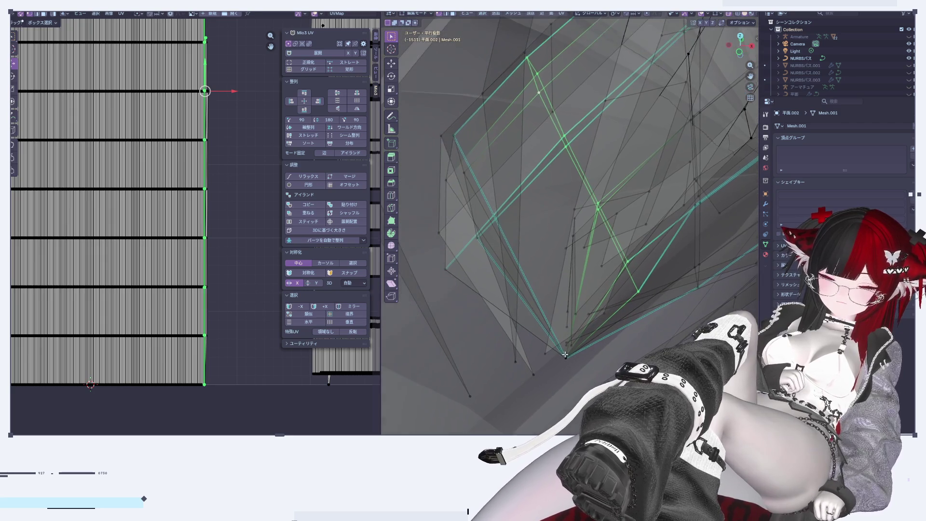
Edge-slide the tip edge loop to a new position along the strand
left_click(475, 171)
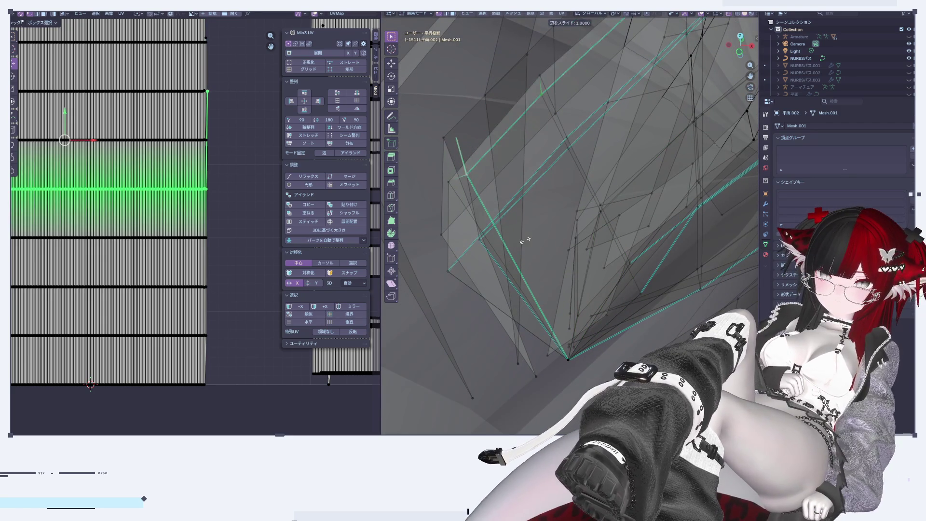
key("Escape")
scroll(540, 299, "up", 5)
middle_click_drag(573, 310, 553, 309)
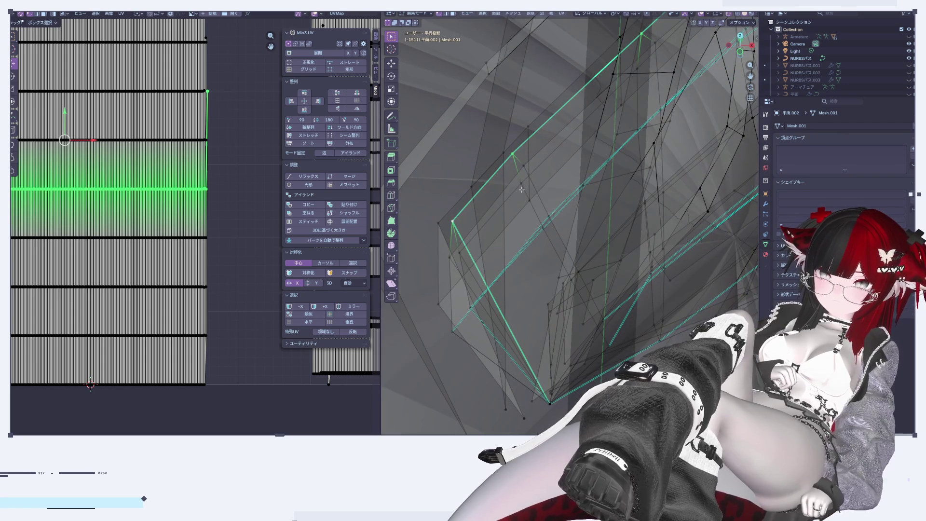
left_click(530, 185)
left_click(535, 198, "alt")
mouse_move(528, 275)
middle_mouse_down()
mouse_move(515, 191)
mouse_move(559, 271)
middle_mouse_up()
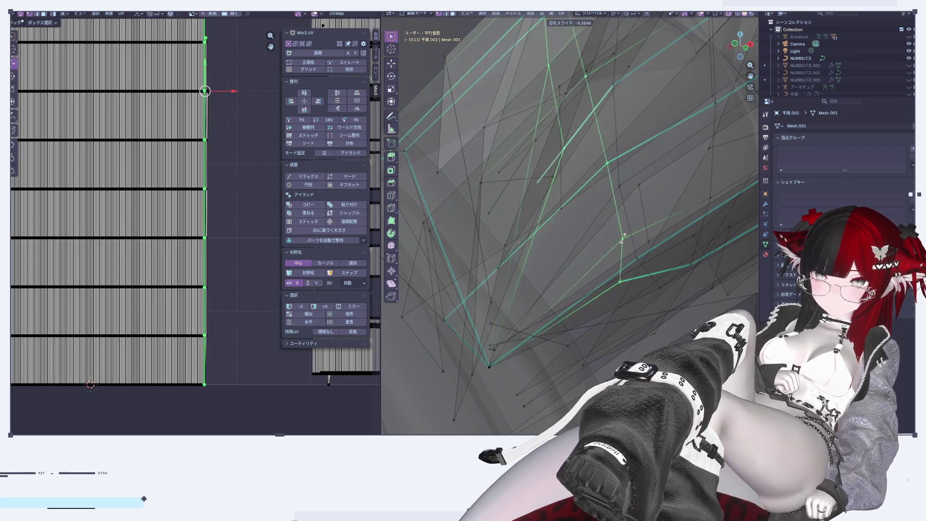
left_click(568, 280)
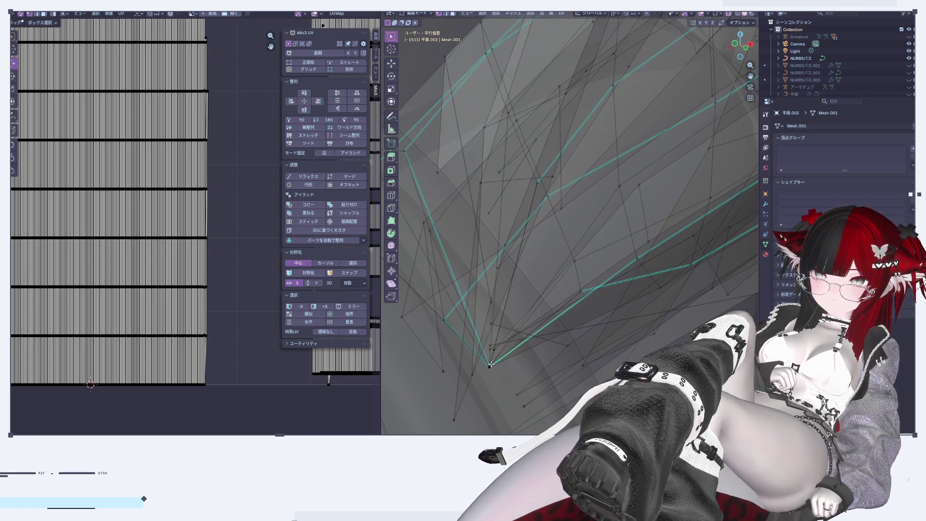
Delete the surplus edges at the strand tip
key("x")
left_click(560, 225)
mouse_move(560, 224)
middle_mouse_down()
mouse_move(507, 226)
mouse_move(530, 158)
middle_mouse_up()
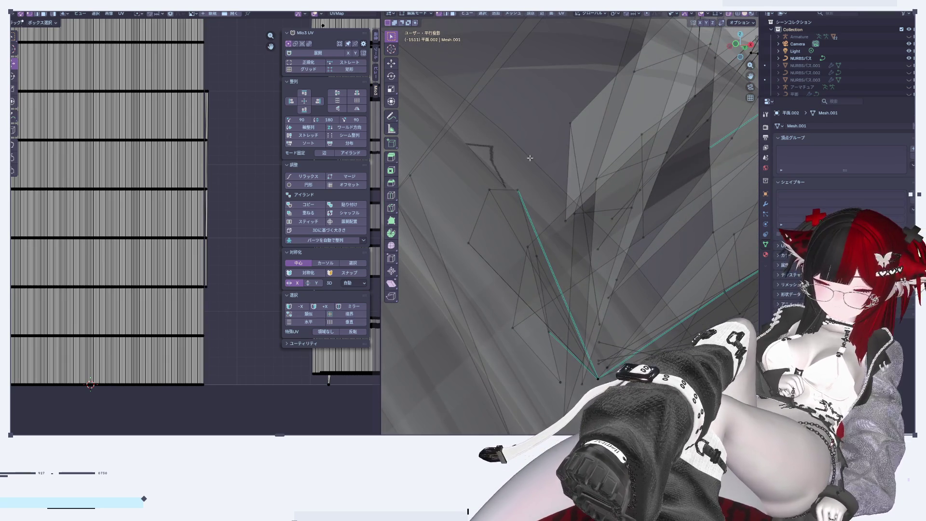
Select the linked strip of tip faces and delete them
key("l")
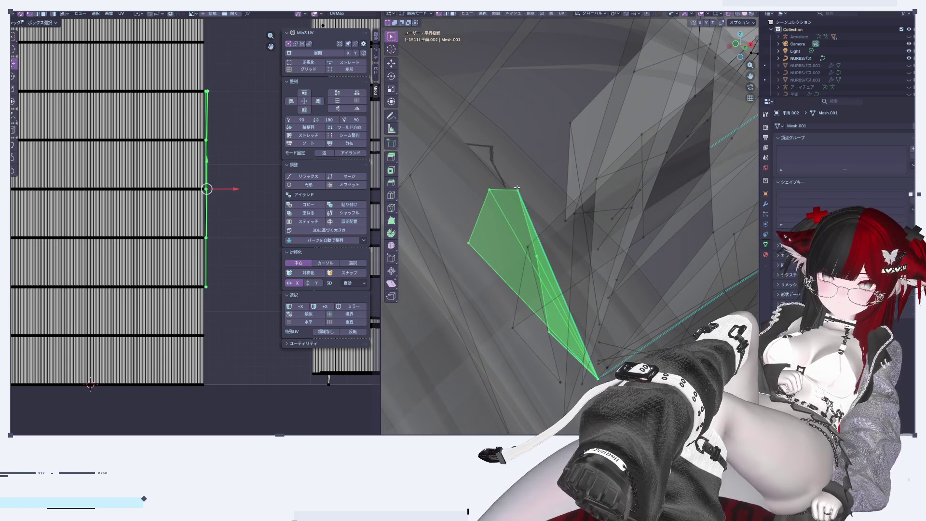
key("x")
left_click(516, 188)
mouse_move(517, 188)
middle_mouse_down()
mouse_move(550, 331)
mouse_move(610, 313)
middle_mouse_up()
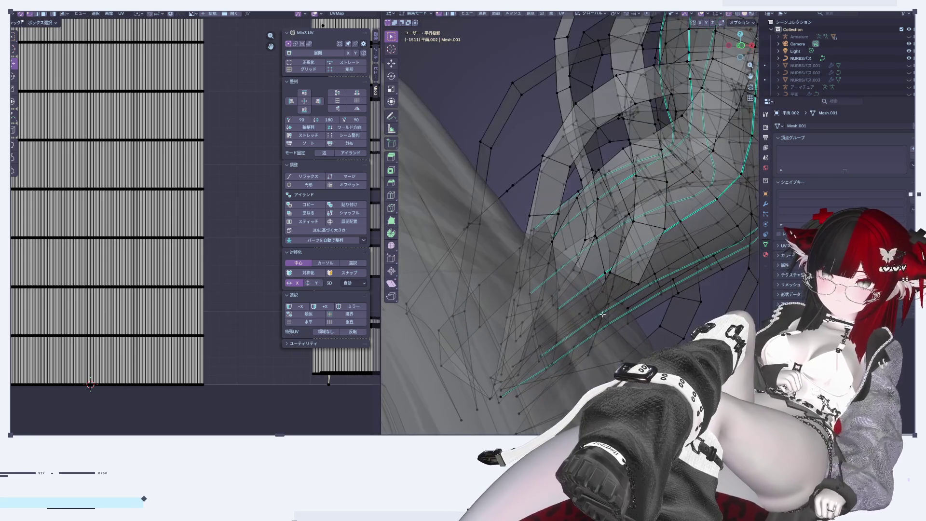
mouse_move(368, 284)
middle_mouse_down()
mouse_move(602, 325)
mouse_move(590, 316)
middle_mouse_up()
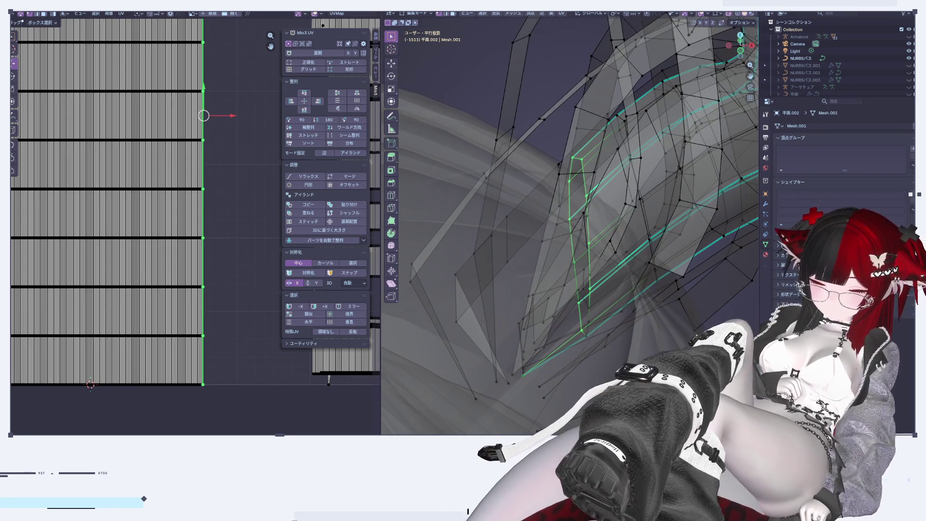
Rotate the strand's end edge loop by about -10°
key("r")
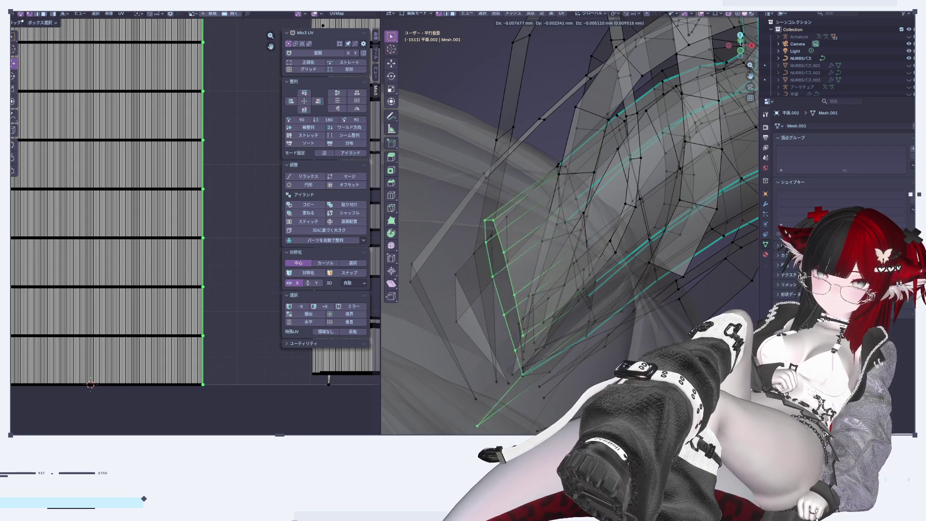
mouse_move(587, 366)
middle_mouse_down()
mouse_move(490, 291)
mouse_move(511, 270)
mouse_move(603, 359)
middle_mouse_up()
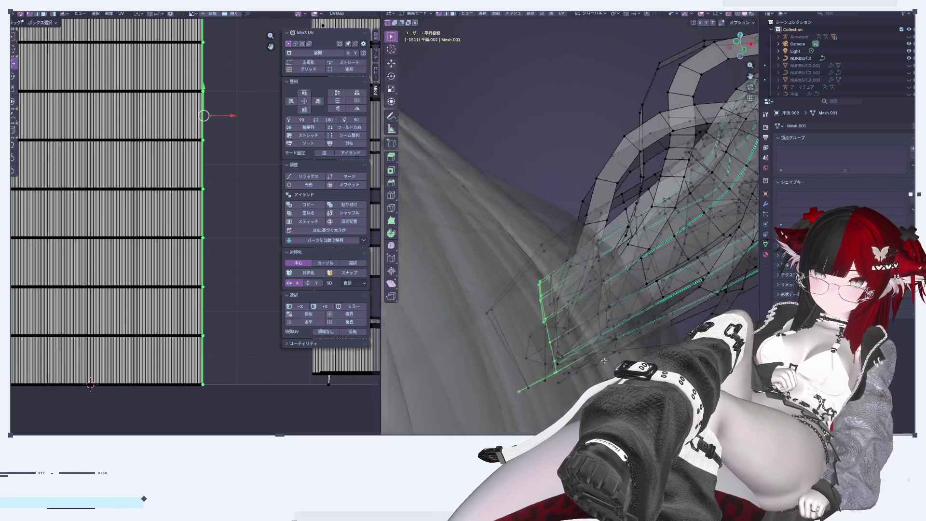
mouse_move(606, 357)
middle_mouse_down()
mouse_move(515, 294)
mouse_move(416, 304)
middle_mouse_up()
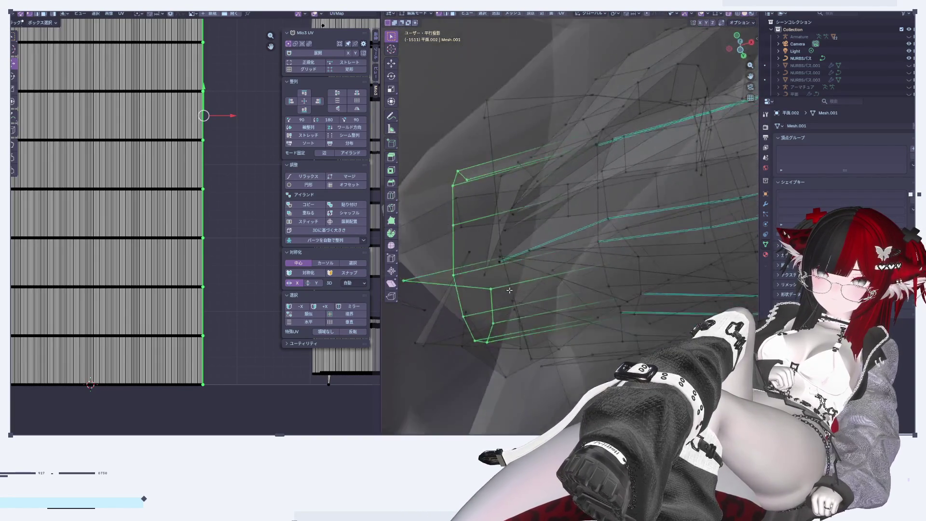
Nudge the strand's tip vertex slightly up and left
left_click(417, 304)
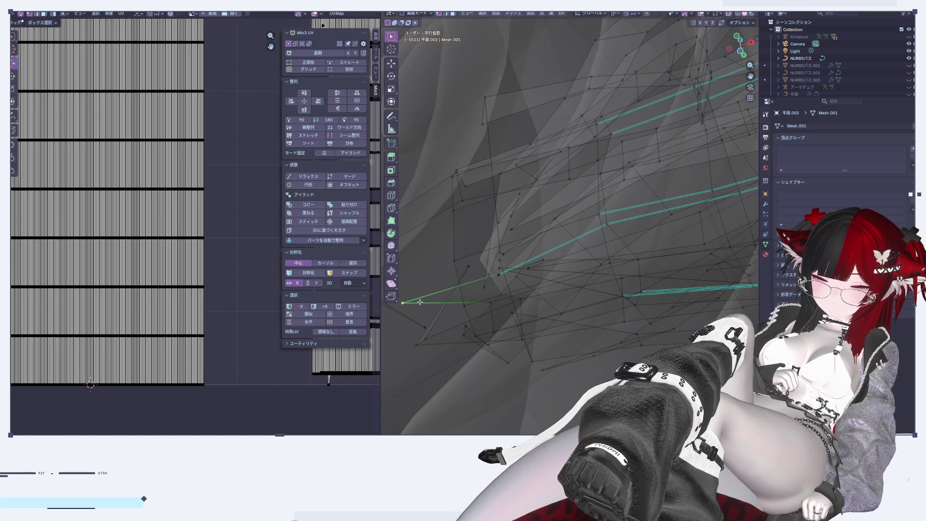
key("g")
left_click(504, 274)
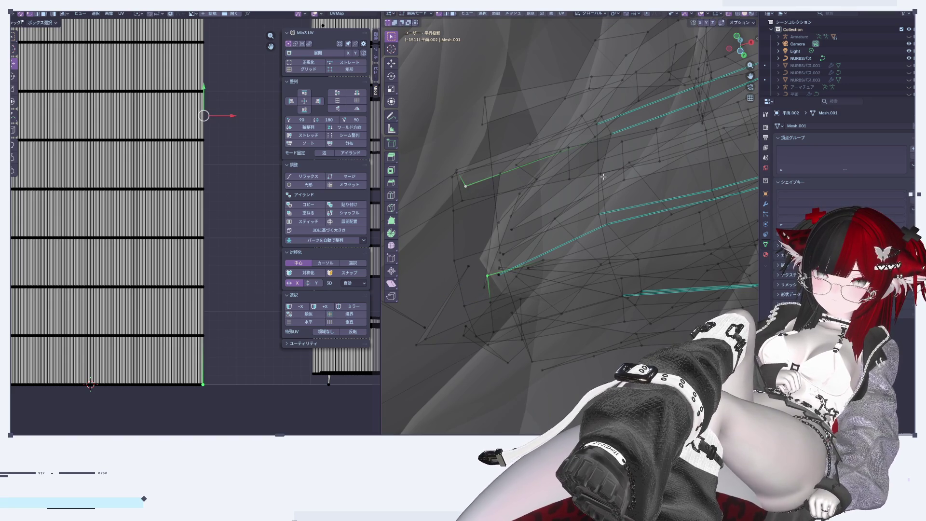
middle_click_drag(604, 174, 611, 208)
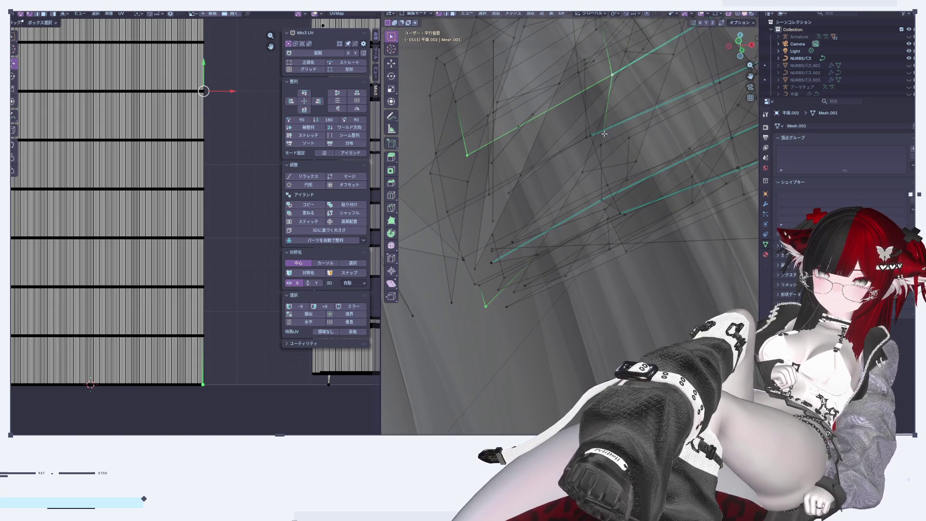
Select the stray edges at the strand tip and delete them
left_click(600, 143)
mouse_move(600, 143)
middle_mouse_down()
mouse_move(584, 137)
mouse_move(528, 197)
middle_mouse_up()
mouse_move(533, 107)
middle_mouse_down()
mouse_move(528, 214)
mouse_move(538, 156)
mouse_move(519, 171)
middle_mouse_up()
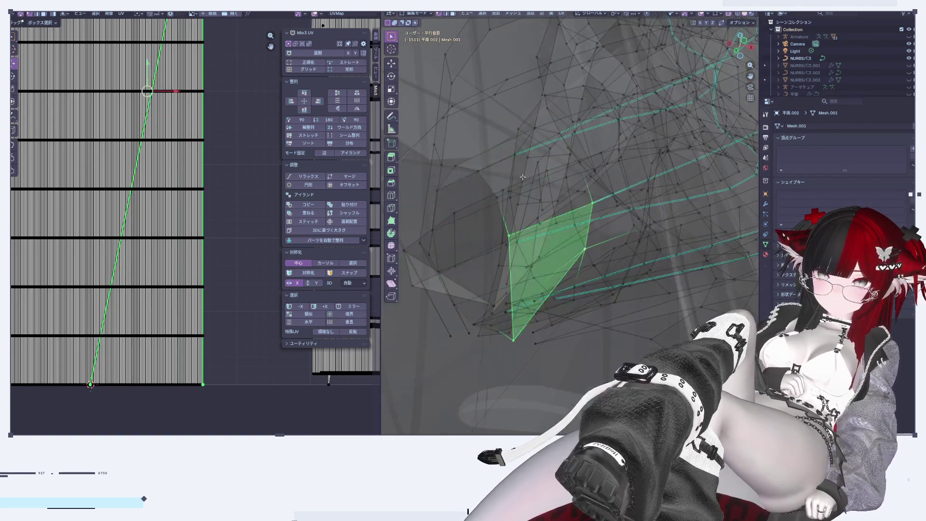
middle_click_drag(611, 298, 563, 292)
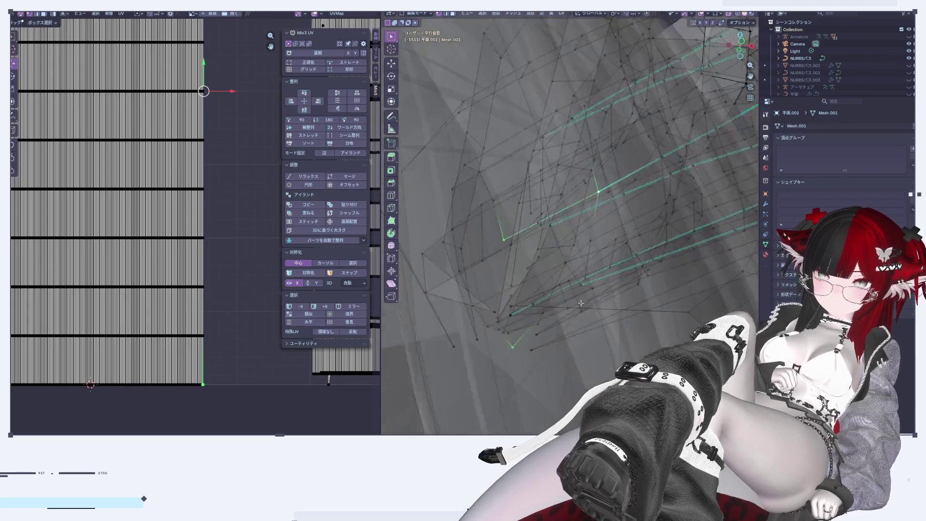
mouse_move(569, 284)
middle_mouse_down()
mouse_move(533, 266)
mouse_move(579, 323)
middle_mouse_up()
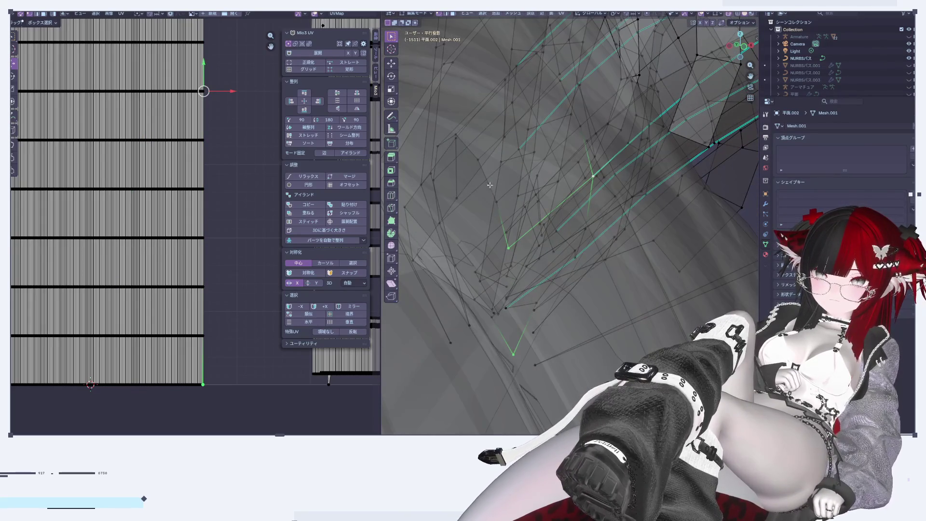
mouse_move(529, 299)
middle_mouse_down()
mouse_move(548, 303)
mouse_move(487, 205)
middle_mouse_up()
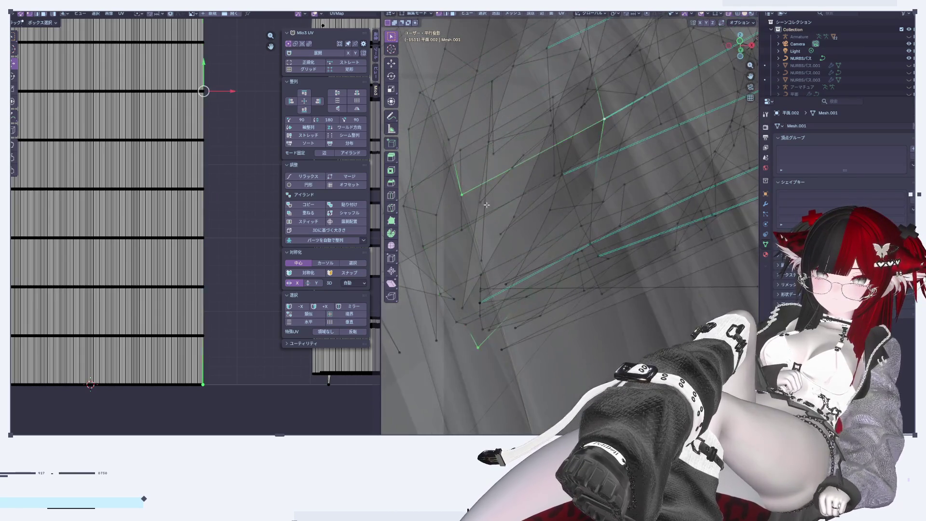
key("ctrl+z")
key("ctrl+z")
middle_click_drag(513, 196, 589, 223)
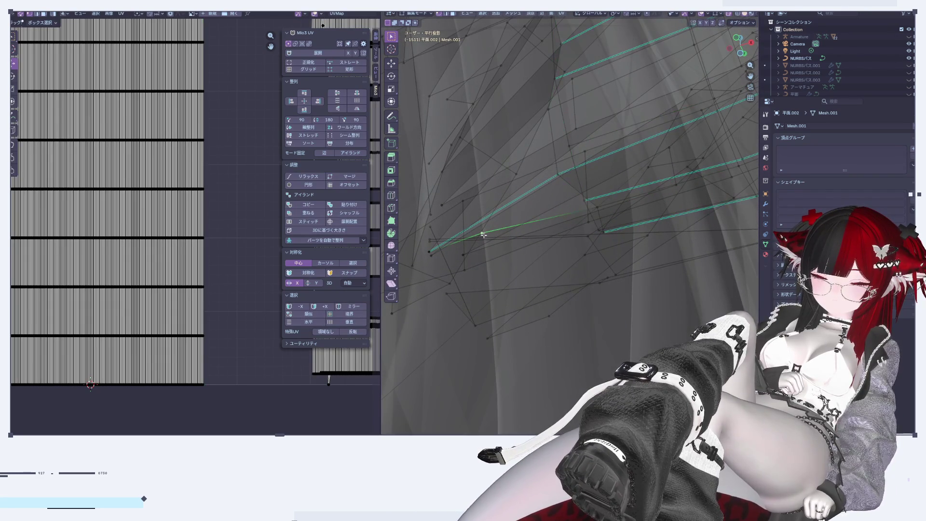
mouse_move(483, 234)
middle_mouse_down()
mouse_move(484, 186)
mouse_move(479, 263)
middle_mouse_up()
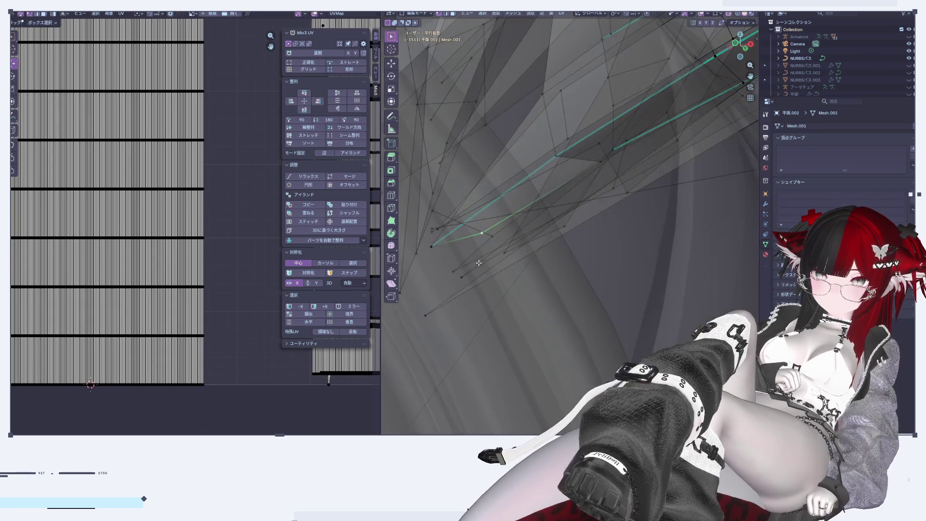
key("x")
left_click(465, 259)
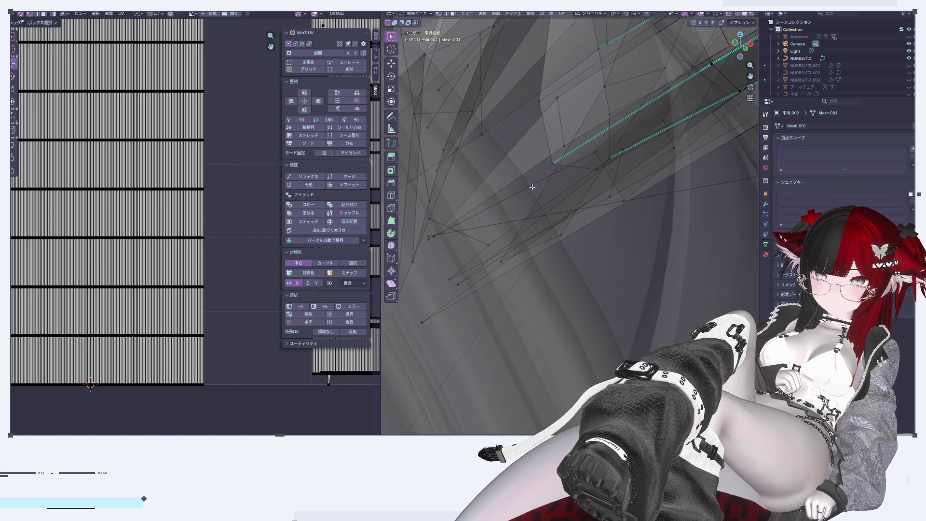
scroll(535, 179, "up", 2)
Collapse the tip edge loop to a single point with scale 0, then leave Edit Mode
key("ctrl+z")
key("ctrl+z")
middle_click_drag(534, 196, 606, 279)
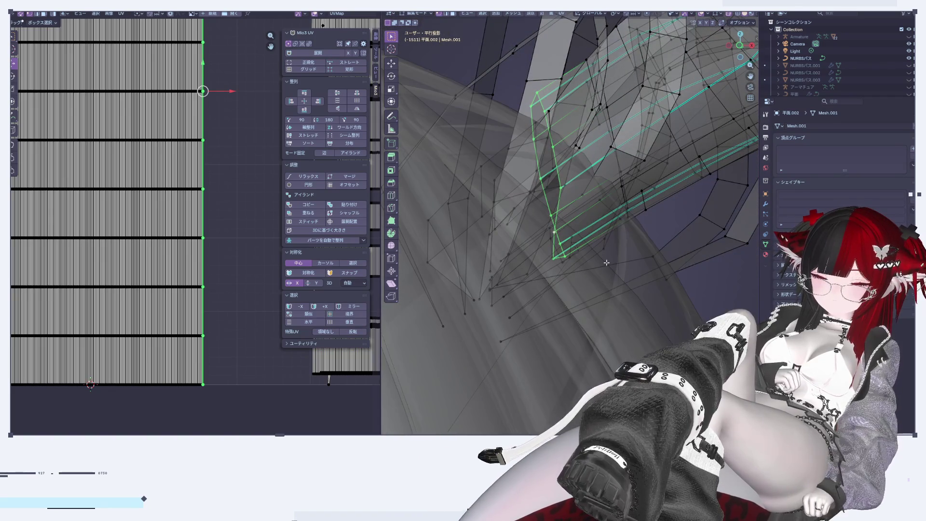
key("g")
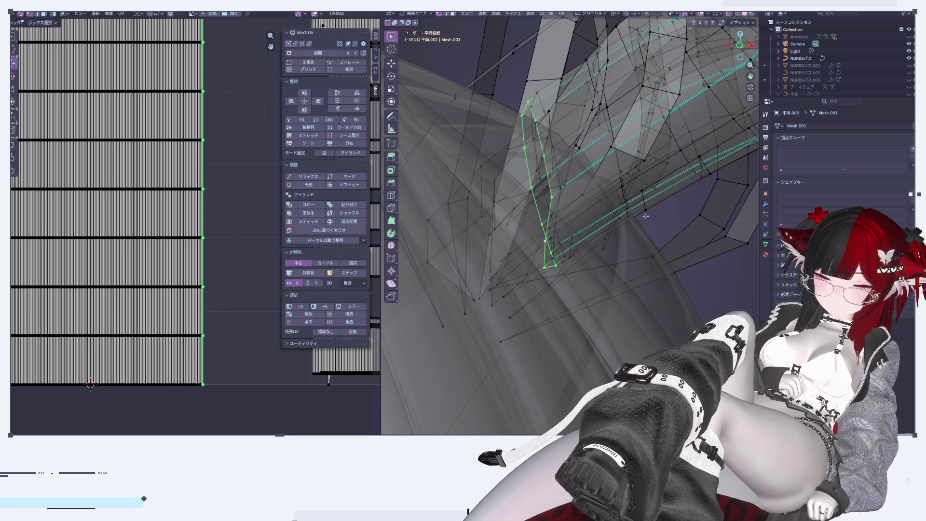
key("s")
key("0")
key("Return")
key("Tab")
key("Tab")
mouse_move(491, 244)
middle_mouse_down()
mouse_move(568, 241)
mouse_move(505, 268)
middle_mouse_up()
scroll(568, 241, "up", 4)
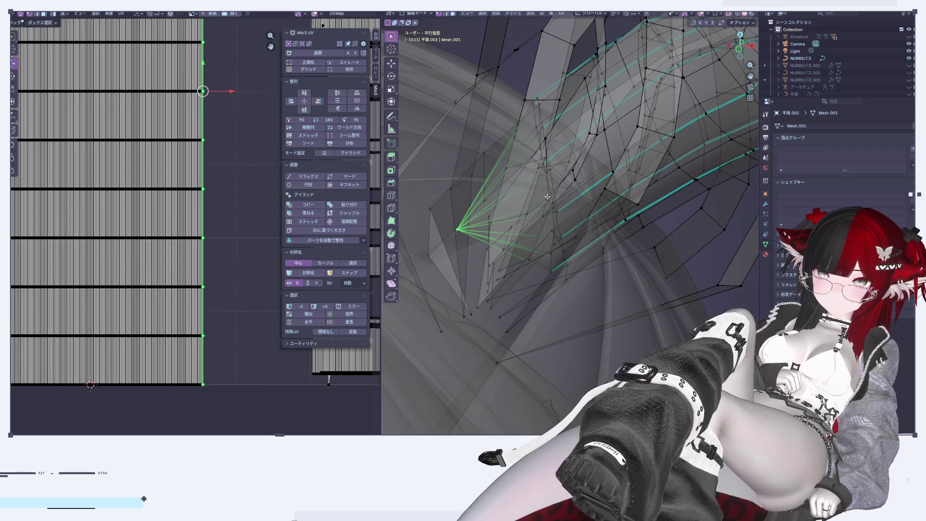
scroll(218, 280, "down", 3)
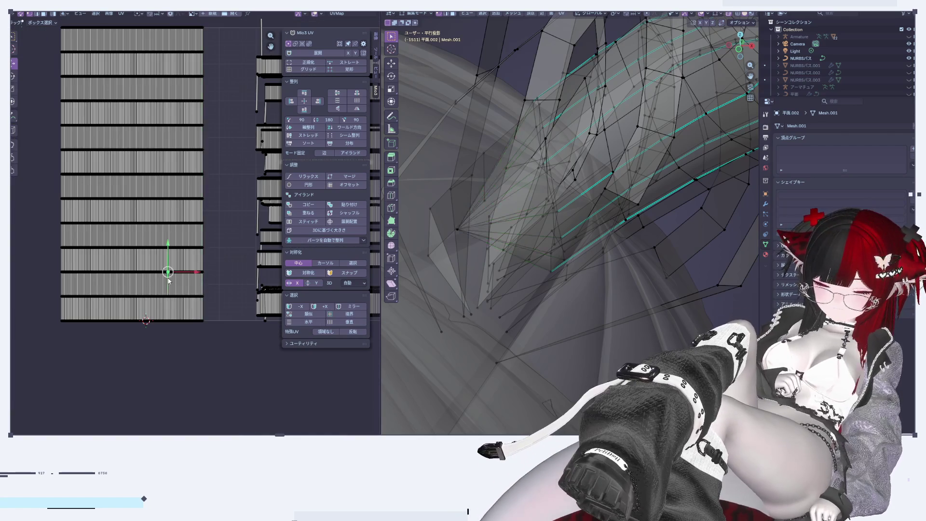
Try Mio3 UV Grid on all the strand UVs, then undo it
key("a")
scroll(177, 151, "up", 2)
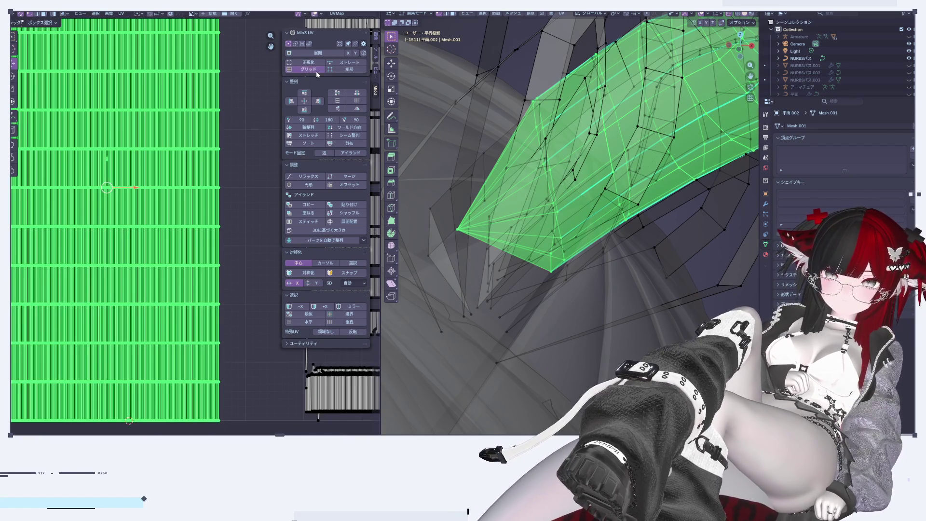
left_click(316, 71)
scroll(217, 203, "down", 5)
scroll(219, 200, "up", 3)
scroll(219, 200, "up", 4)
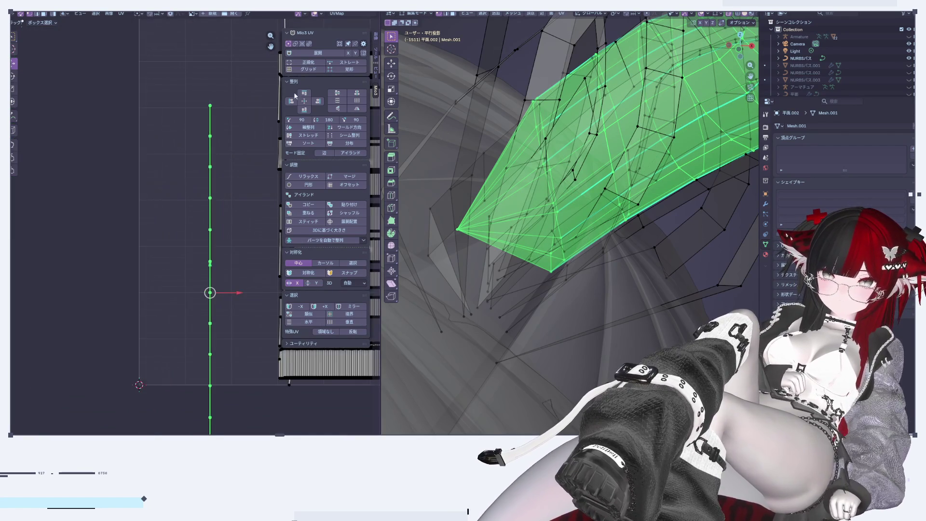
key("ctrl+z")
left_click(306, 70)
key("ctrl+z")
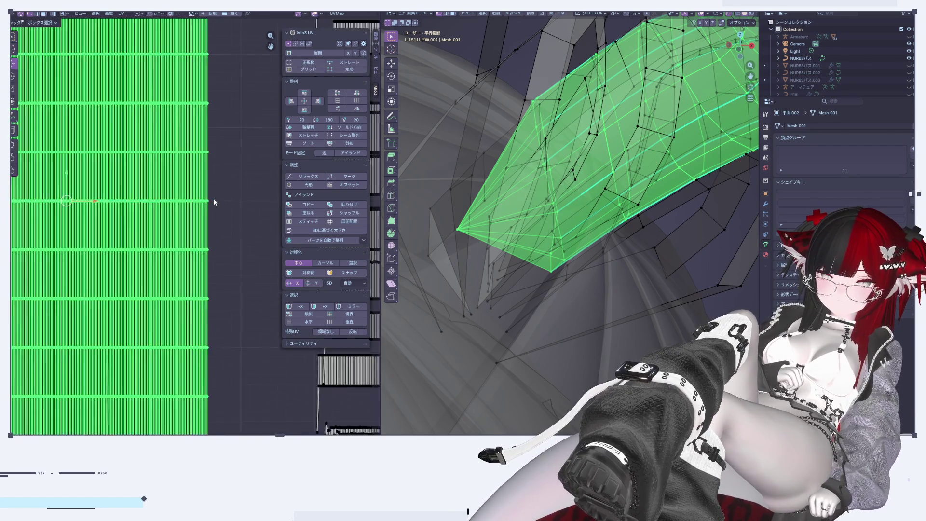
scroll(161, 203, "down", 5)
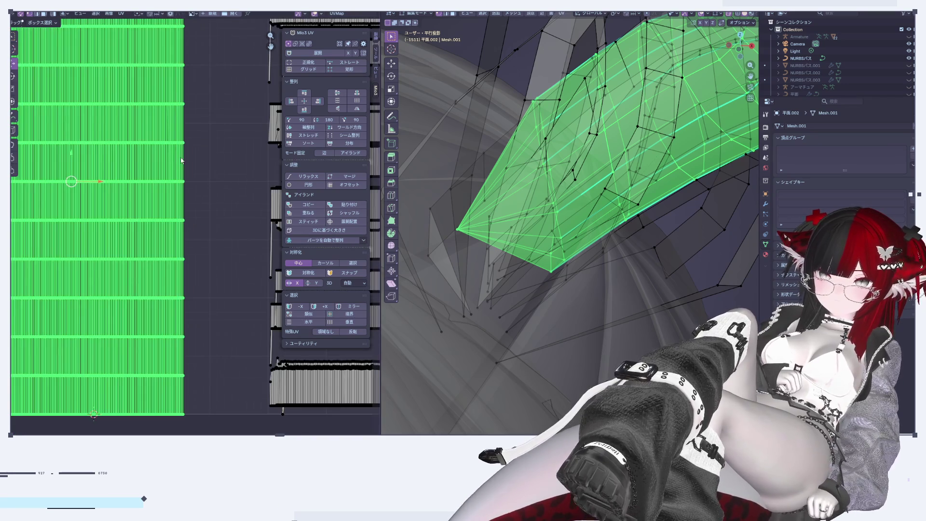
scroll(166, 164, "up", 3)
scroll(237, 155, "up", 2)
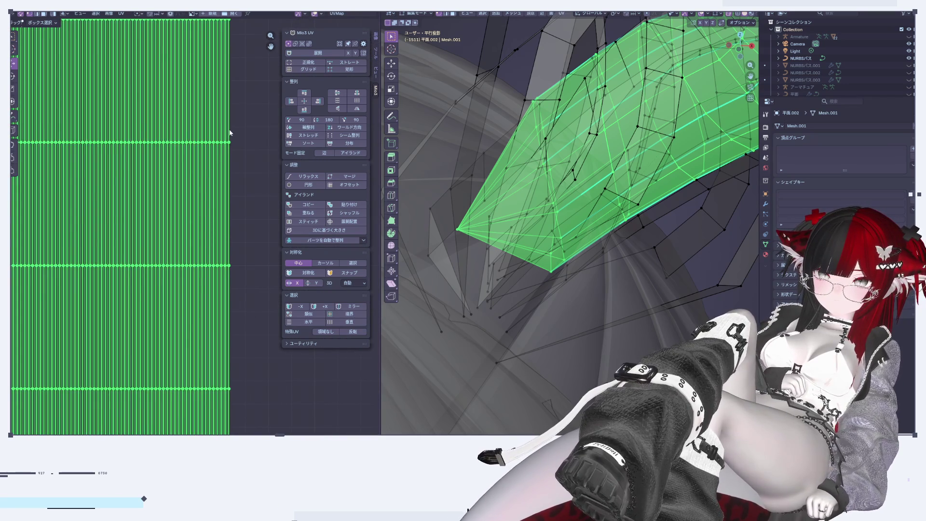
Inspect the UV layout and clear the current selection
left_click(230, 133, "alt")
scroll(230, 137, "down", 4)
scroll(245, 162, "up", 3)
scroll(244, 161, "up", 6)
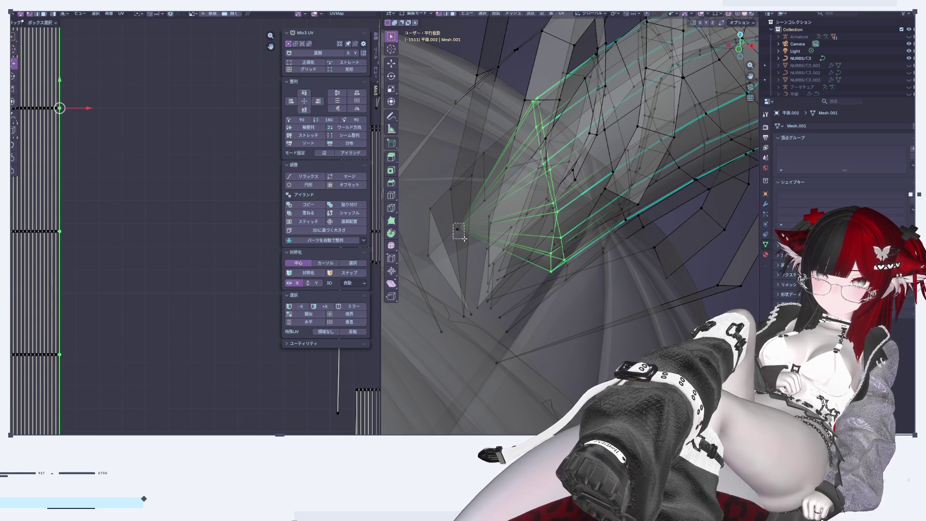
left_click(459, 232)
scroll(157, 206, "down", 5)
left_click(134, 268)
scroll(132, 264, "down", 4)
scroll(71, 143, "up", 2)
scroll(71, 144, "up", 2)
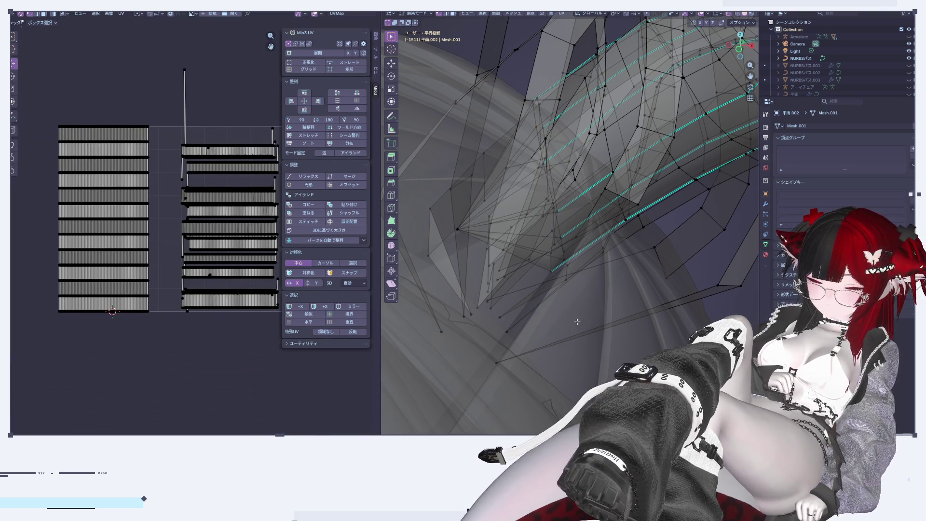
Select the next strand's UV island and straighten it with Mio3 UV Grid
left_click(646, 162)
left_click(695, 187)
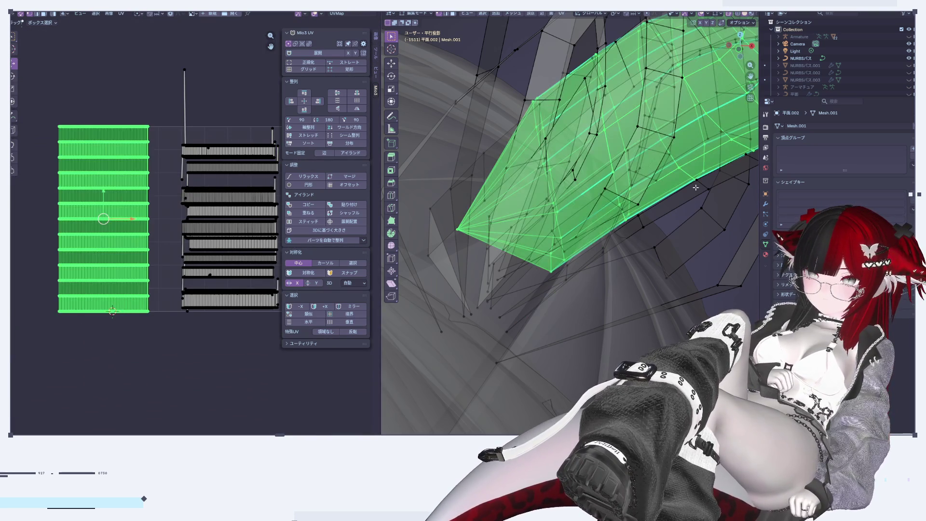
left_click(316, 69)
scroll(131, 235, "down", 3)
scroll(131, 235, "up", 4)
scroll(131, 235, "up", 4)
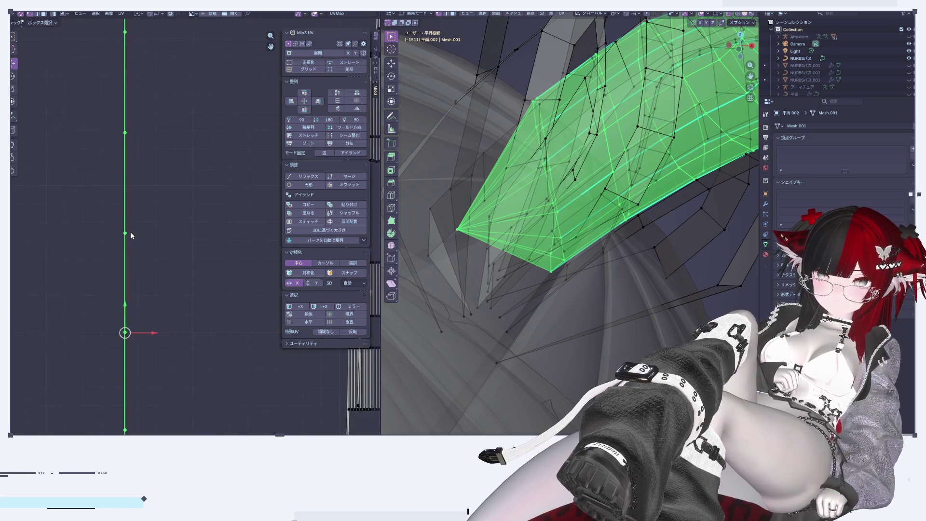
scroll(132, 232, "down", 6)
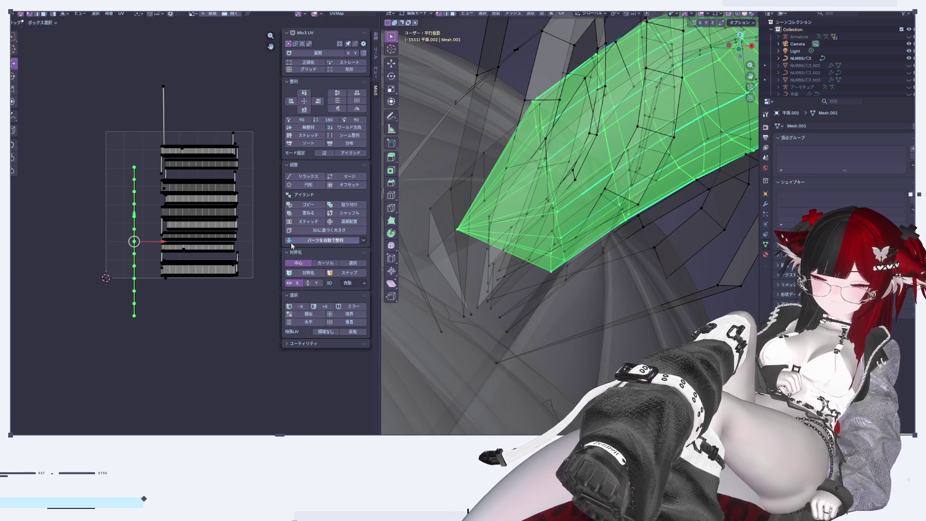
Scale the straightened vertical UV line along X into full-width strips
left_click(166, 255)
scroll(165, 256, "up", 2)
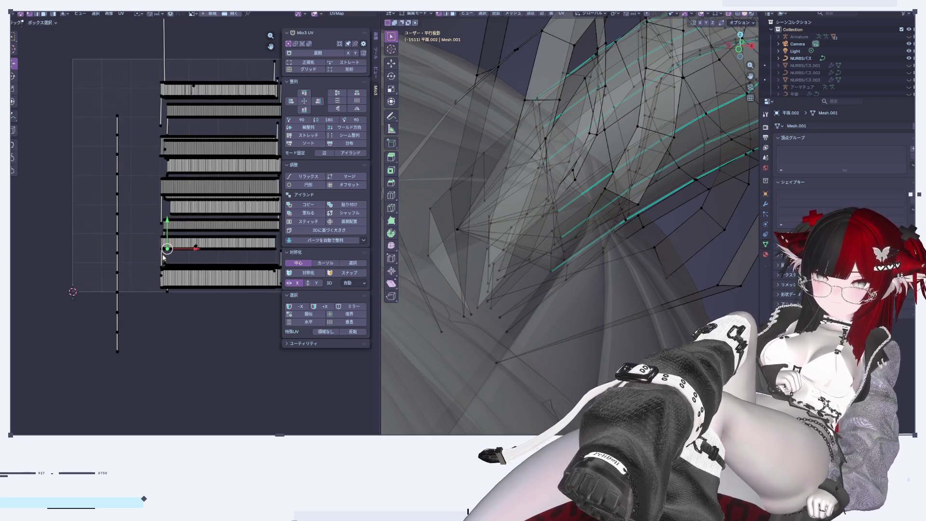
left_click(117, 241)
key("s")
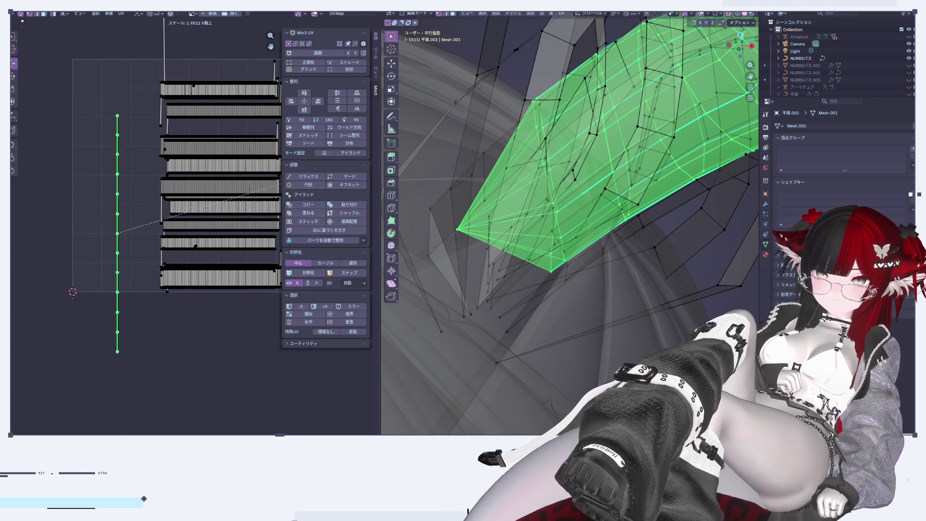
key("ctrl+z")
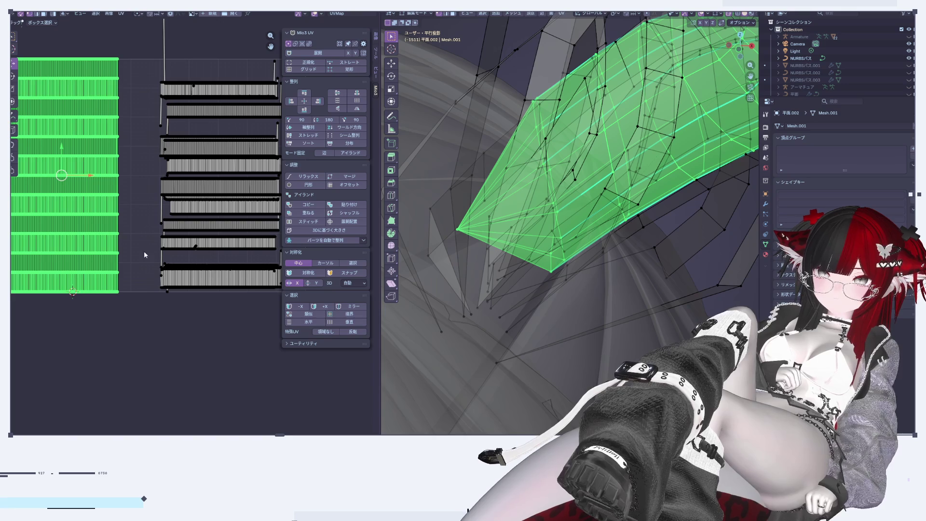
scroll(166, 234, "down", 3)
scroll(106, 229, "up", 1)
scroll(108, 227, "up", 2)
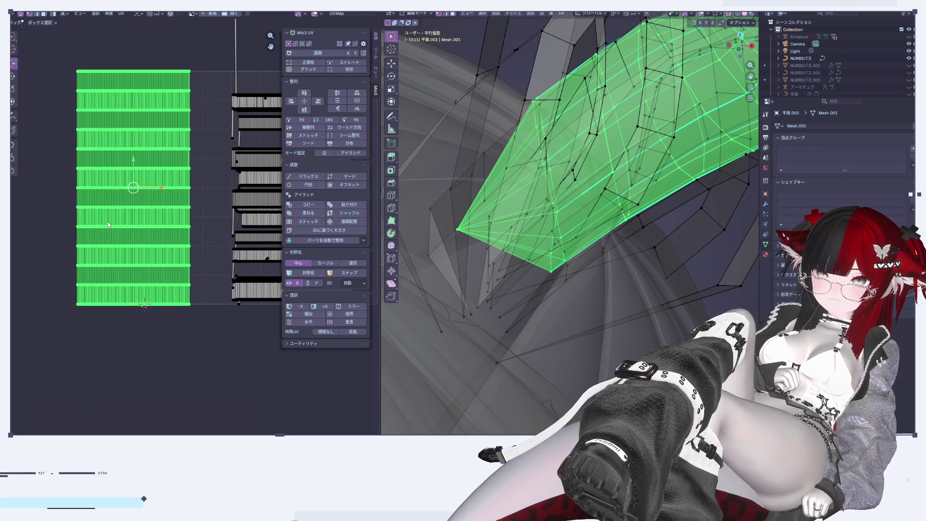
scroll(109, 224, "up", 5)
scroll(110, 224, "down", 3)
scroll(110, 223, "down", 2)
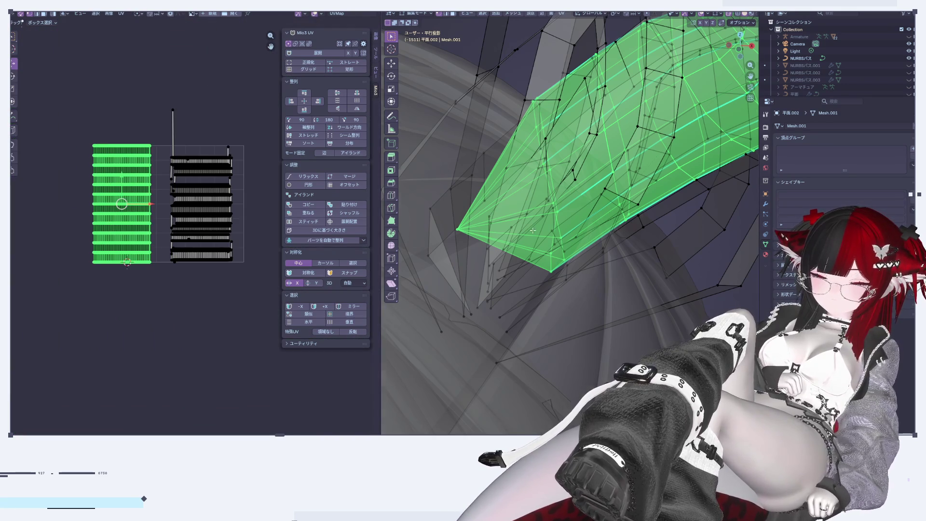
scroll(743, 262, "down", 3)
scroll(743, 263, "down", 2)
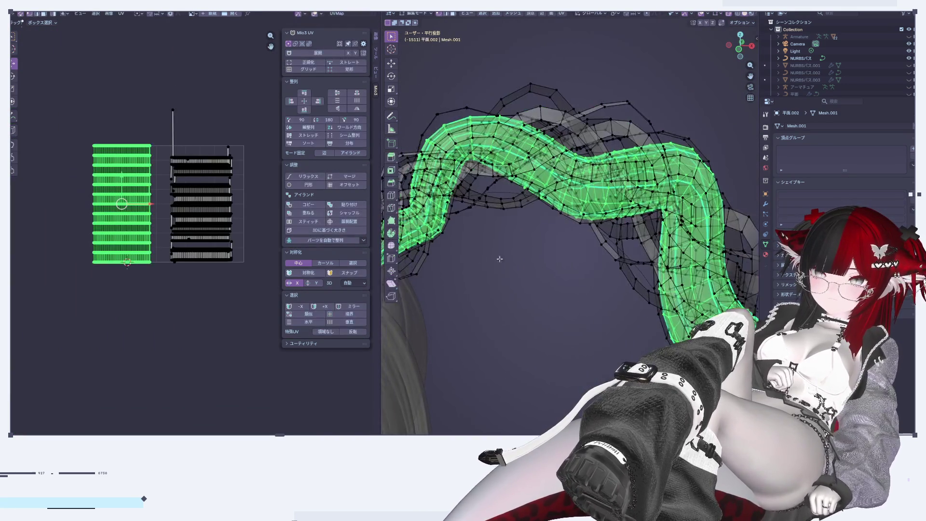
middle_click_drag(743, 263, 414, 282)
left_click(598, 286)
mouse_move(573, 308)
middle_mouse_down()
mouse_move(510, 309)
mouse_move(519, 302)
middle_mouse_up()
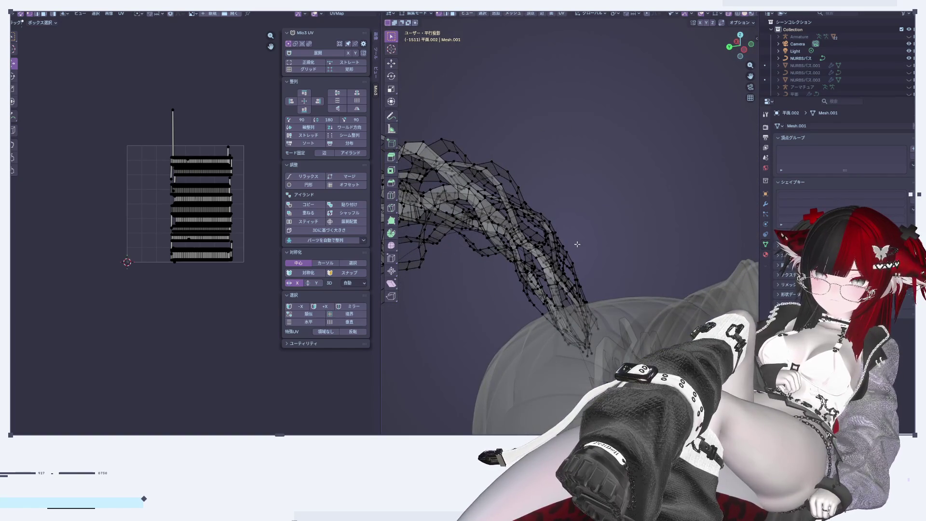
scroll(569, 198, "up", 2)
scroll(569, 198, "up", 2)
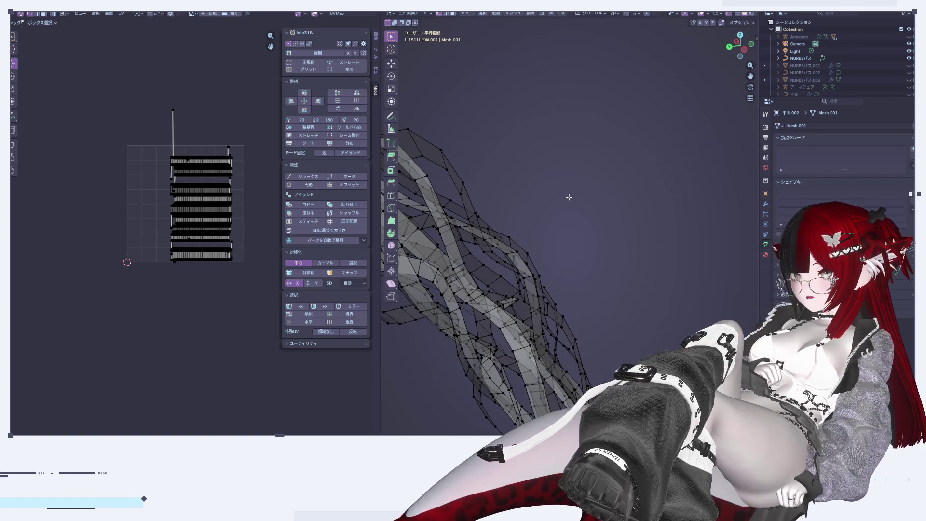
scroll(588, 191, "down", 3)
middle_click_drag(593, 264, 520, 220)
key("a")
key("alt+a")
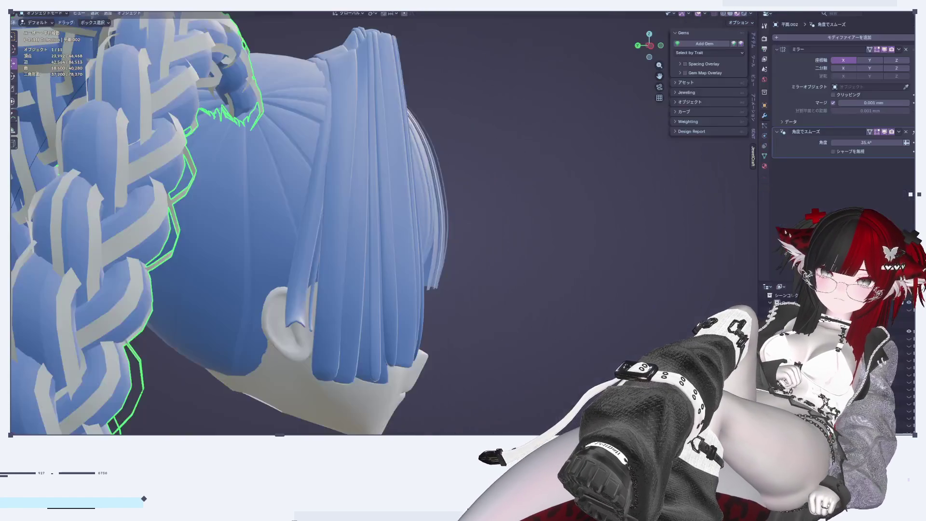
key("Tab")
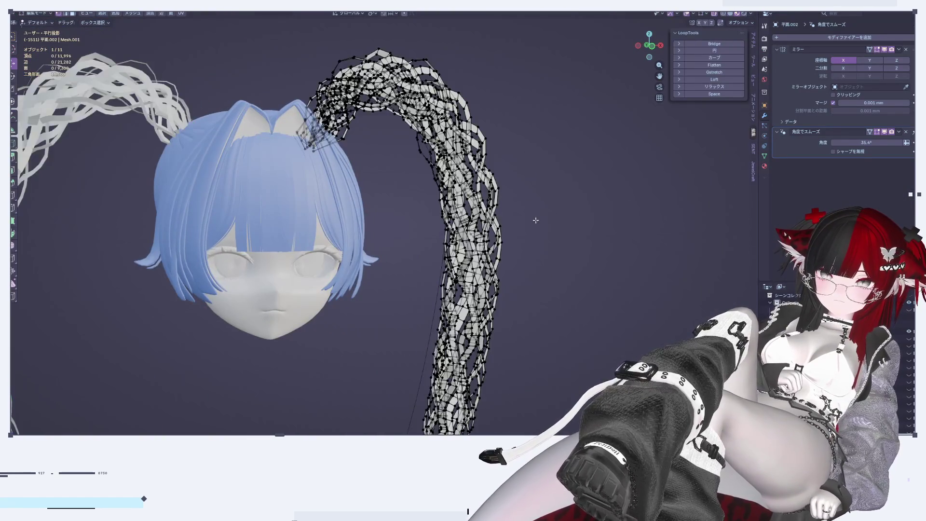
scroll(362, 267, "down", 5)
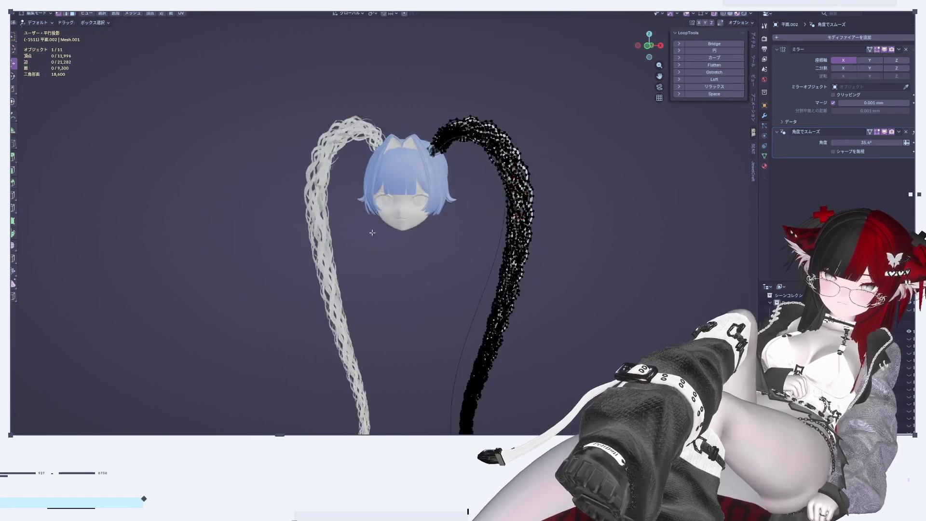
mouse_move(450, 234)
middle_mouse_down()
mouse_move(520, 228)
mouse_move(394, 211)
mouse_move(718, 229)
mouse_move(574, 227)
middle_mouse_up()
key("Tab")
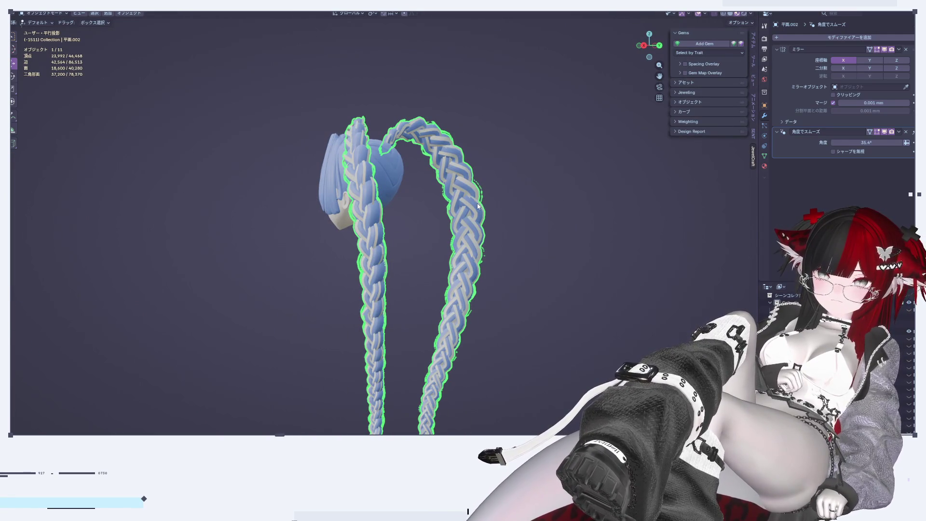
middle_click_drag(332, 102, 374, 167)
middle_click_drag(324, 84, 342, 192)
scroll(342, 192, "up", 5)
key("ctrl+Page_Down")
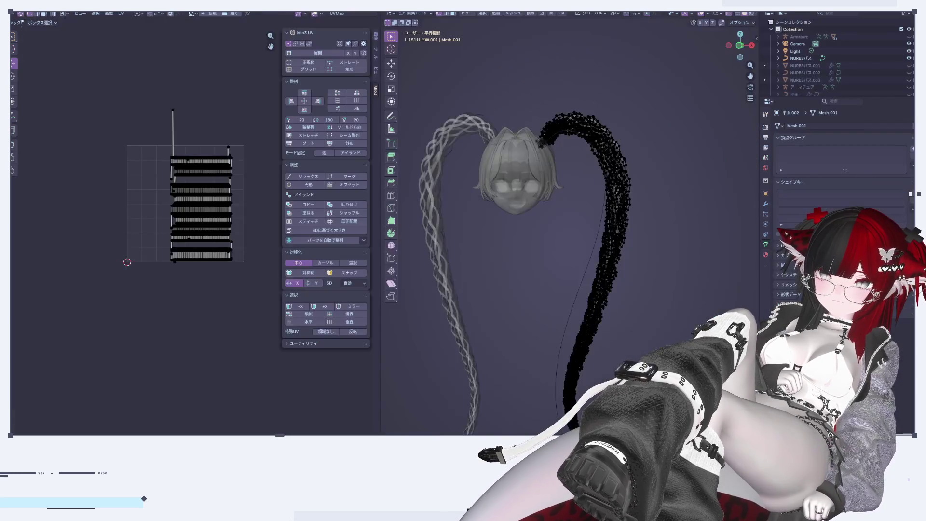
scroll(425, 146, "up", 2)
scroll(425, 146, "up", 2)
scroll(425, 146, "up", 2)
middle_click_drag(424, 146, 620, 165)
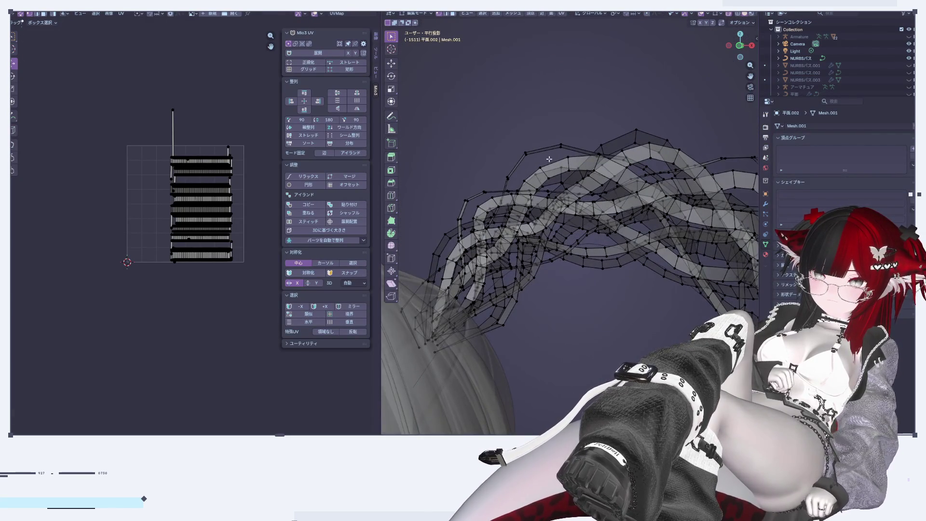
Select the whole braid strand and delete the stray edge's end vertex at its tip
scroll(549, 159, "up", 2)
key("l")
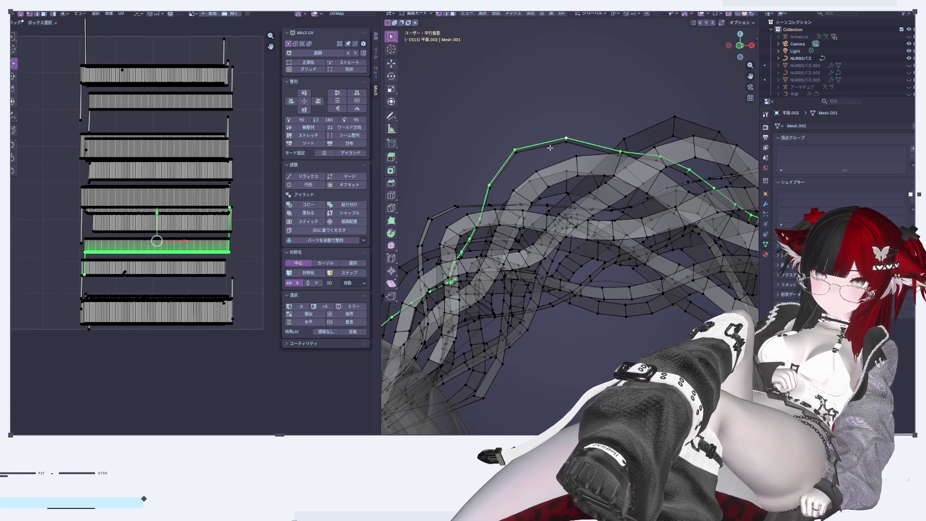
middle_click_drag(523, 231, 490, 244)
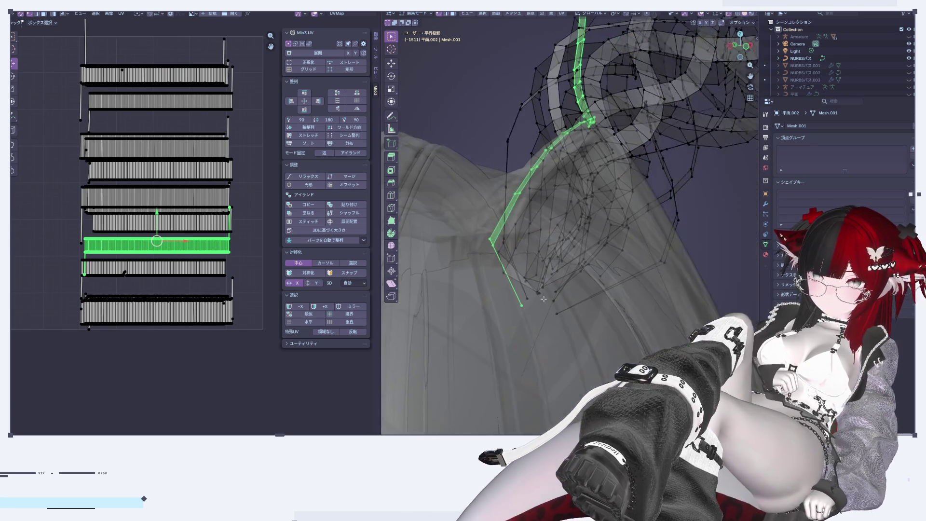
mouse_move(490, 244)
middle_mouse_down()
mouse_move(558, 299)
mouse_move(486, 320)
middle_mouse_up()
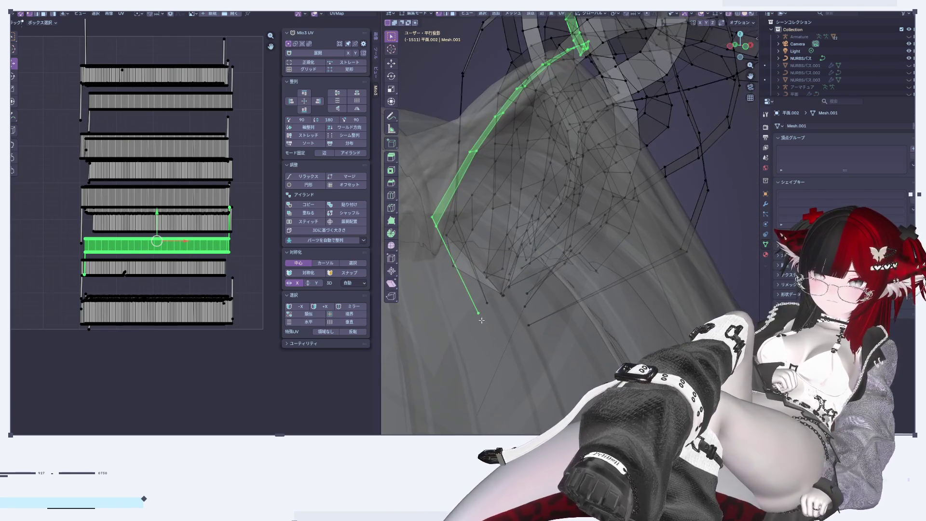
left_click_drag(468, 307, 488, 323)
scroll(244, 241, "up", 2)
scroll(245, 241, "up", 3)
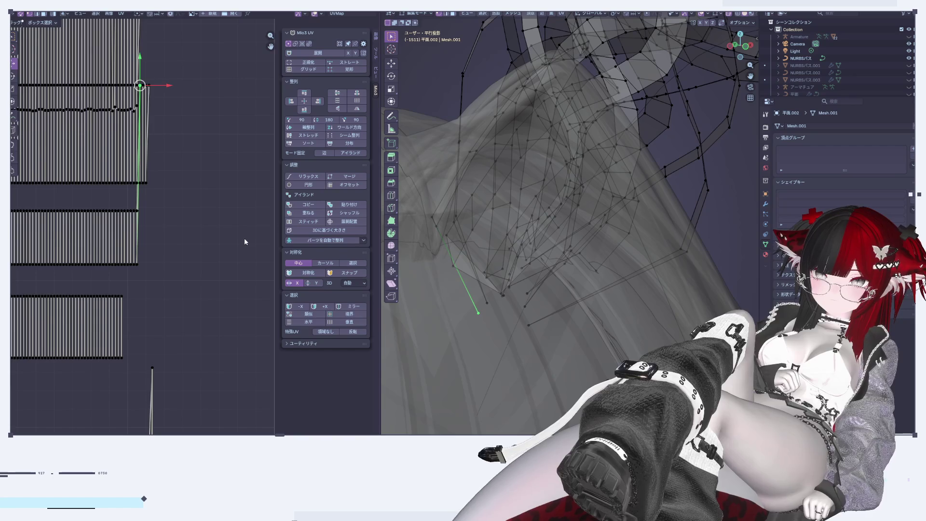
key("x")
left_click(534, 321)
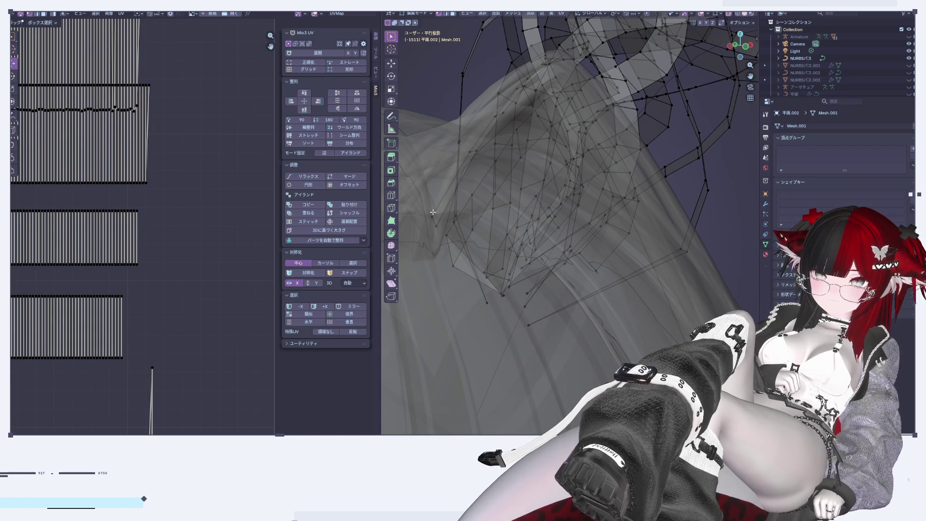
Select another linked strand and test-move a stray vertex on its green UV island, then undo the move
key("l")
mouse_move(428, 214)
middle_mouse_down()
mouse_move(649, 290)
mouse_move(579, 270)
middle_mouse_up()
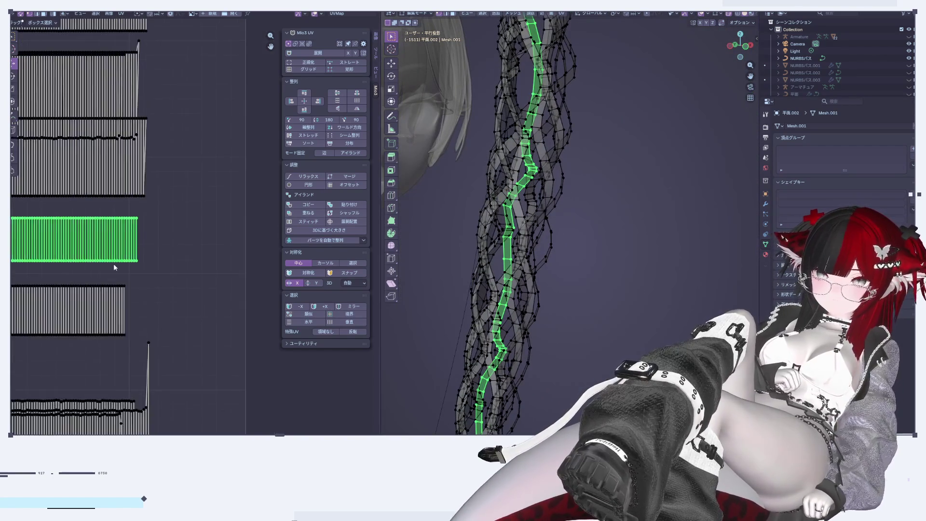
scroll(130, 256, "up", 3)
middle_click_drag(130, 256, 227, 250)
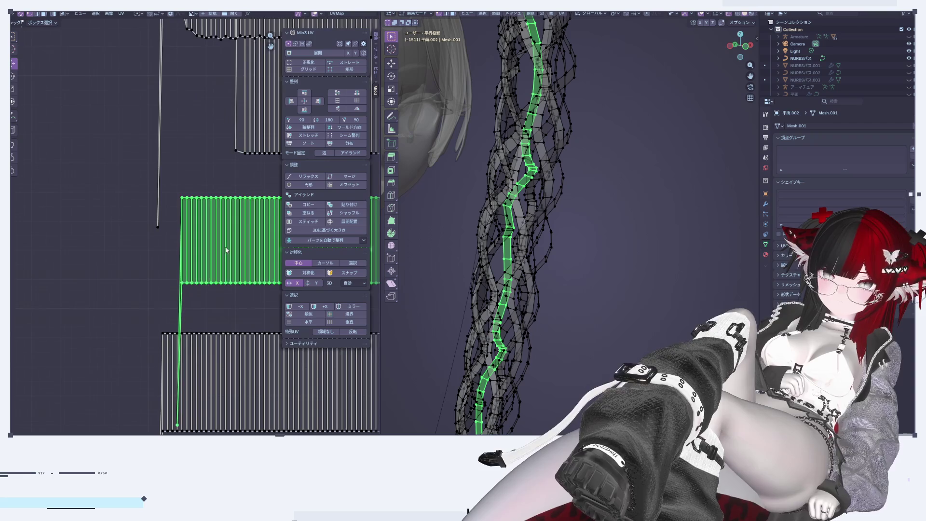
scroll(198, 300, "up", 3)
left_click_drag(213, 310, 164, 92)
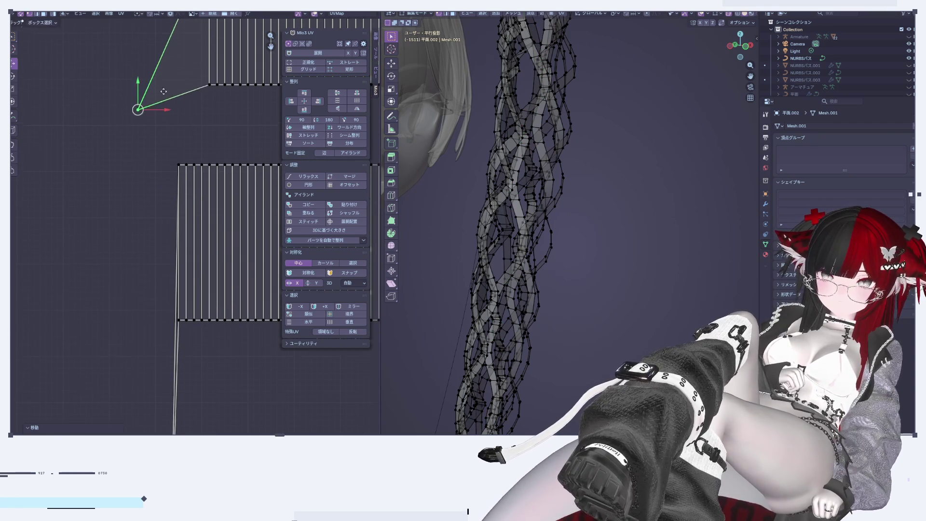
middle_click_drag(164, 91, 173, 276)
right_click(572, 312)
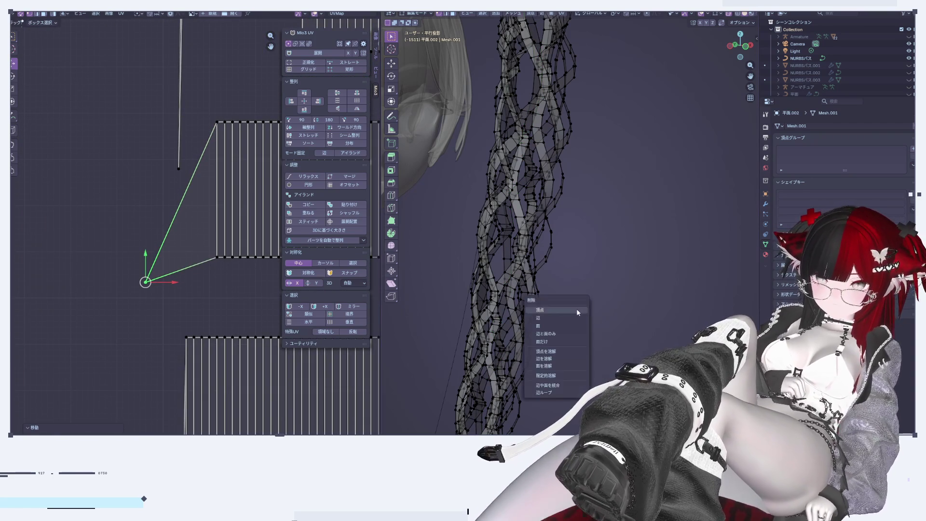
key("ctrl+z")
Select the next strand's UV island in the UV editor
scroll(544, 273, "down", 2)
scroll(193, 204, "down", 3)
scroll(220, 263, "up", 2)
left_click(228, 172)
scroll(577, 143, "up", 3)
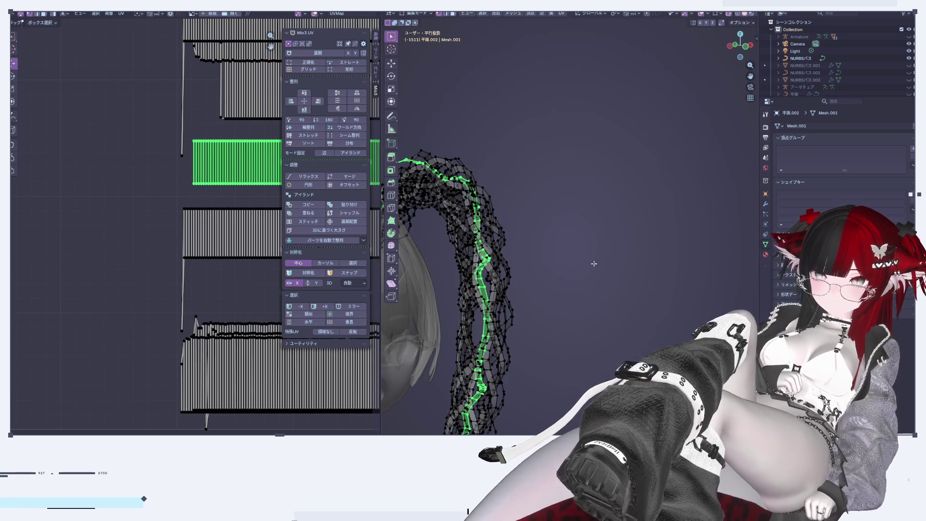